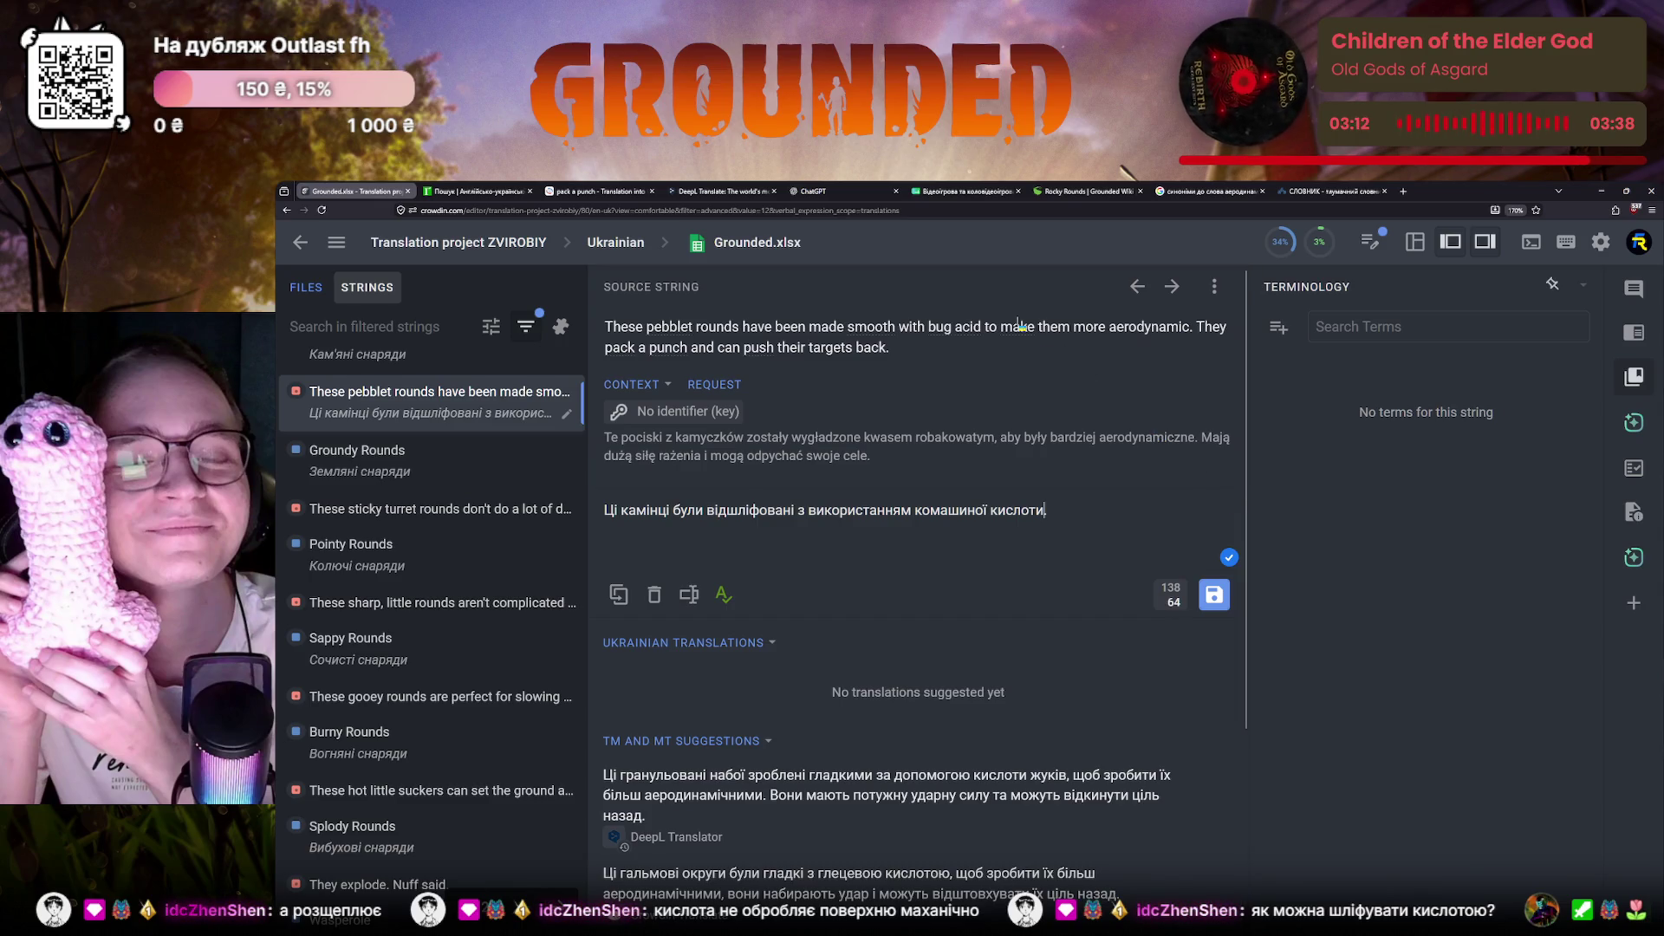
View the Polish-to-Ukrainian DeepL translation of the pebblet rounds sentence
left_click(725, 190)
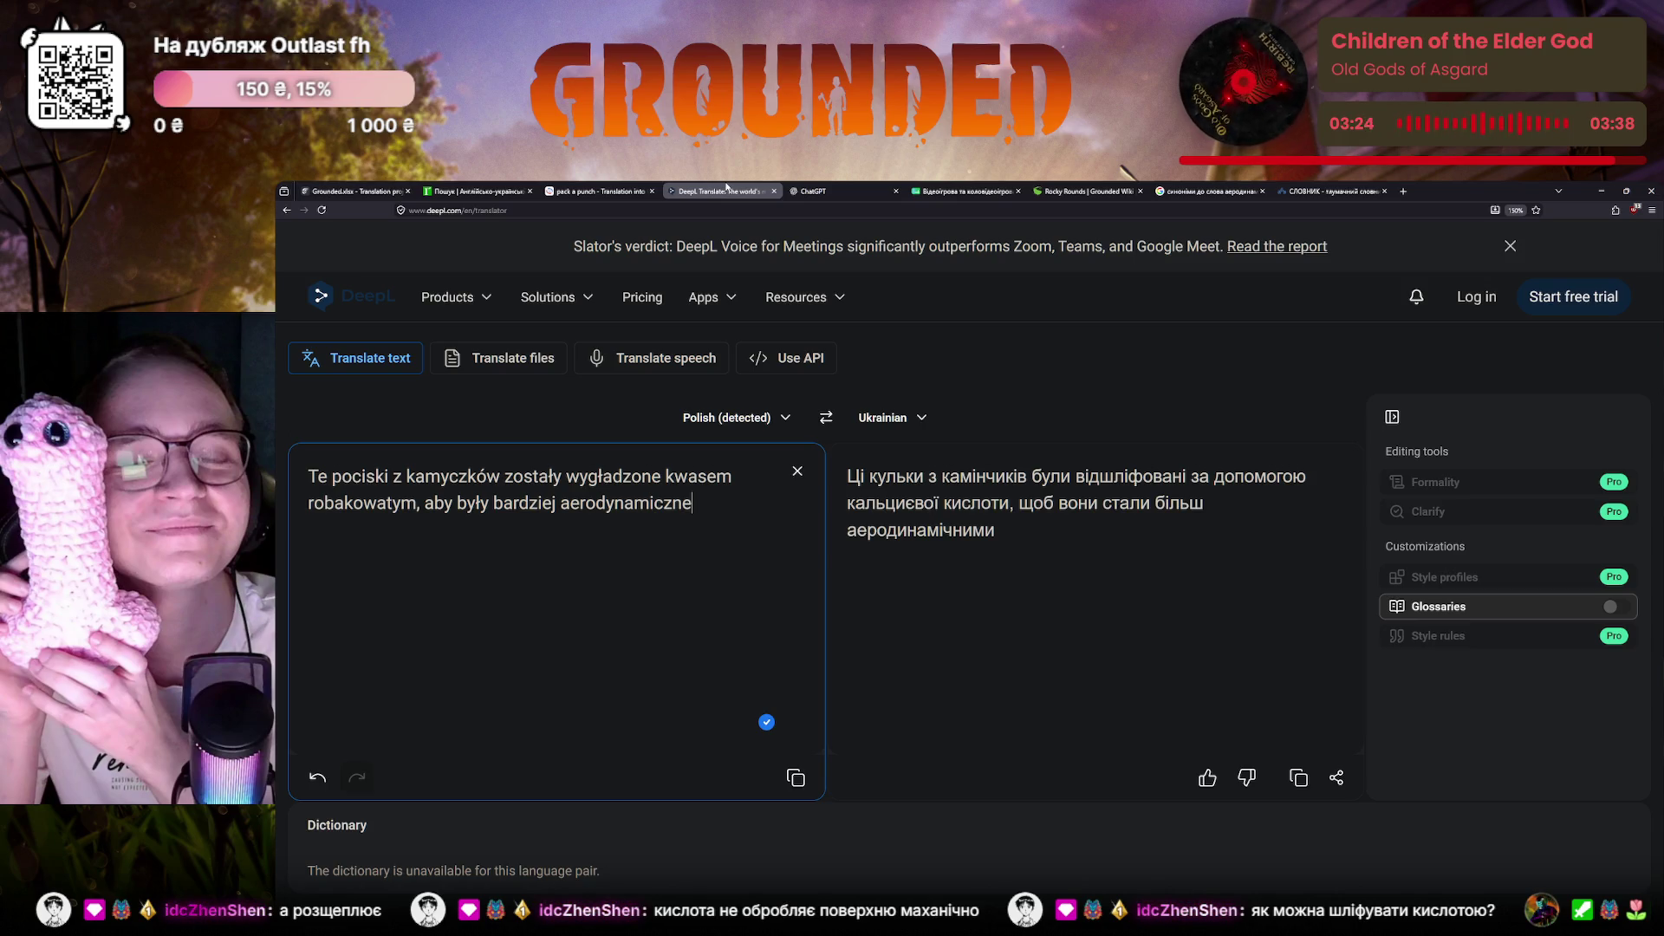
Return to the Grounded.xlsx Crowdin editor with the draft Ukrainian translation
left_click(351, 190)
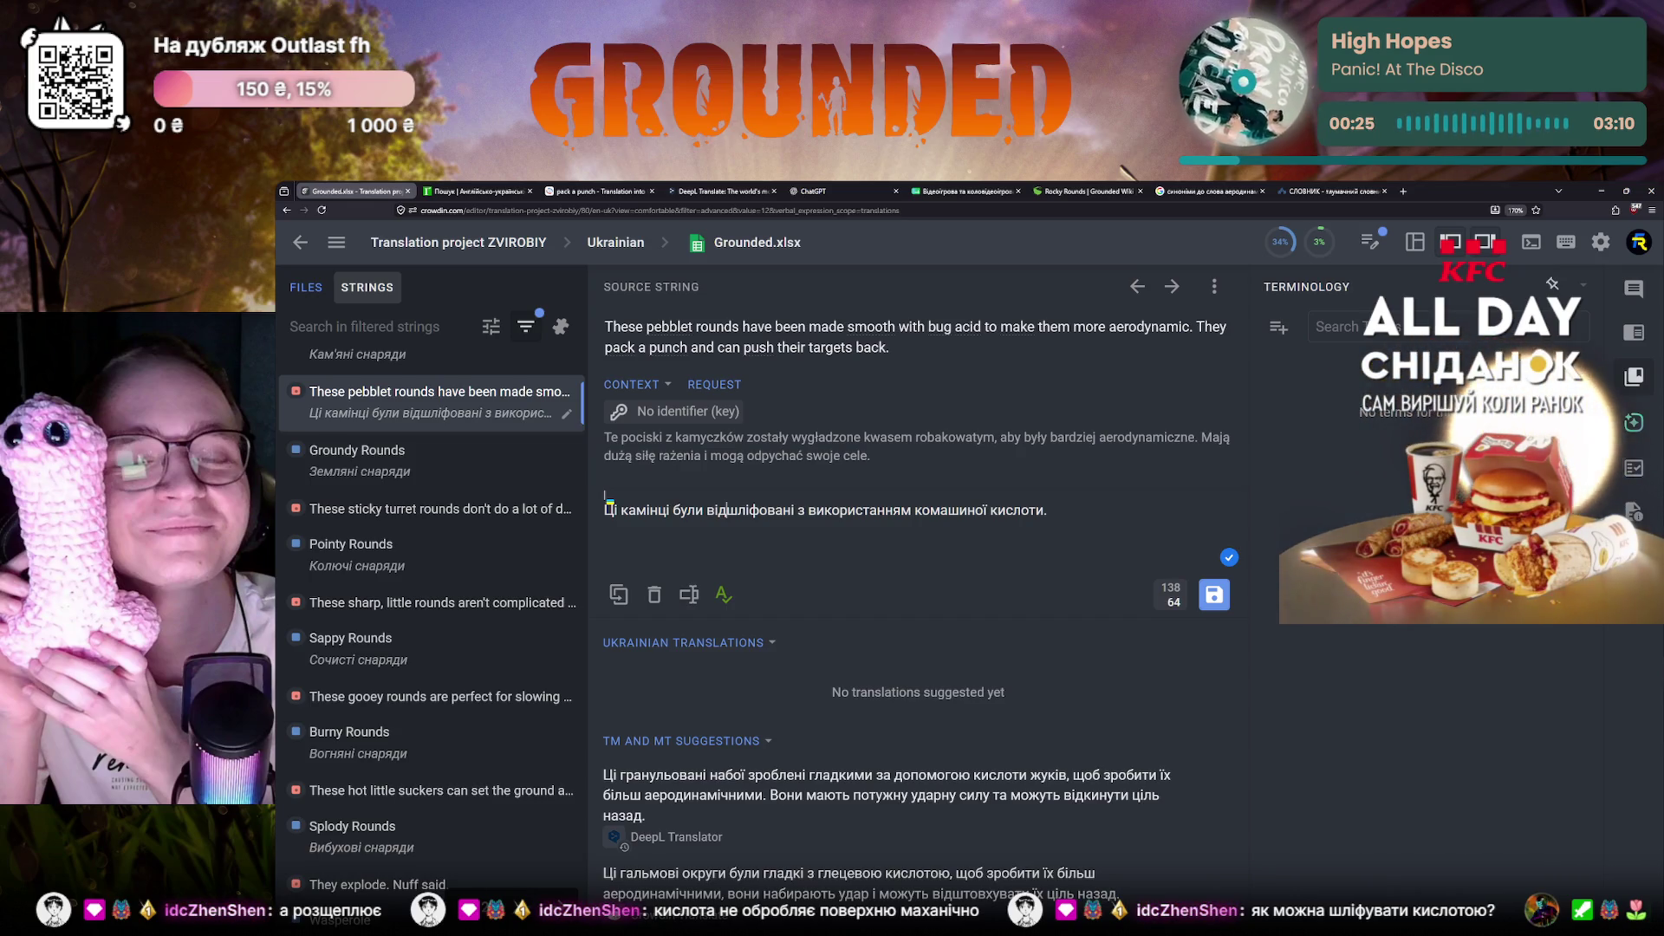
scroll(439, 467, "up", 1)
scroll(439, 467, "down", 1)
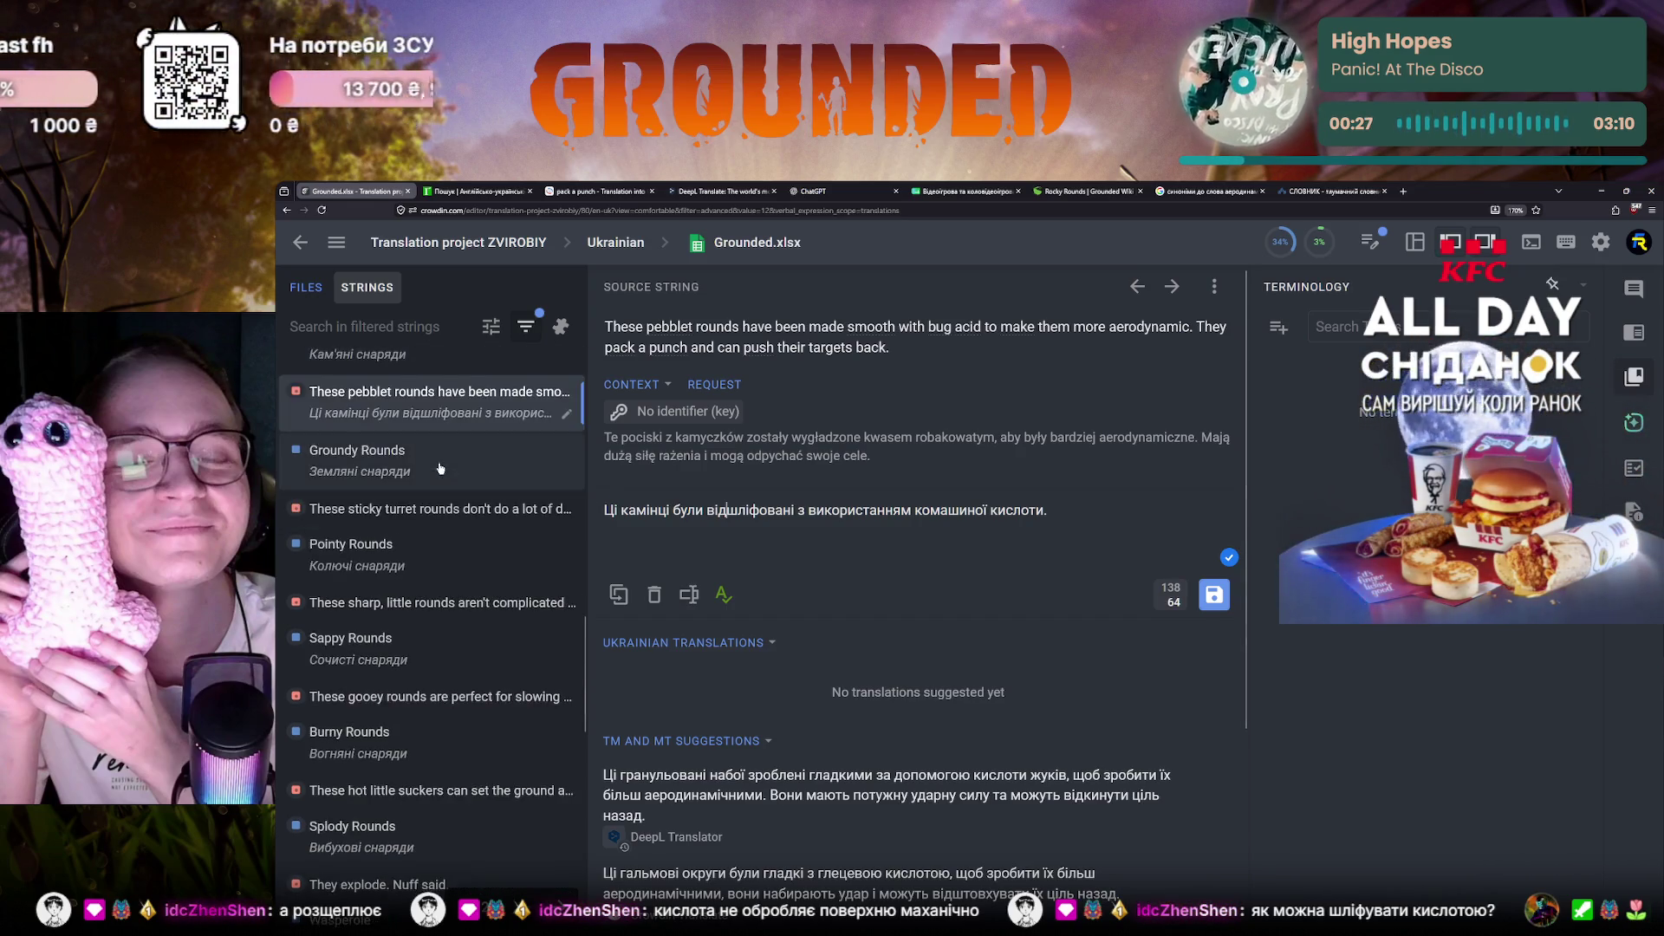
scroll(440, 468, "down", 2)
scroll(437, 472, "up", 2)
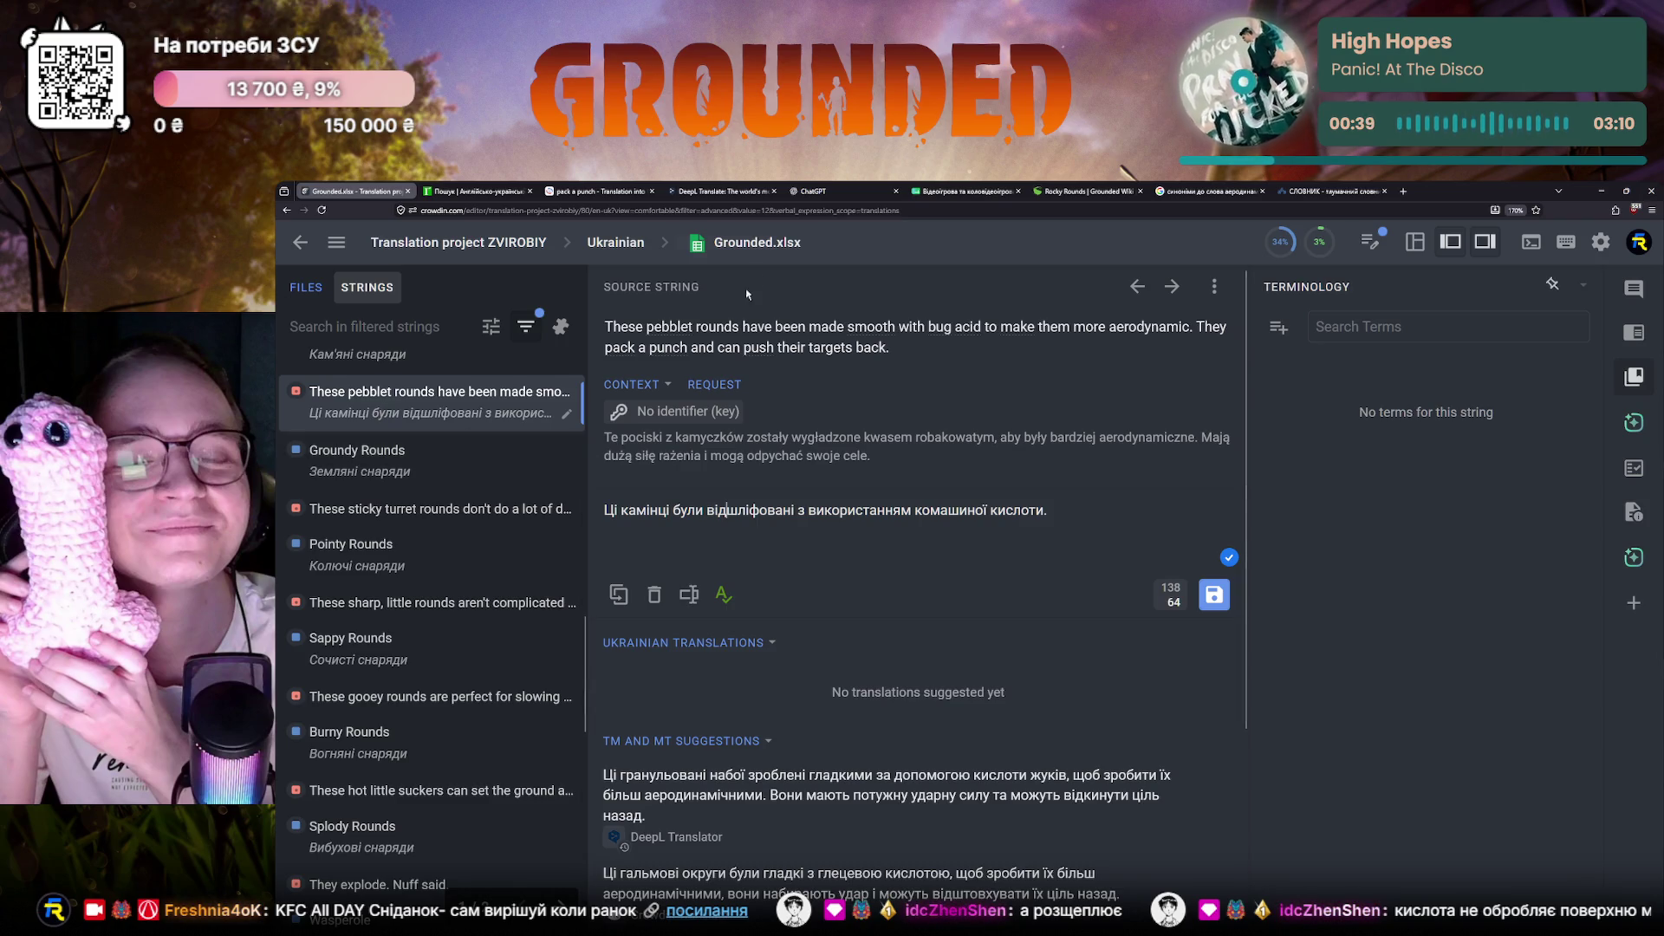
Check the ChatGPT conversation of Ukrainian variants, then return to the Crowdin editor
left_click(819, 191)
scroll(917, 602, "up", 2)
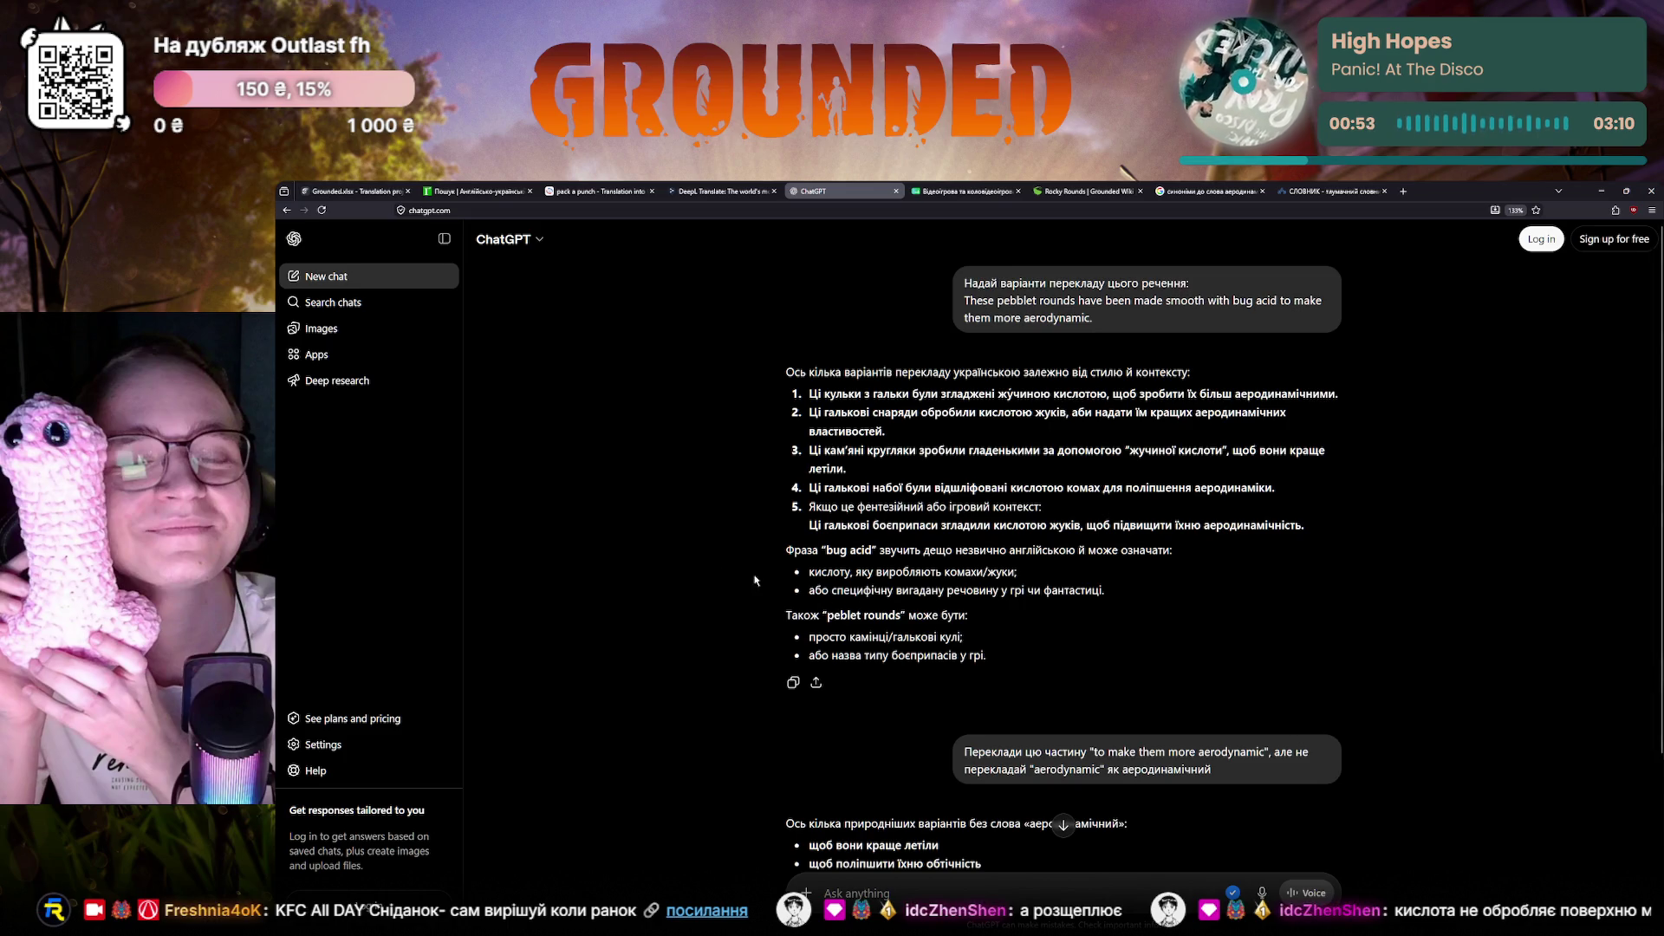
left_click(355, 190)
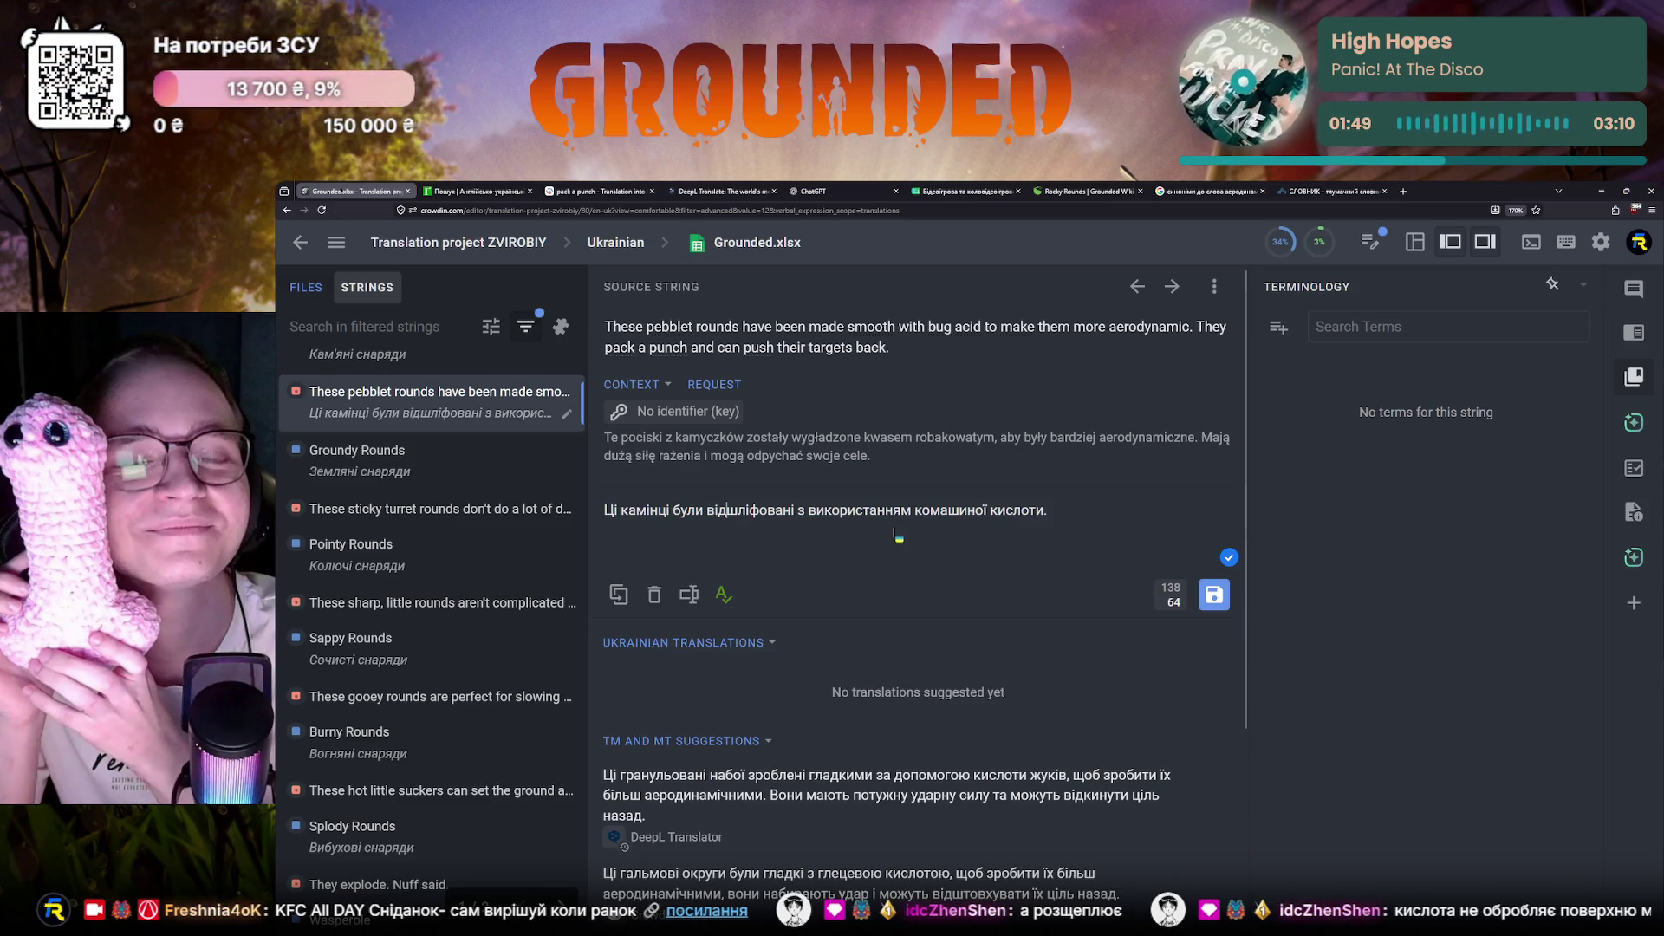
Send ChatGPT a rephrase request with the pasted insect-acid sentence, then return to Crowdin
left_click_drag(1104, 526, 802, 369)
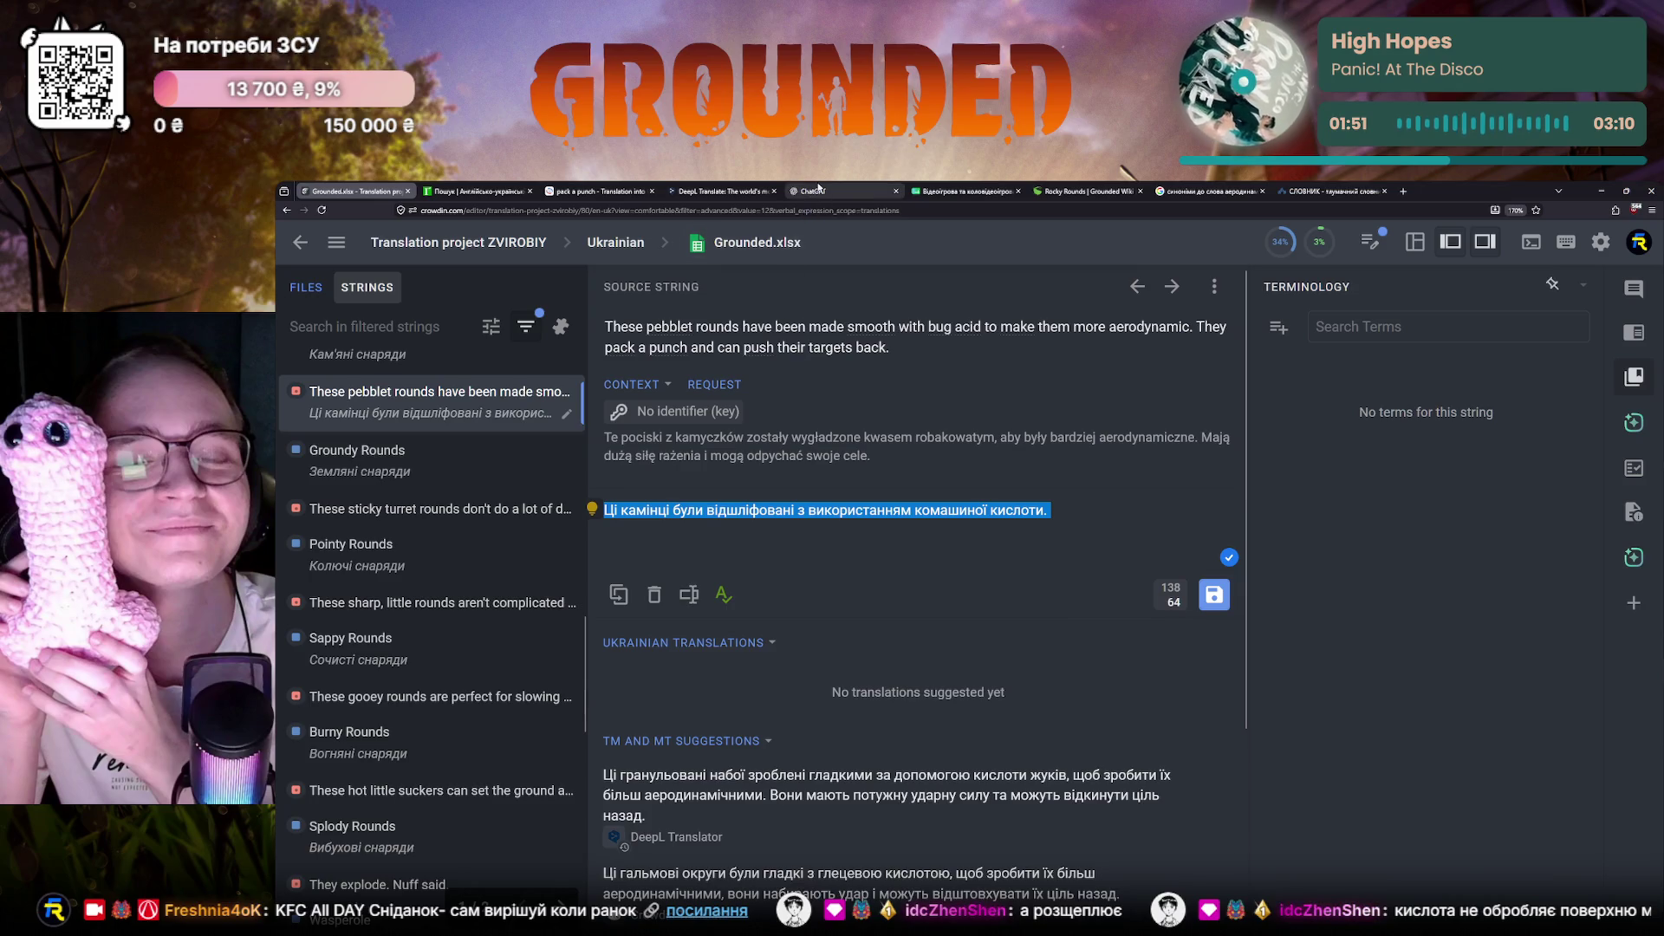
left_click(819, 191)
scroll(1012, 888, "down", 2)
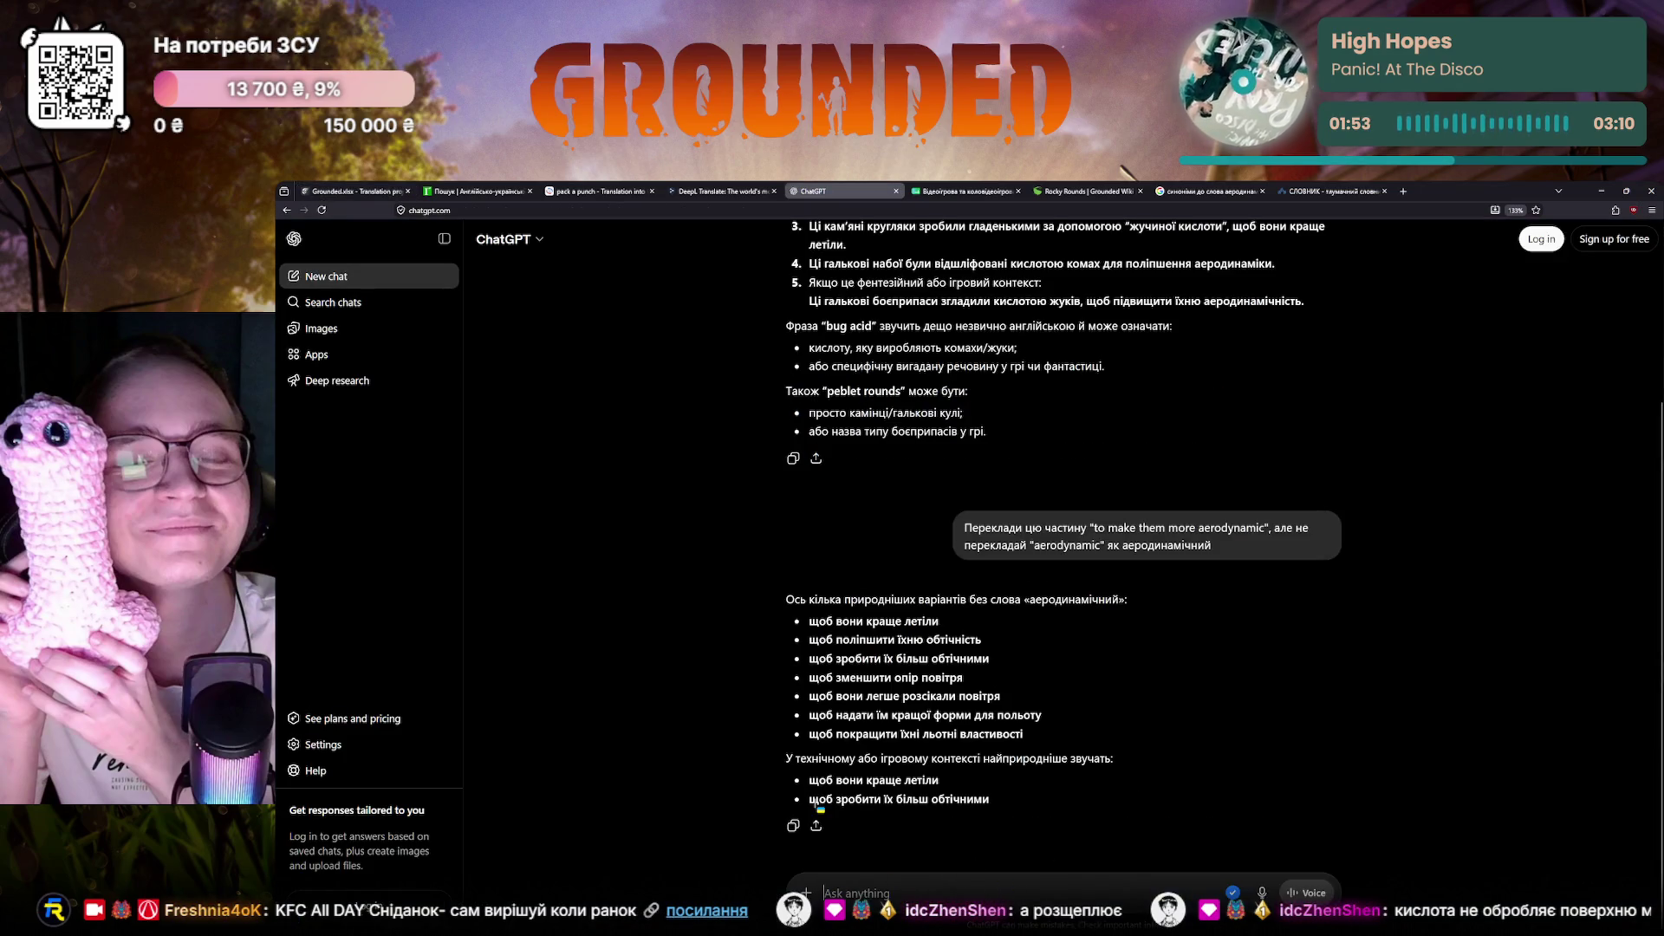
type("Переор")
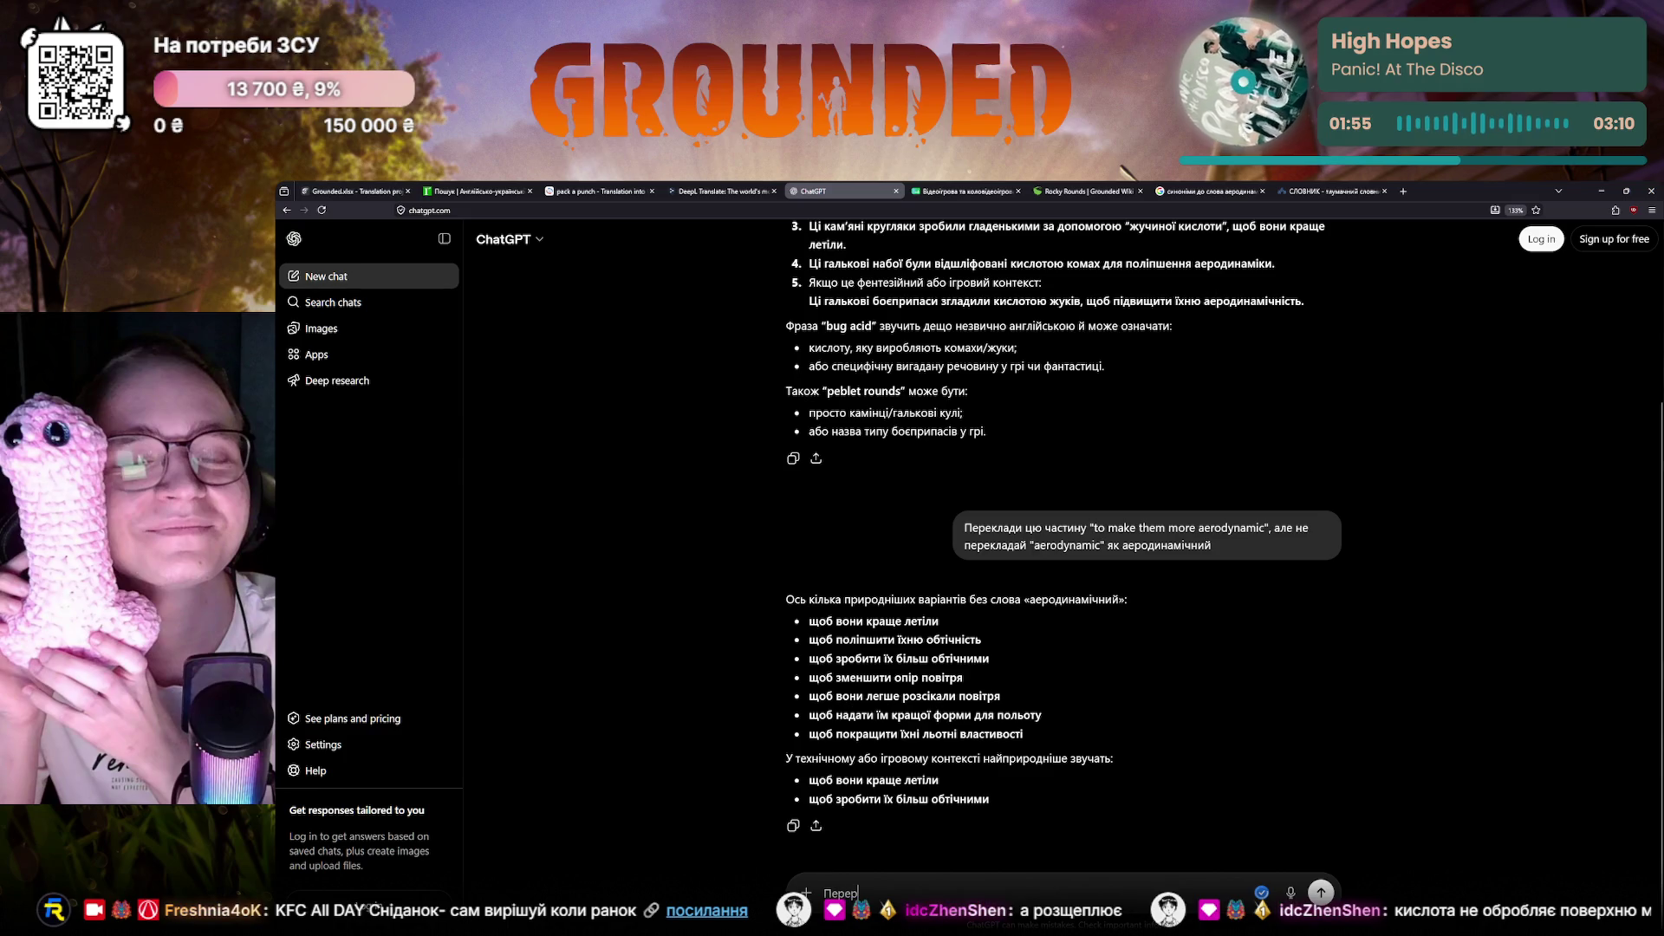
type("оби це ре")
key("BackSpace")
key("BackSpace")
key("BackSpace")
type("енн")
type("\"Ці камінці були відшліфовані з використанням комашиної кислоти.")
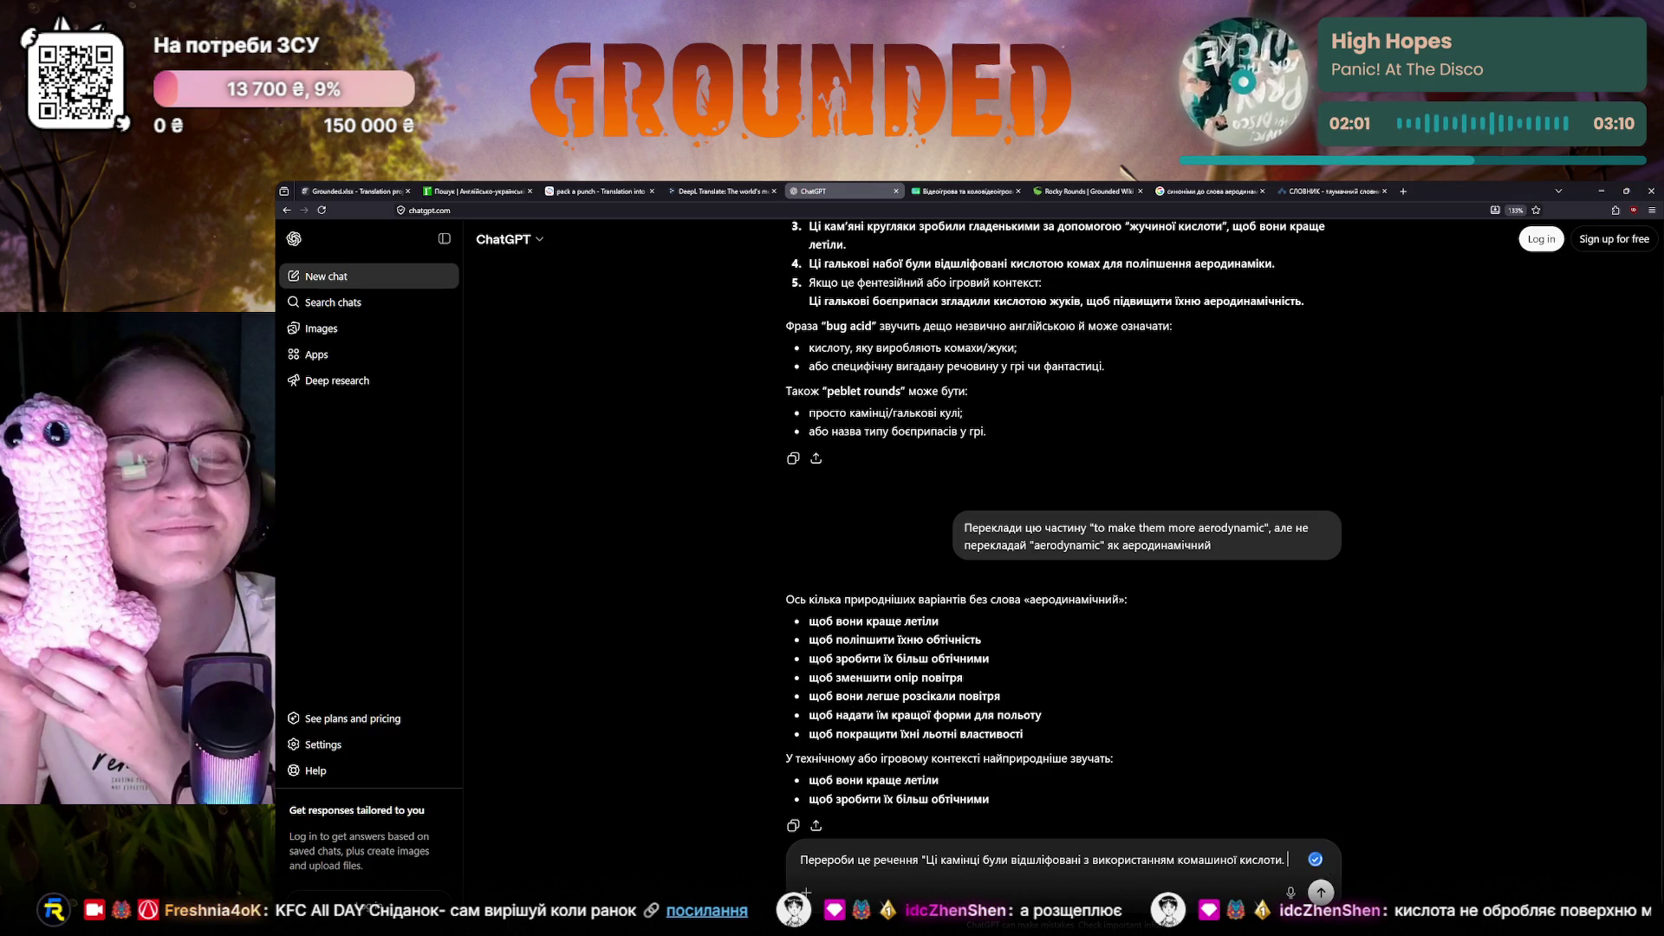
type("\"")
key("Return")
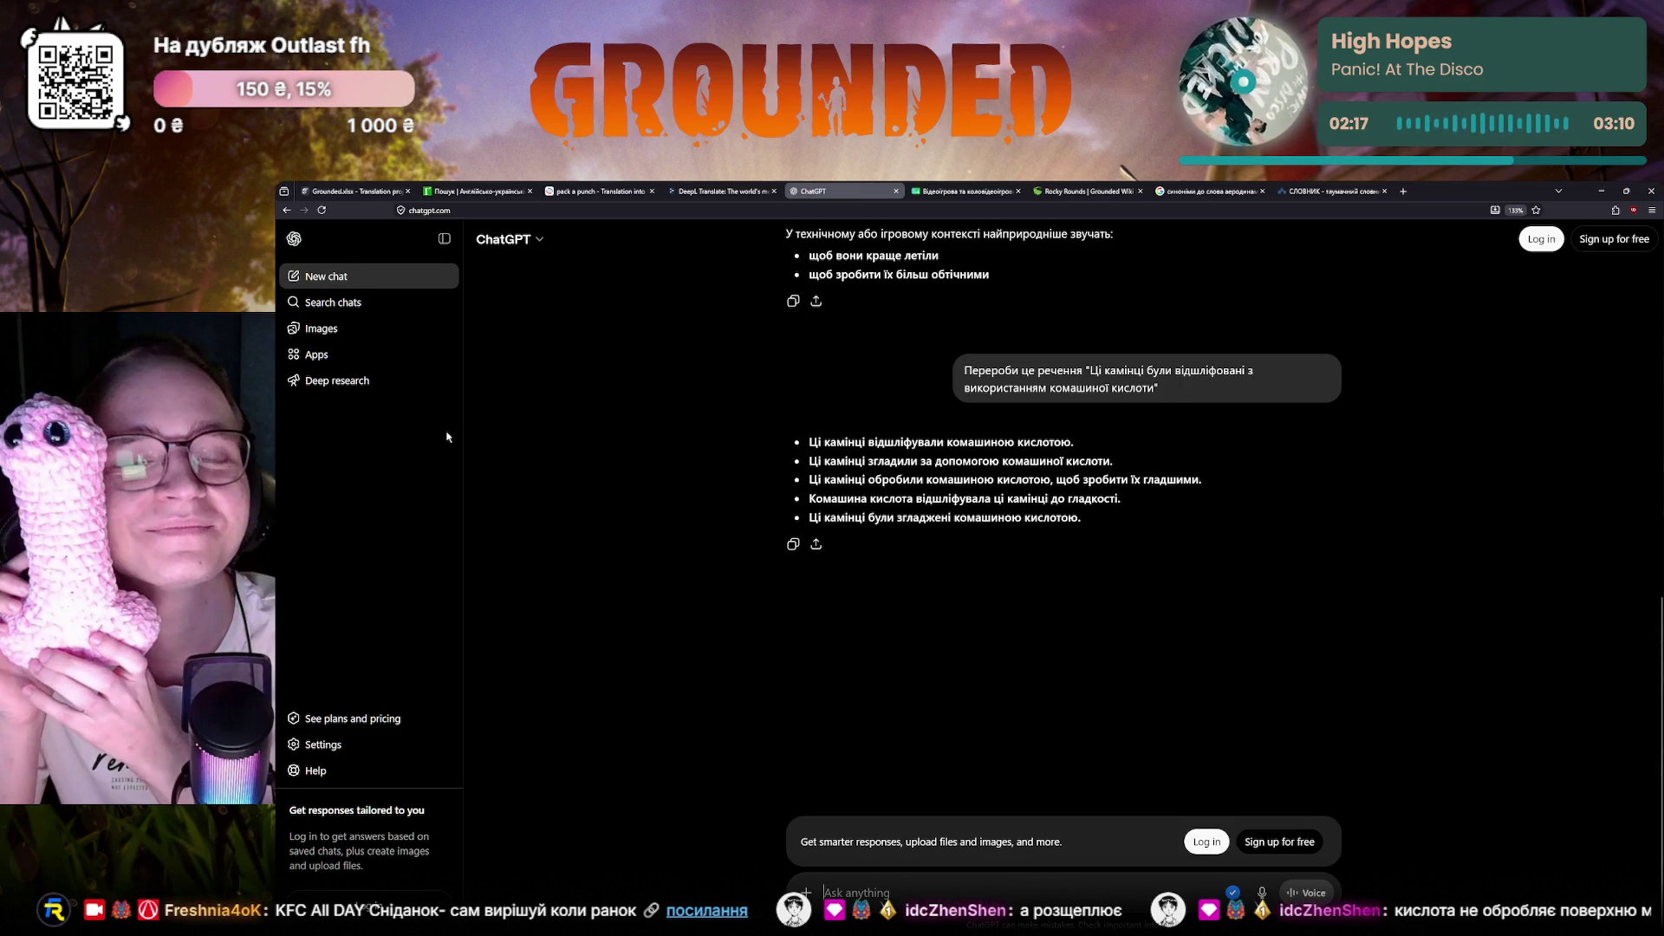
left_click(351, 192)
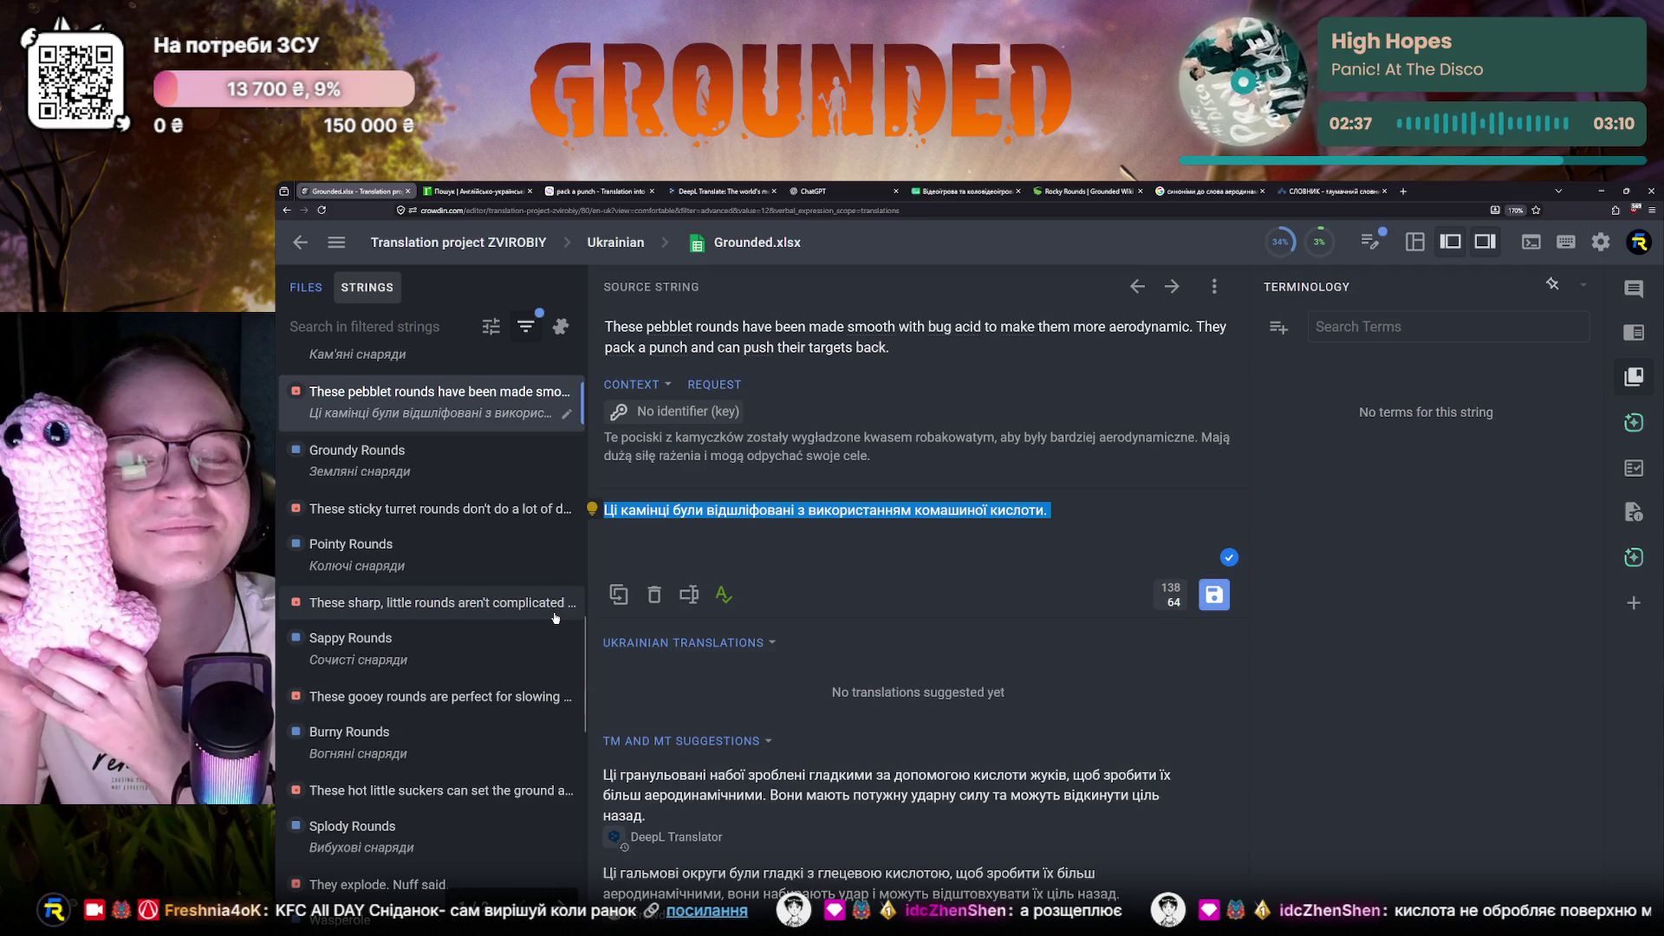
left_click(699, 516)
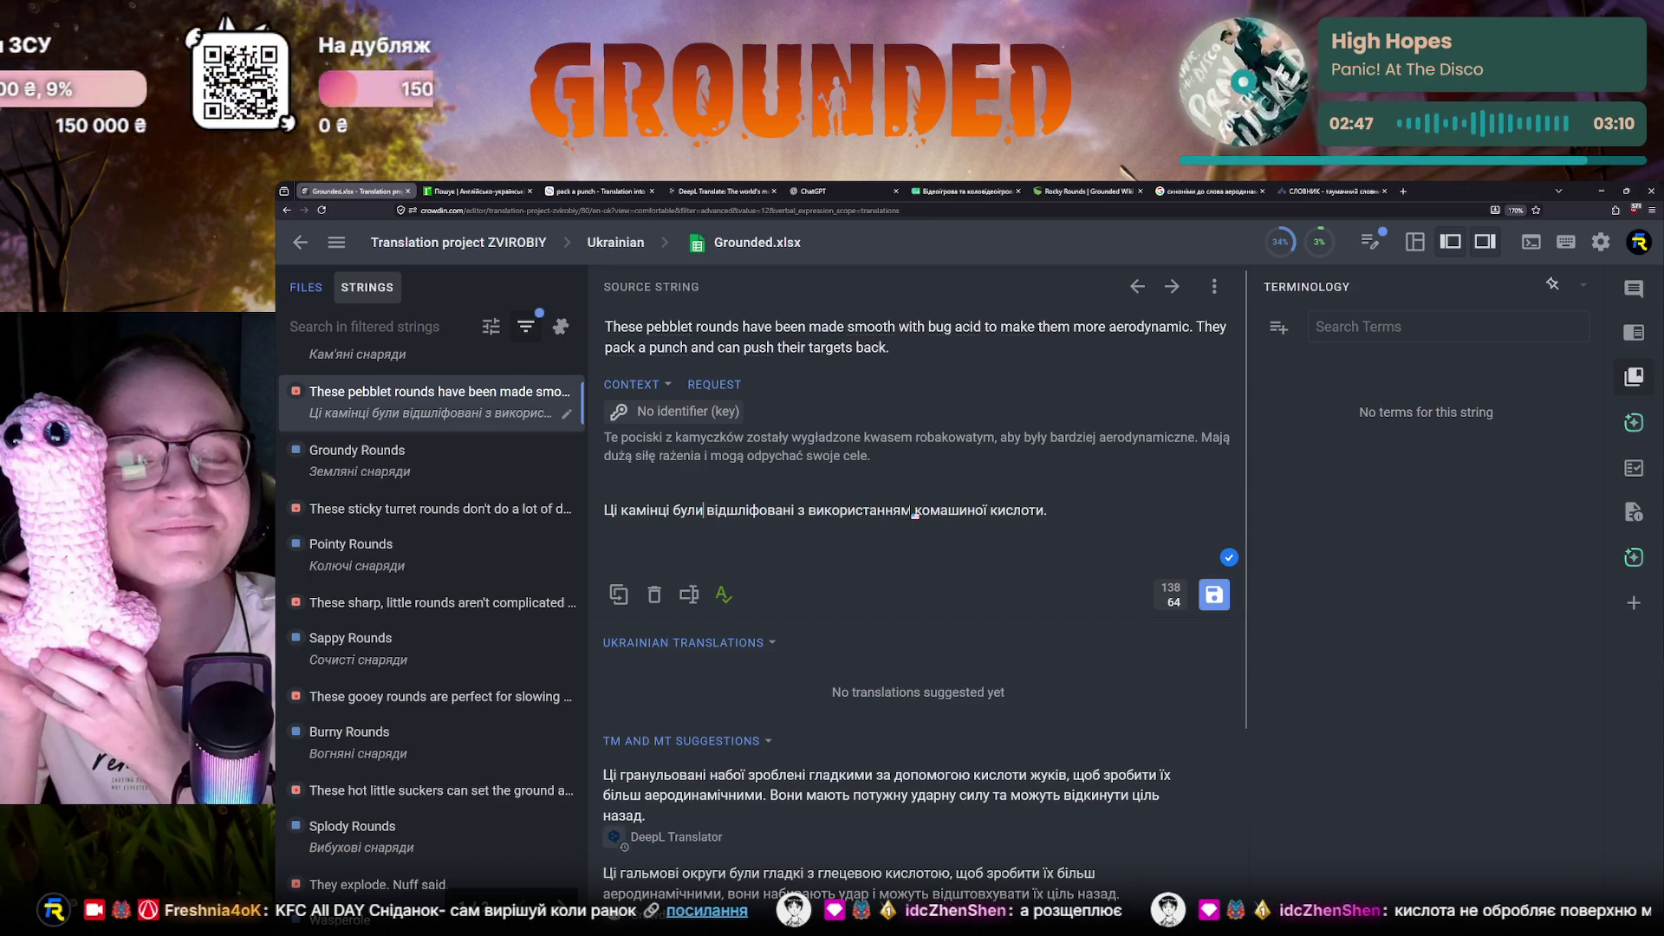
mouse_move(912, 512)
left_mouse_down()
mouse_move(811, 510)
mouse_move(807, 496)
left_mouse_up()
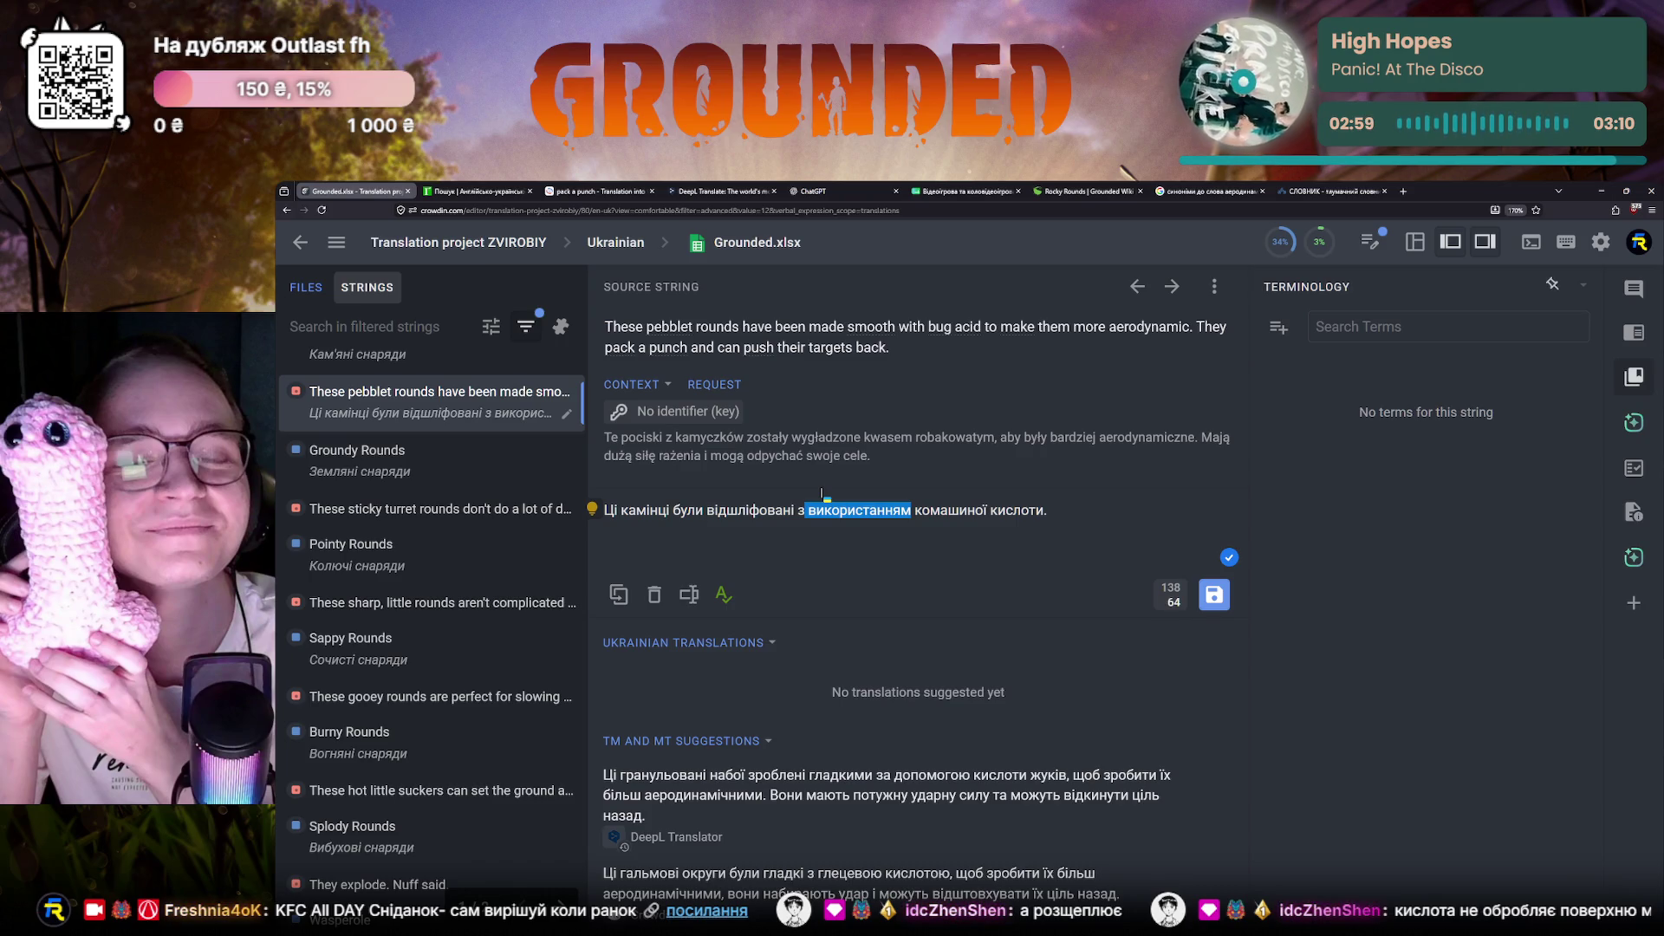
left_click(1076, 513)
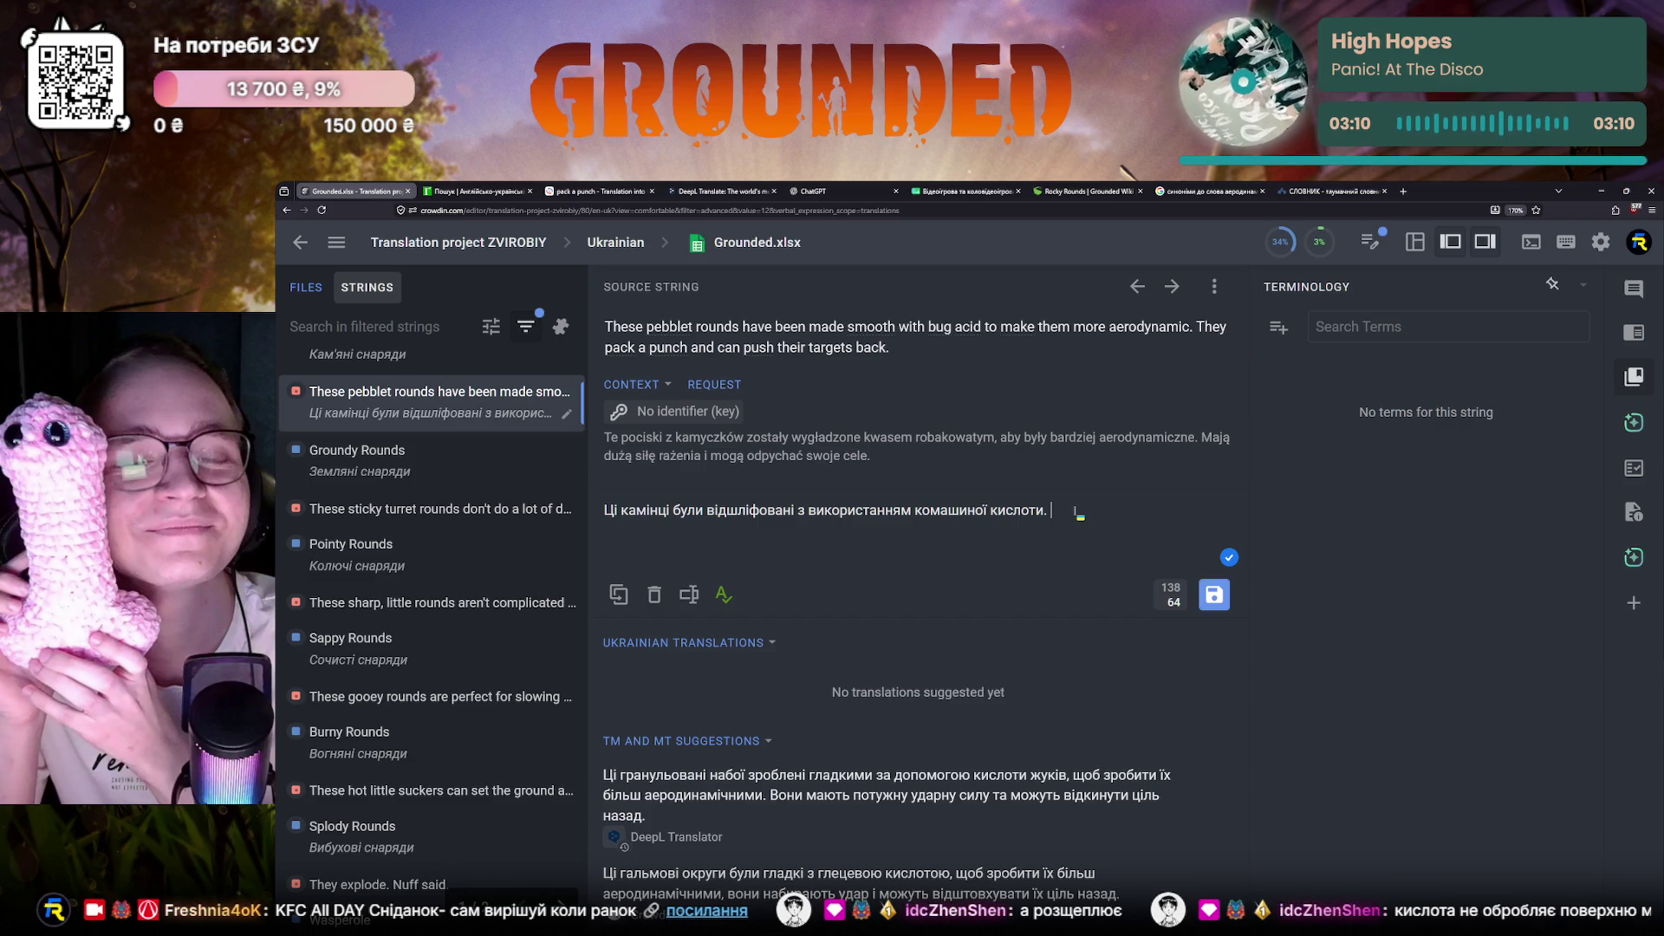
left_click_drag(1196, 327, 889, 346)
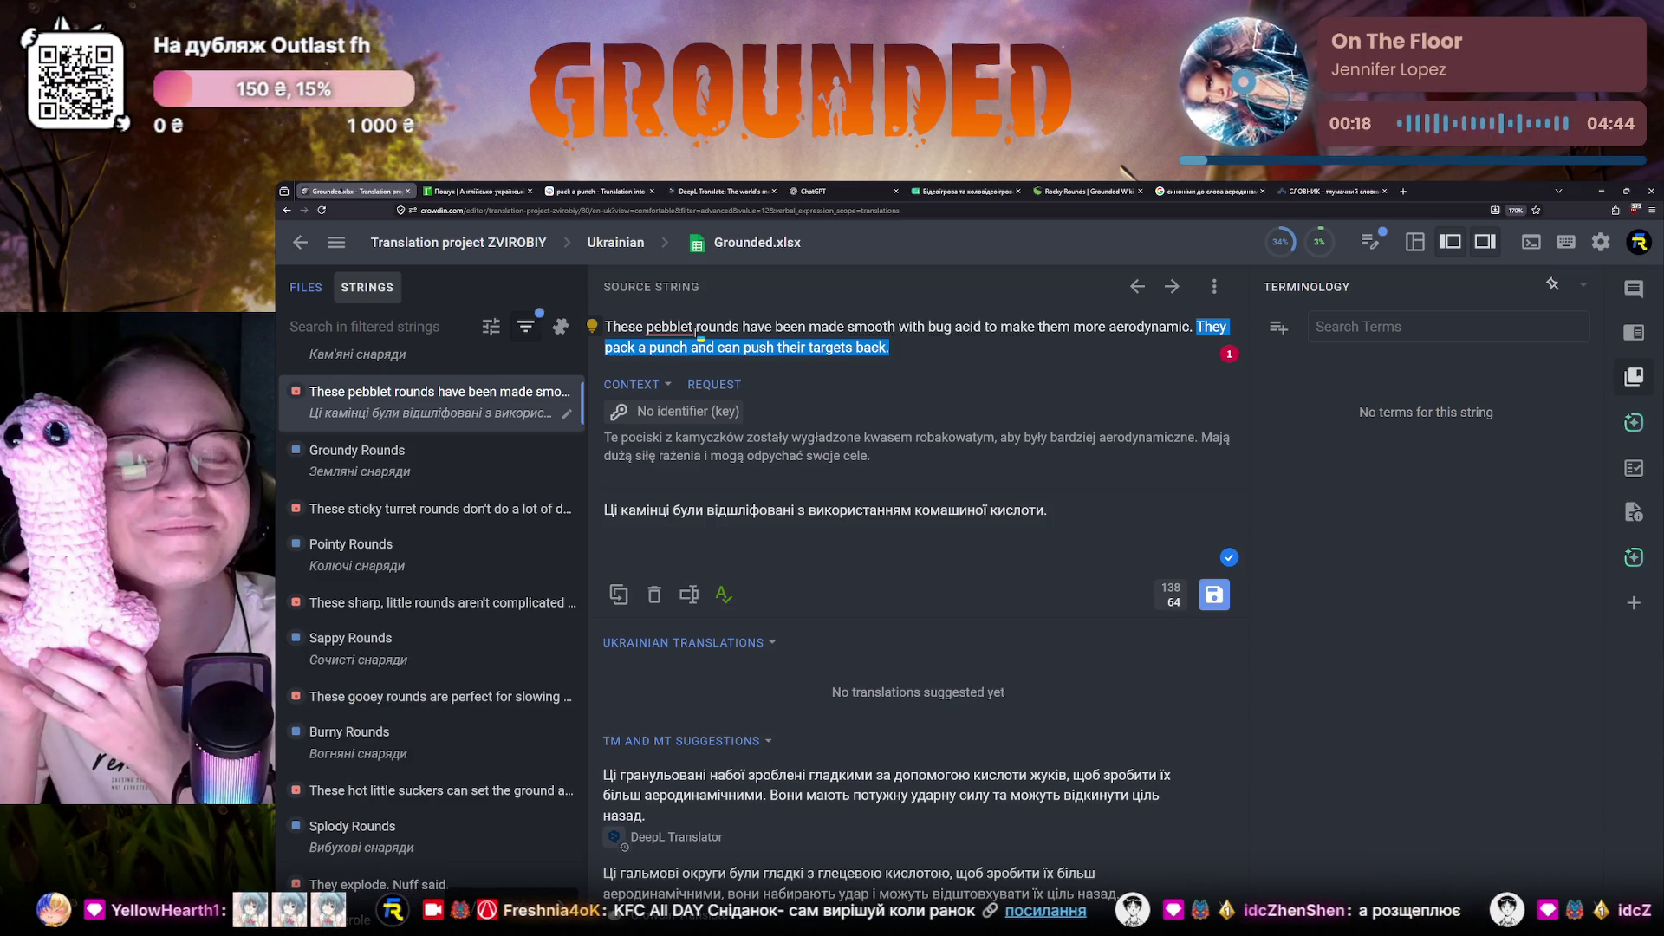
key("alt+Tab")
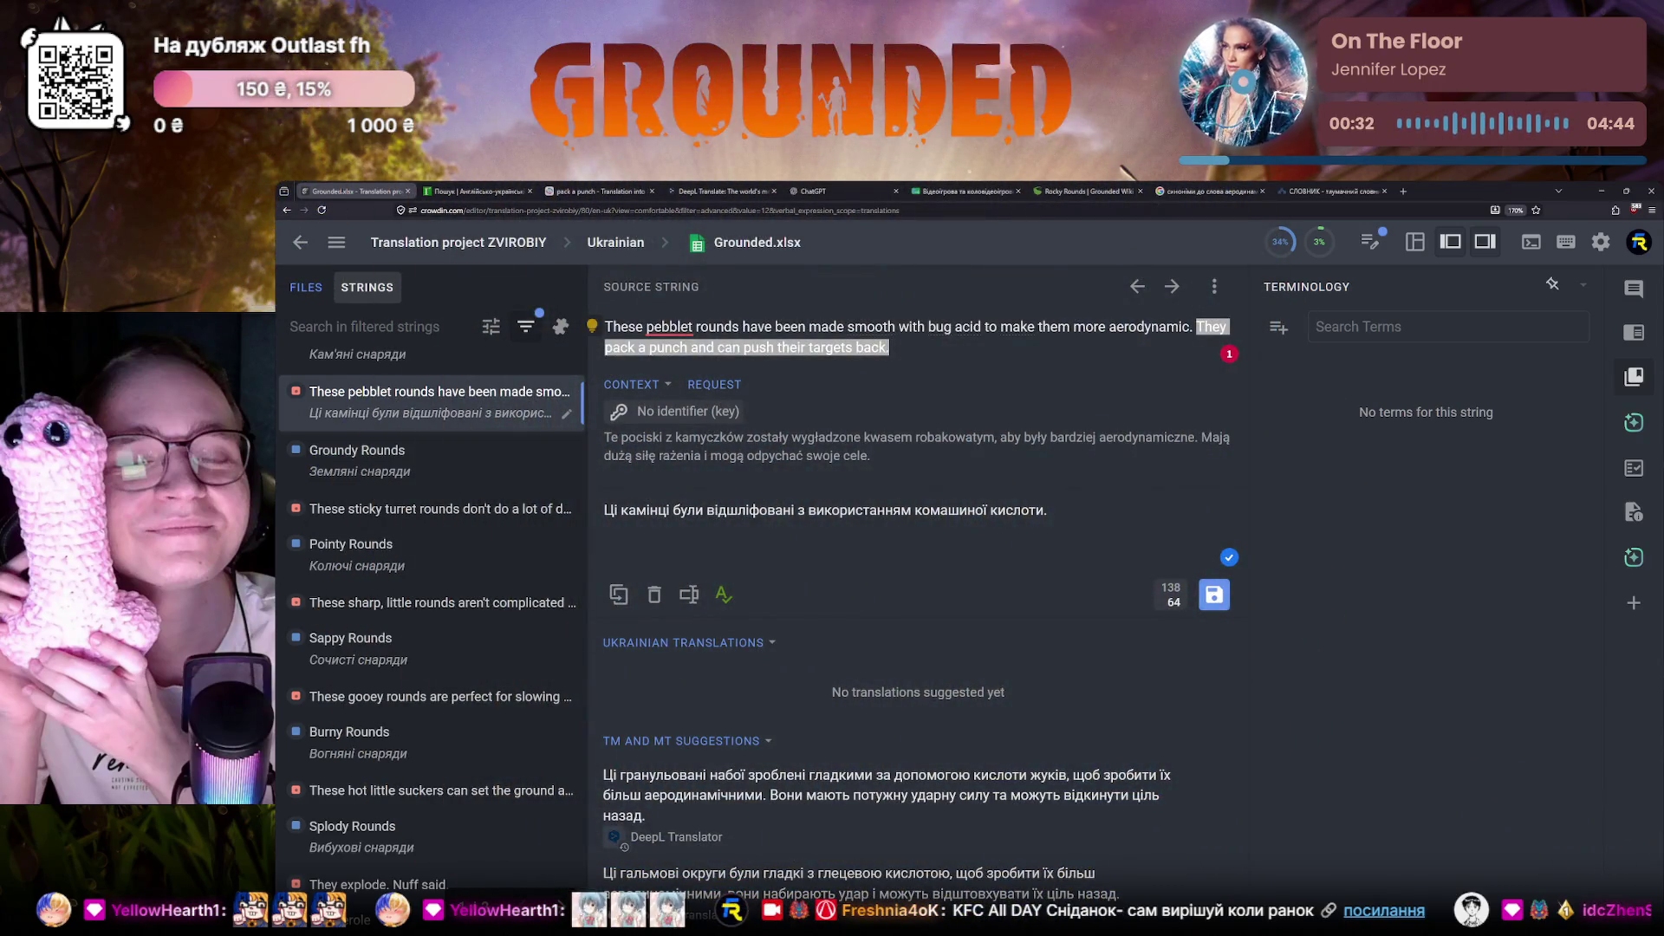
key("alt+Tab")
left_click(1069, 516)
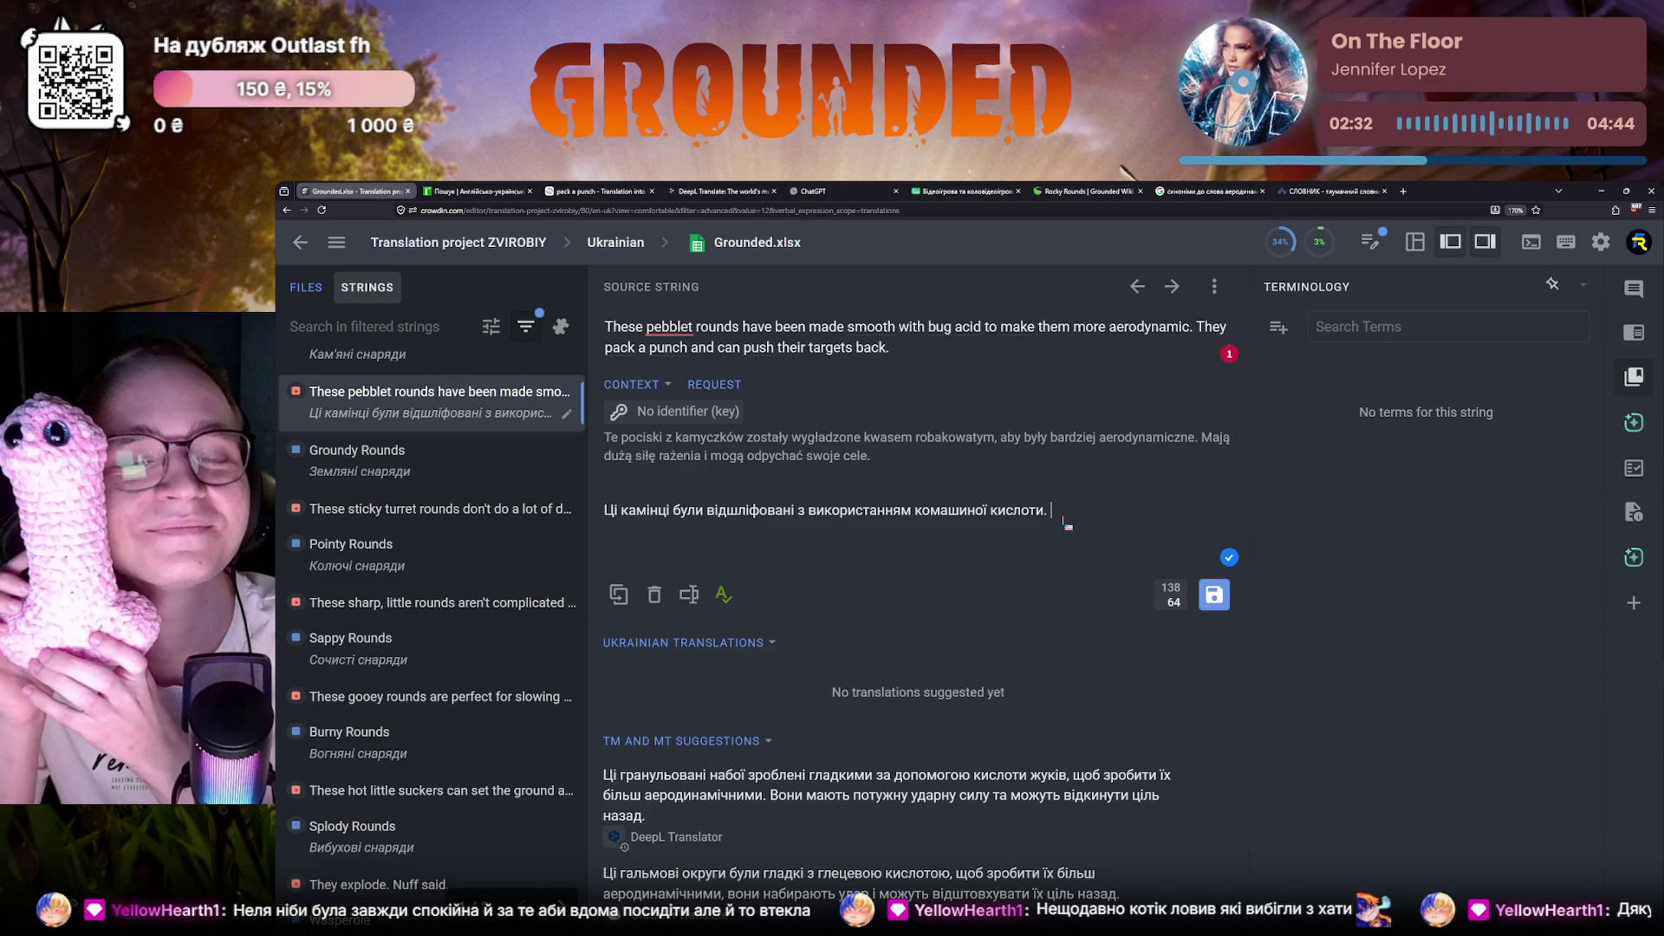
Trim the draft so it ends with кислоти, then switch over to ChatGPT
key("BackSpace")
key("BackSpace")
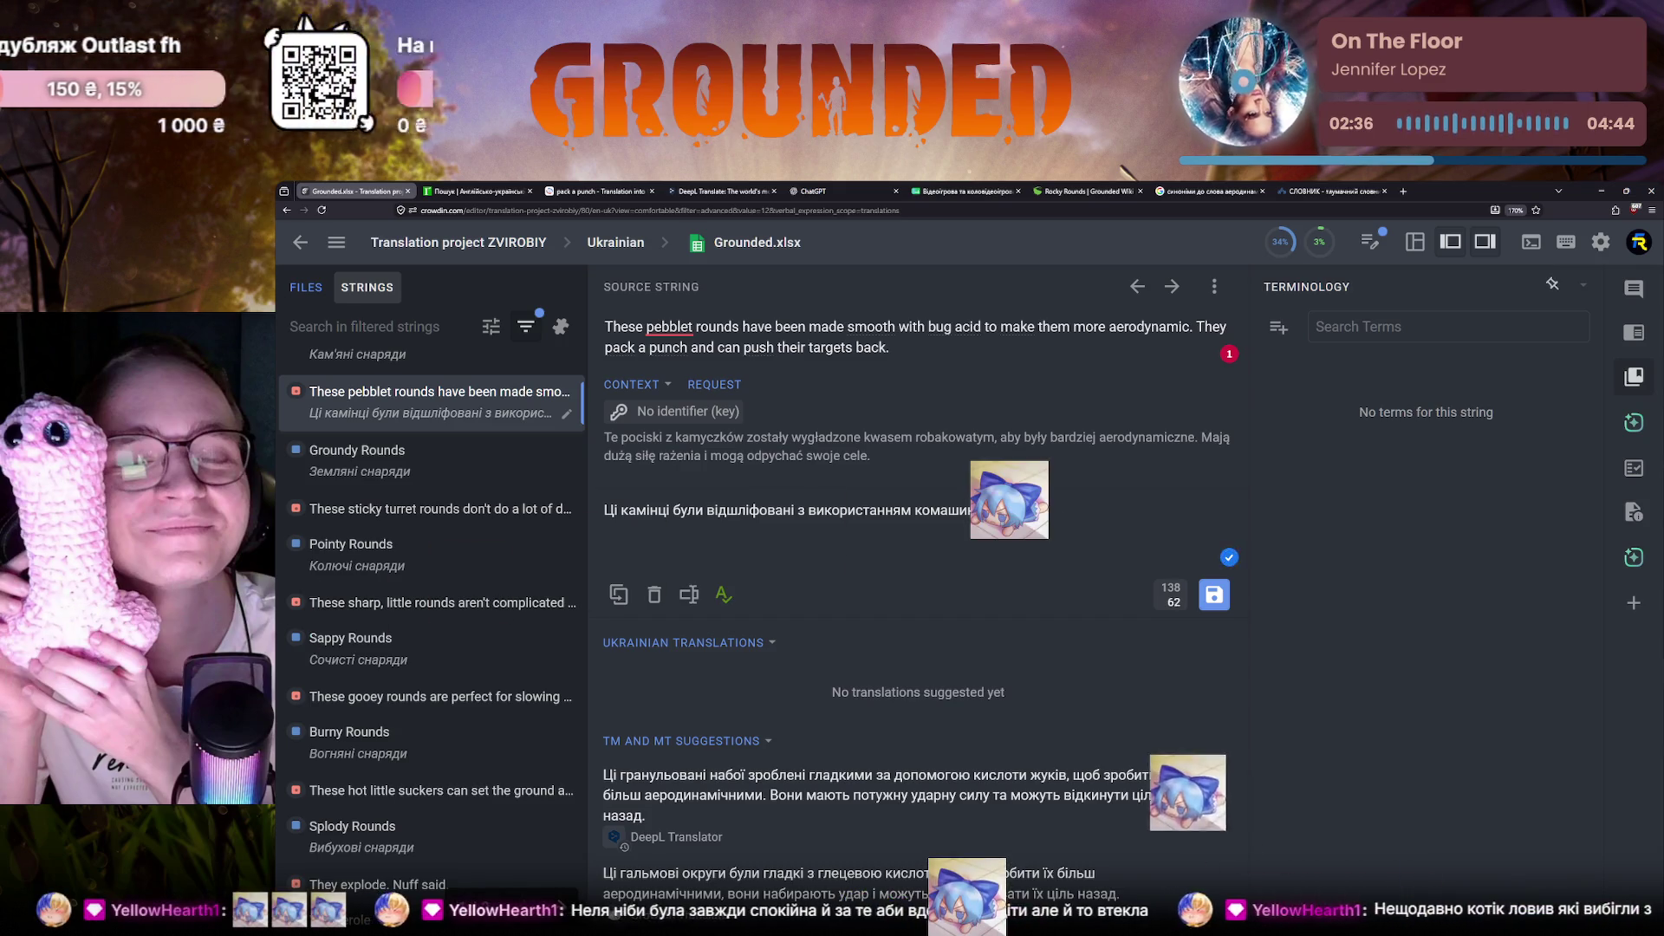
type(", кяк")
key("BackSpace")
key("BackSpace")
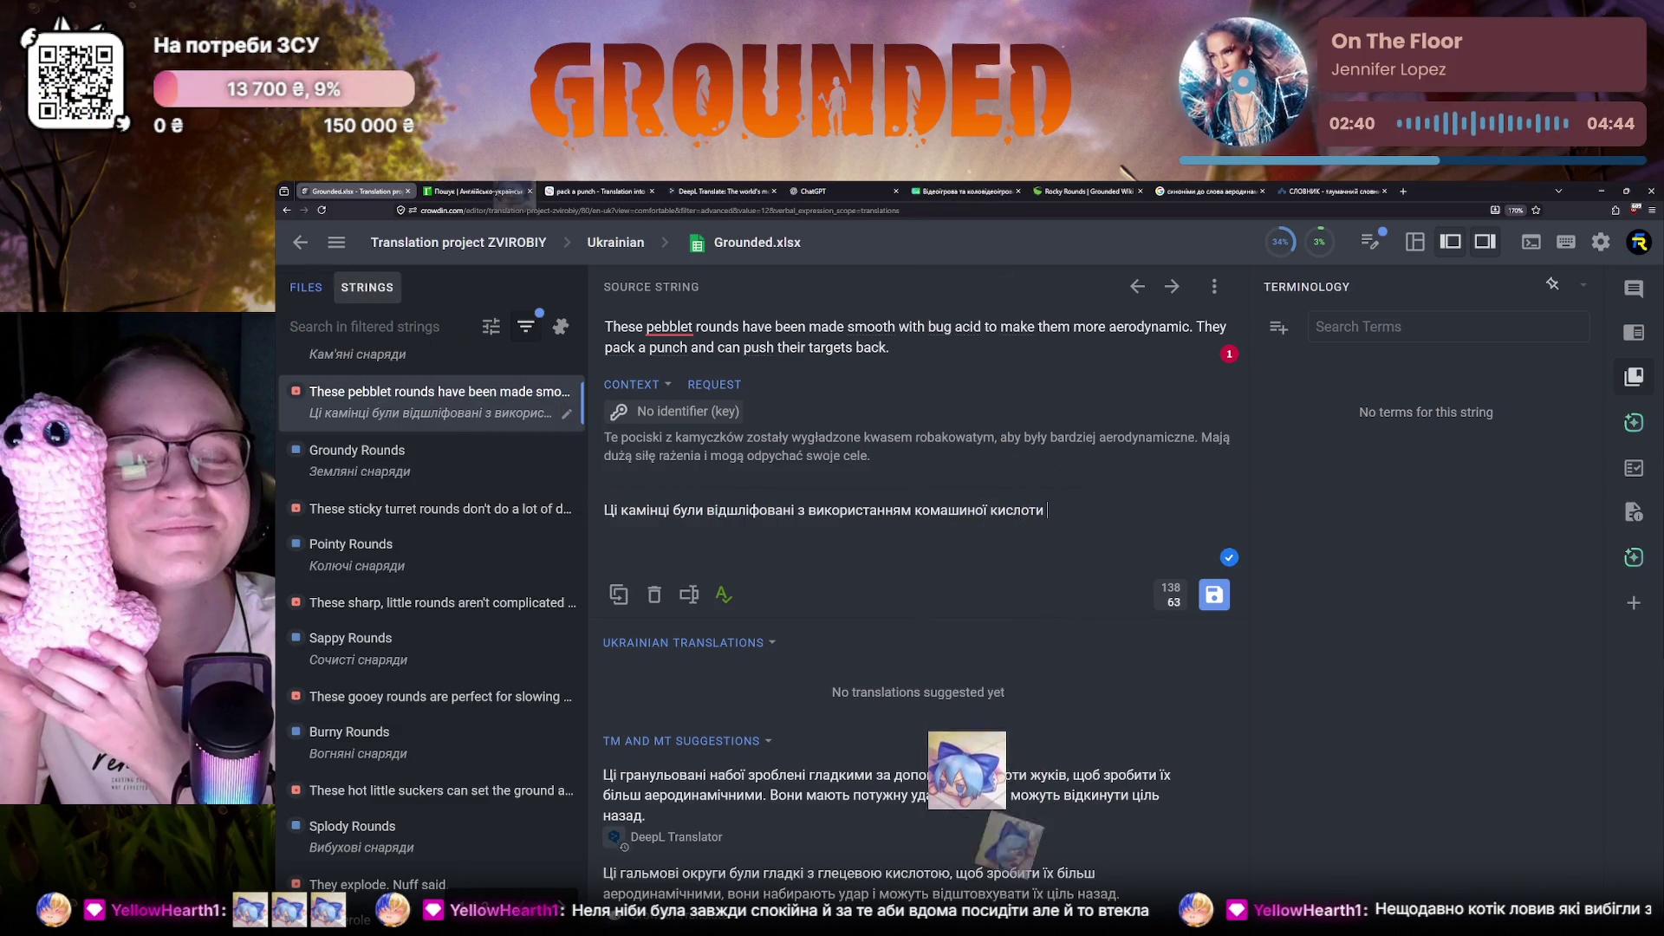
key("BackSpace")
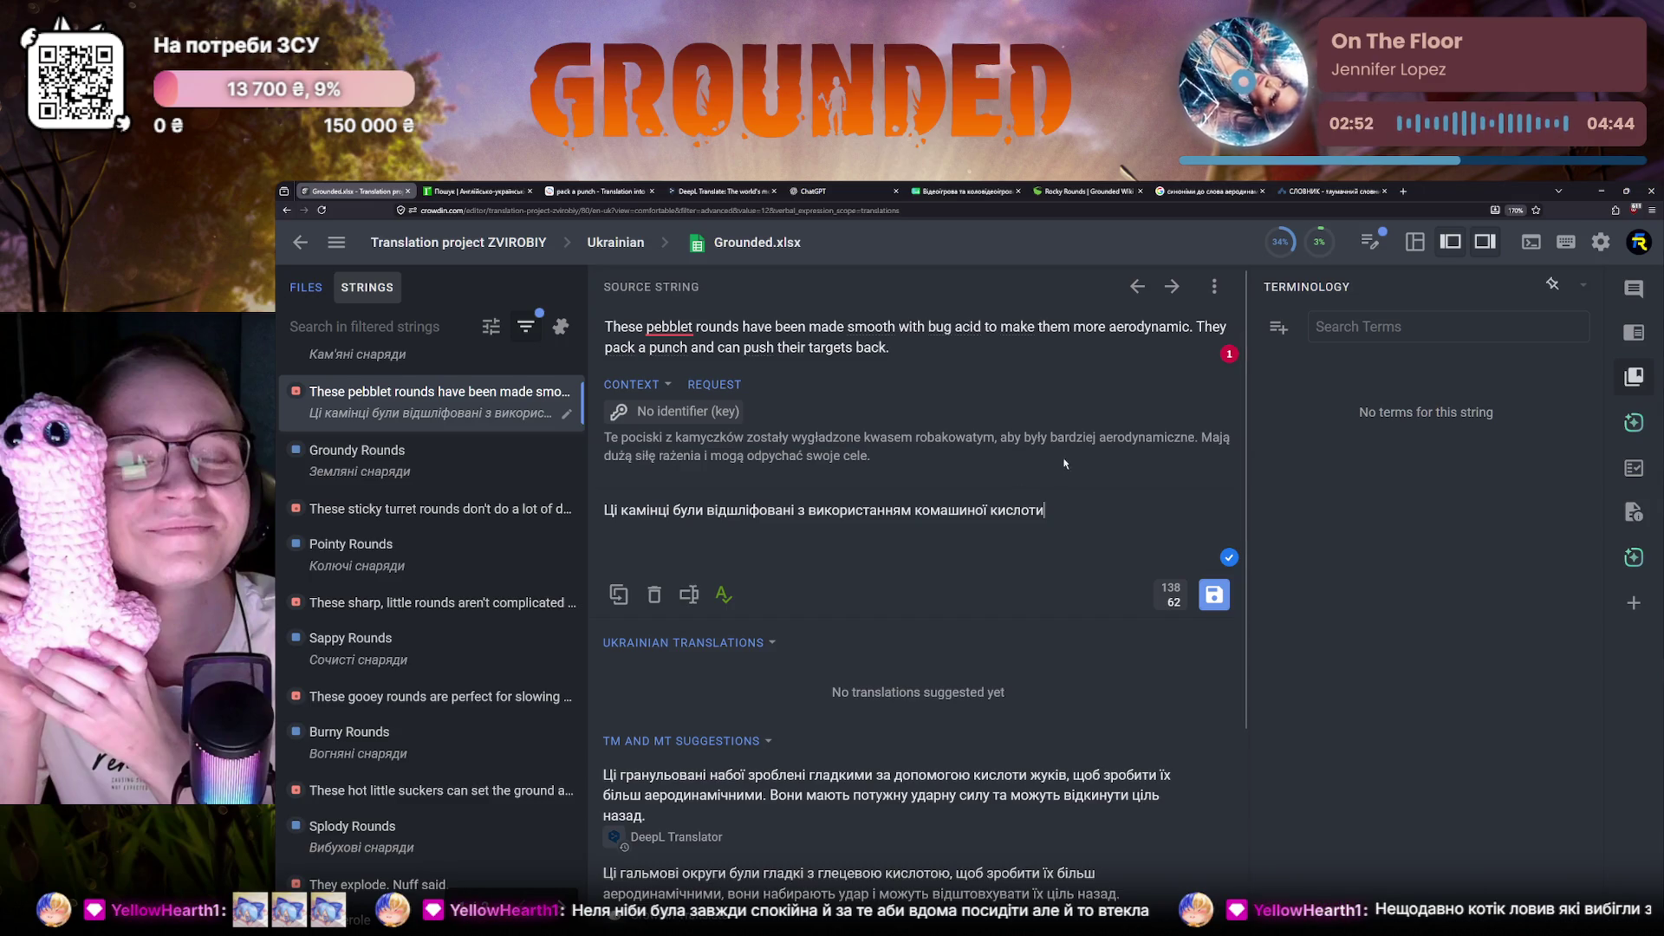
left_click(813, 192)
scroll(900, 604, "up", 2)
scroll(900, 605, "up", 2)
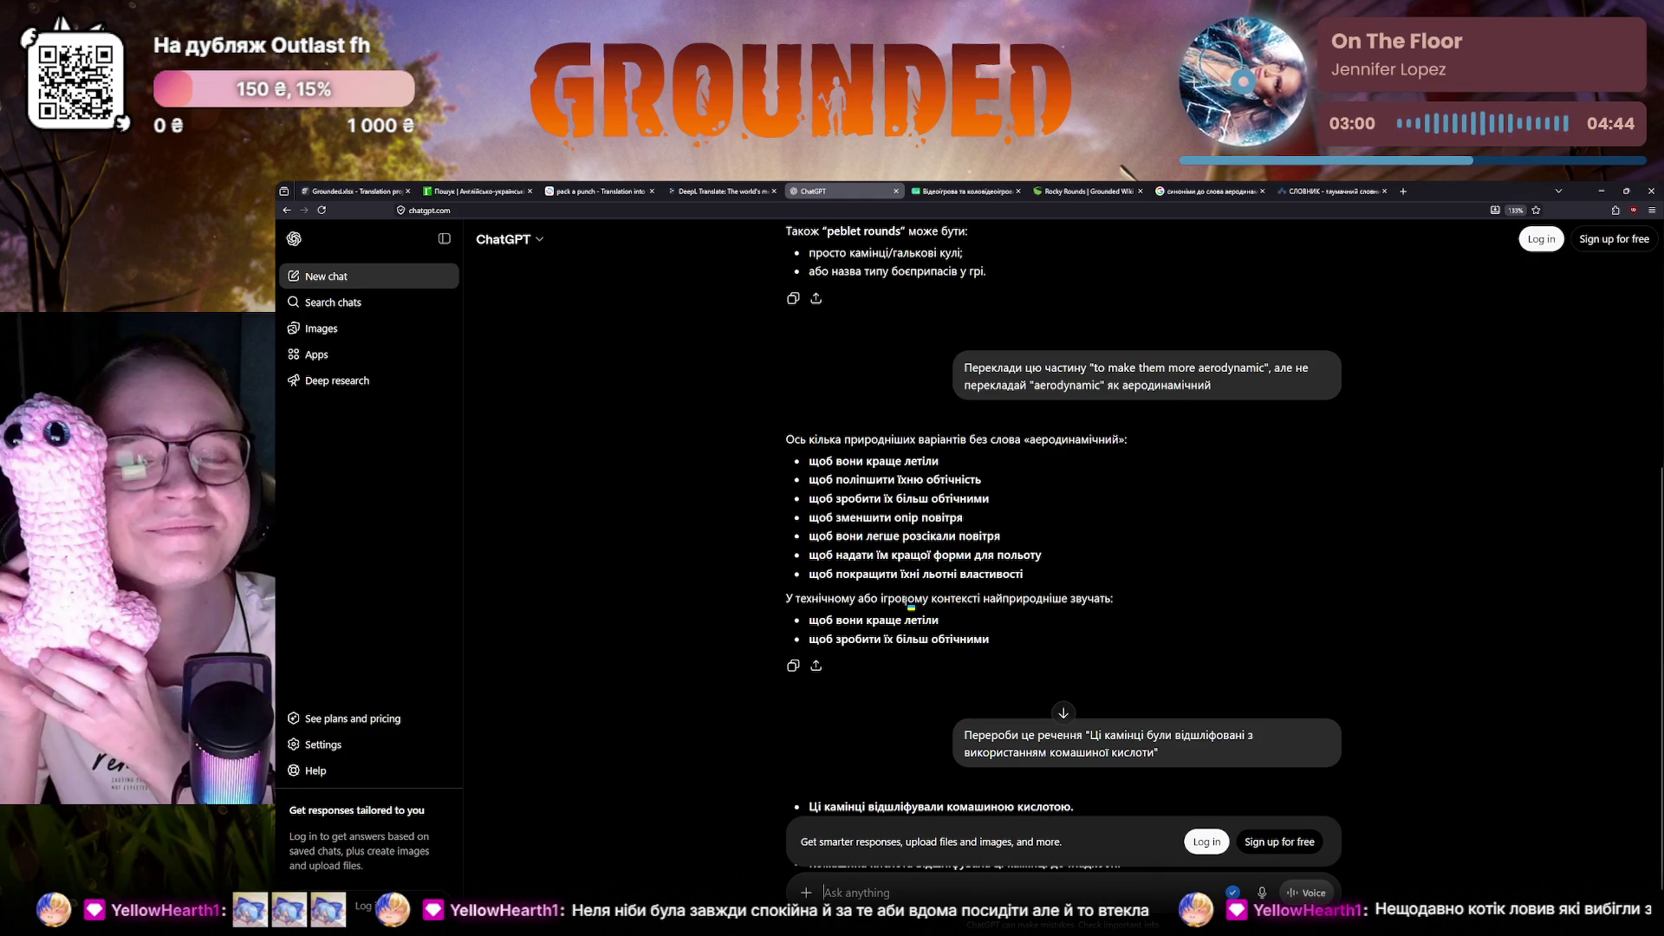
scroll(909, 606, "up", 3)
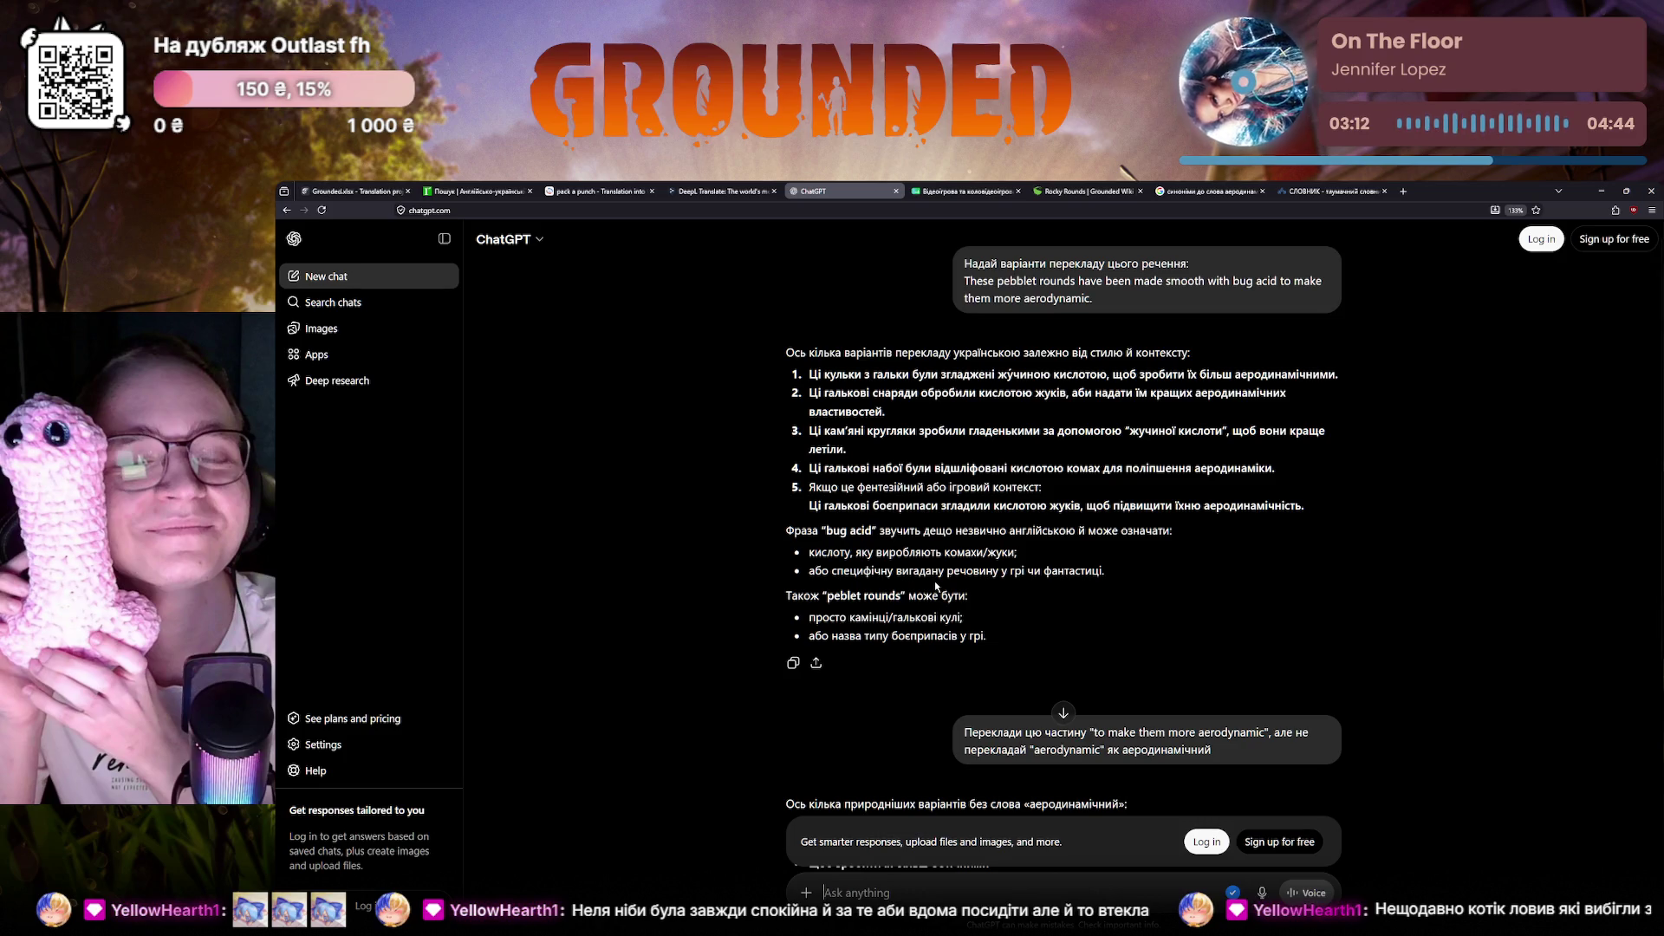
scroll(986, 642, "down", 2)
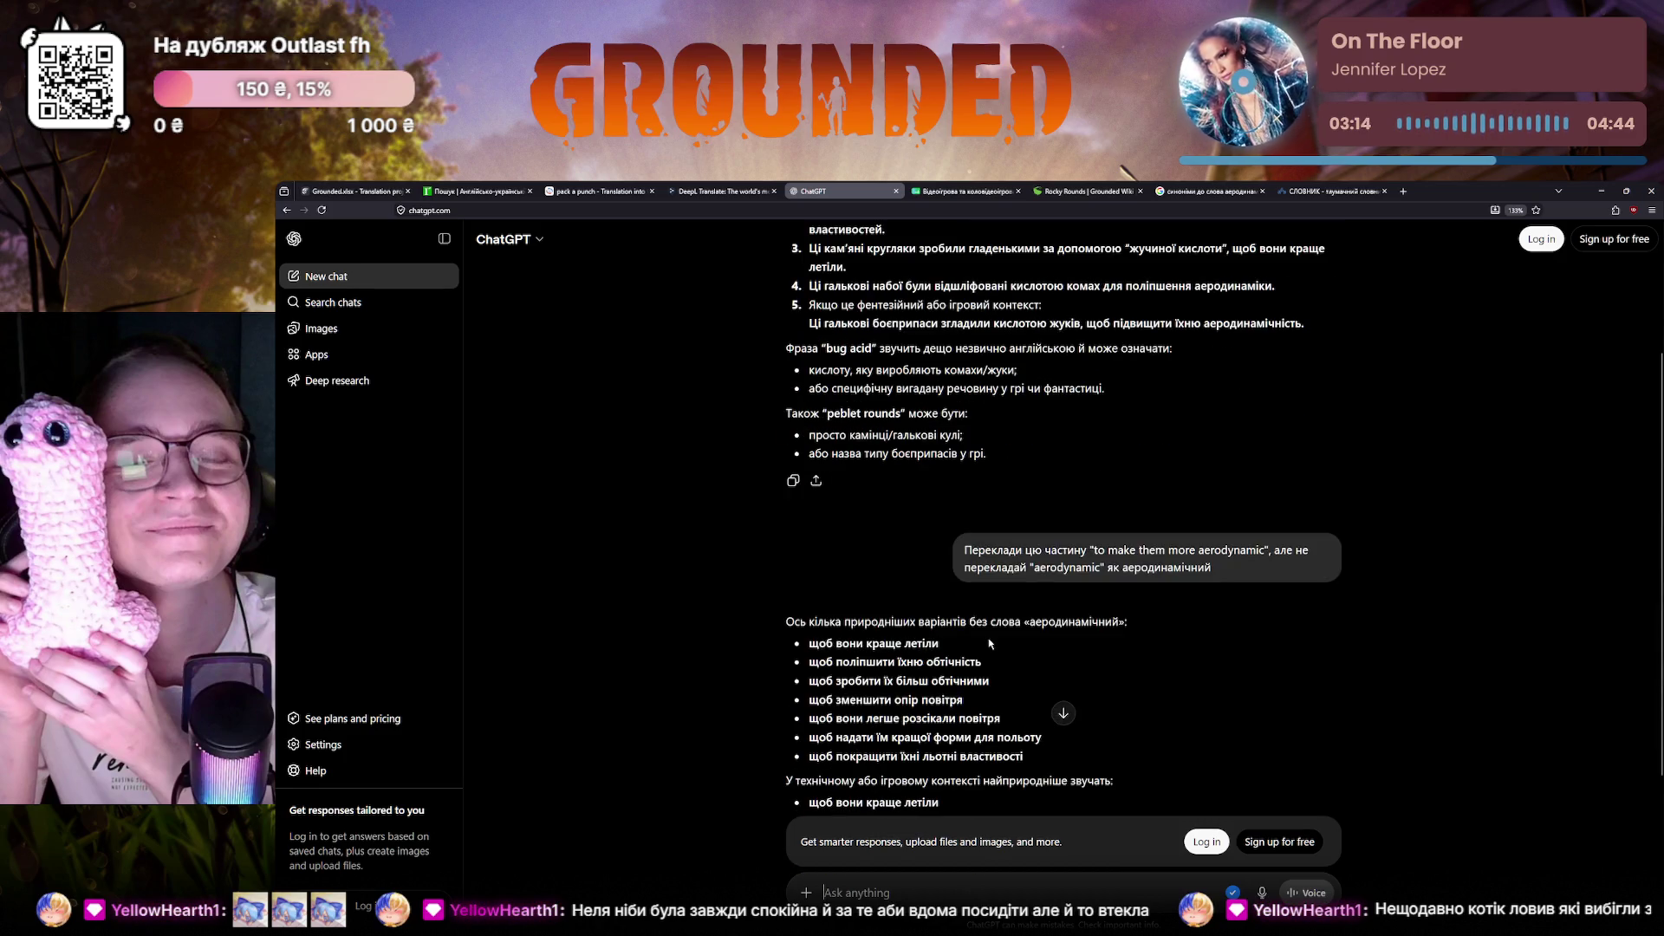
scroll(990, 643, "up", 2)
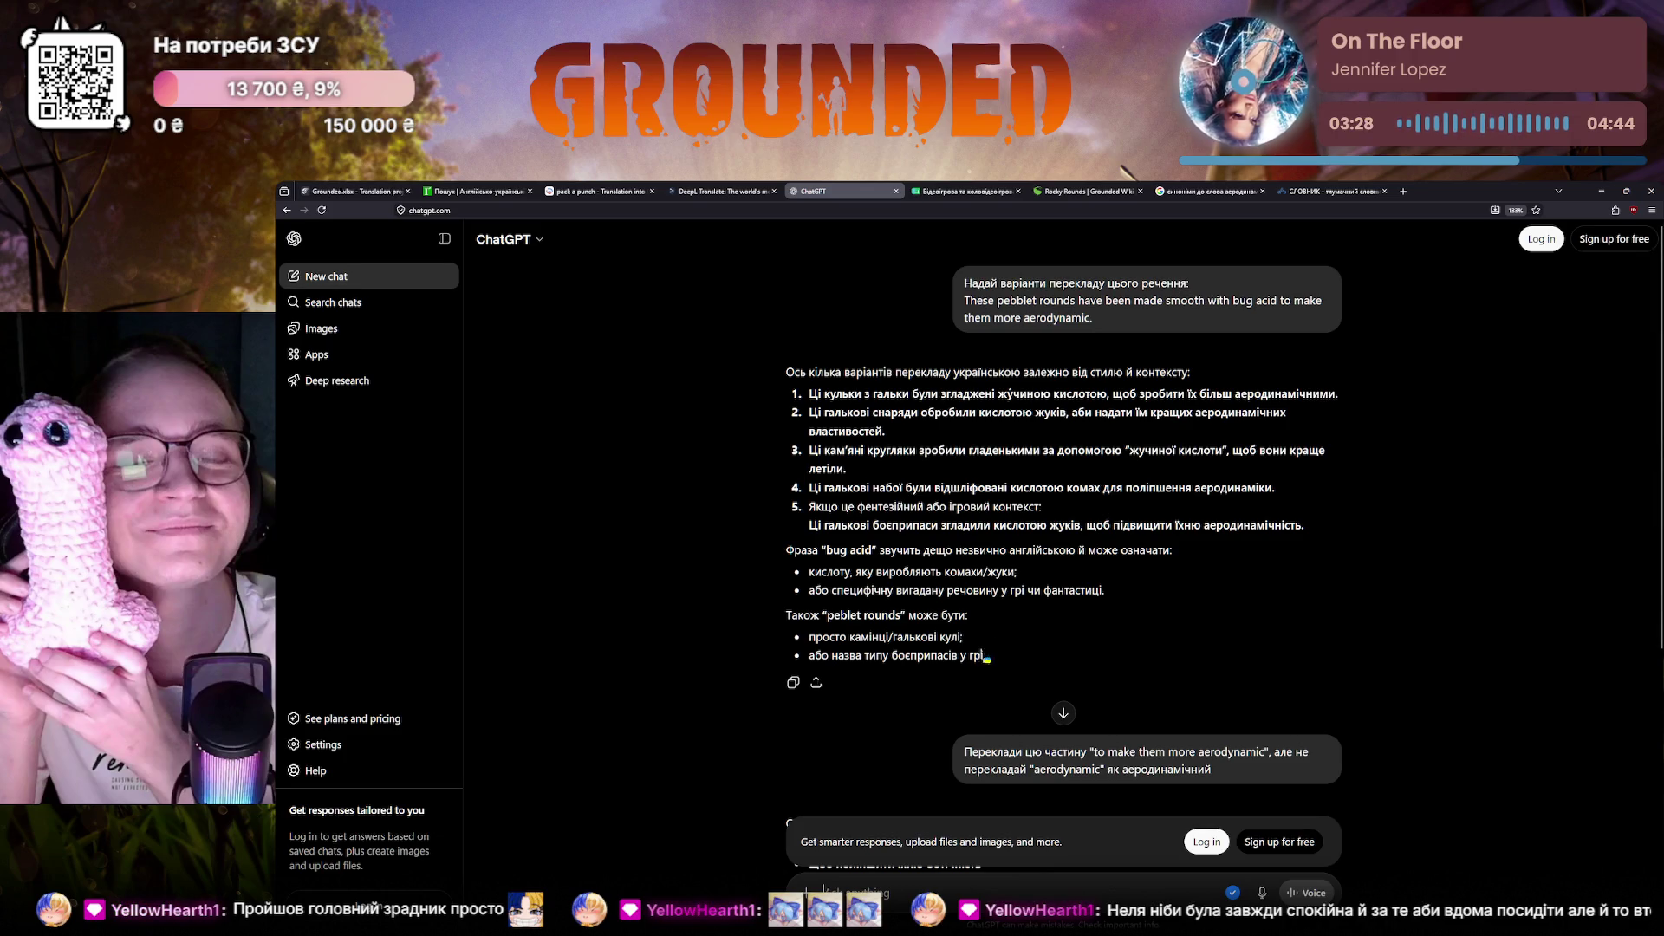
Briefly check the Crowdin editor and come back to the ChatGPT variants list
left_click(351, 191)
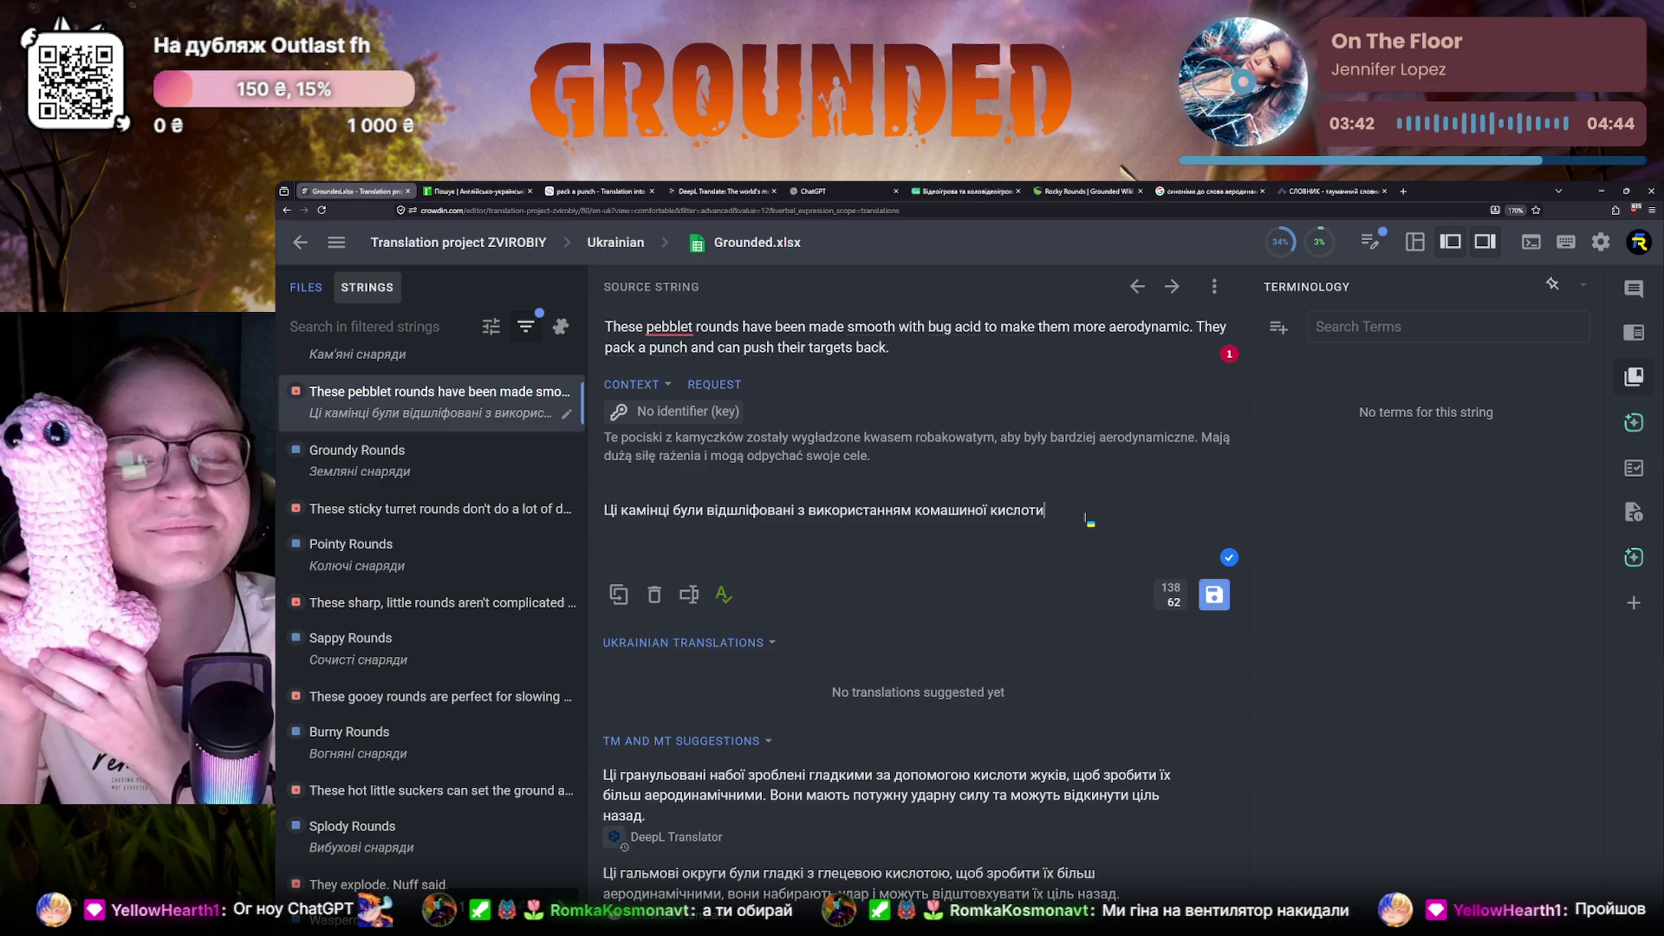
left_click(819, 189)
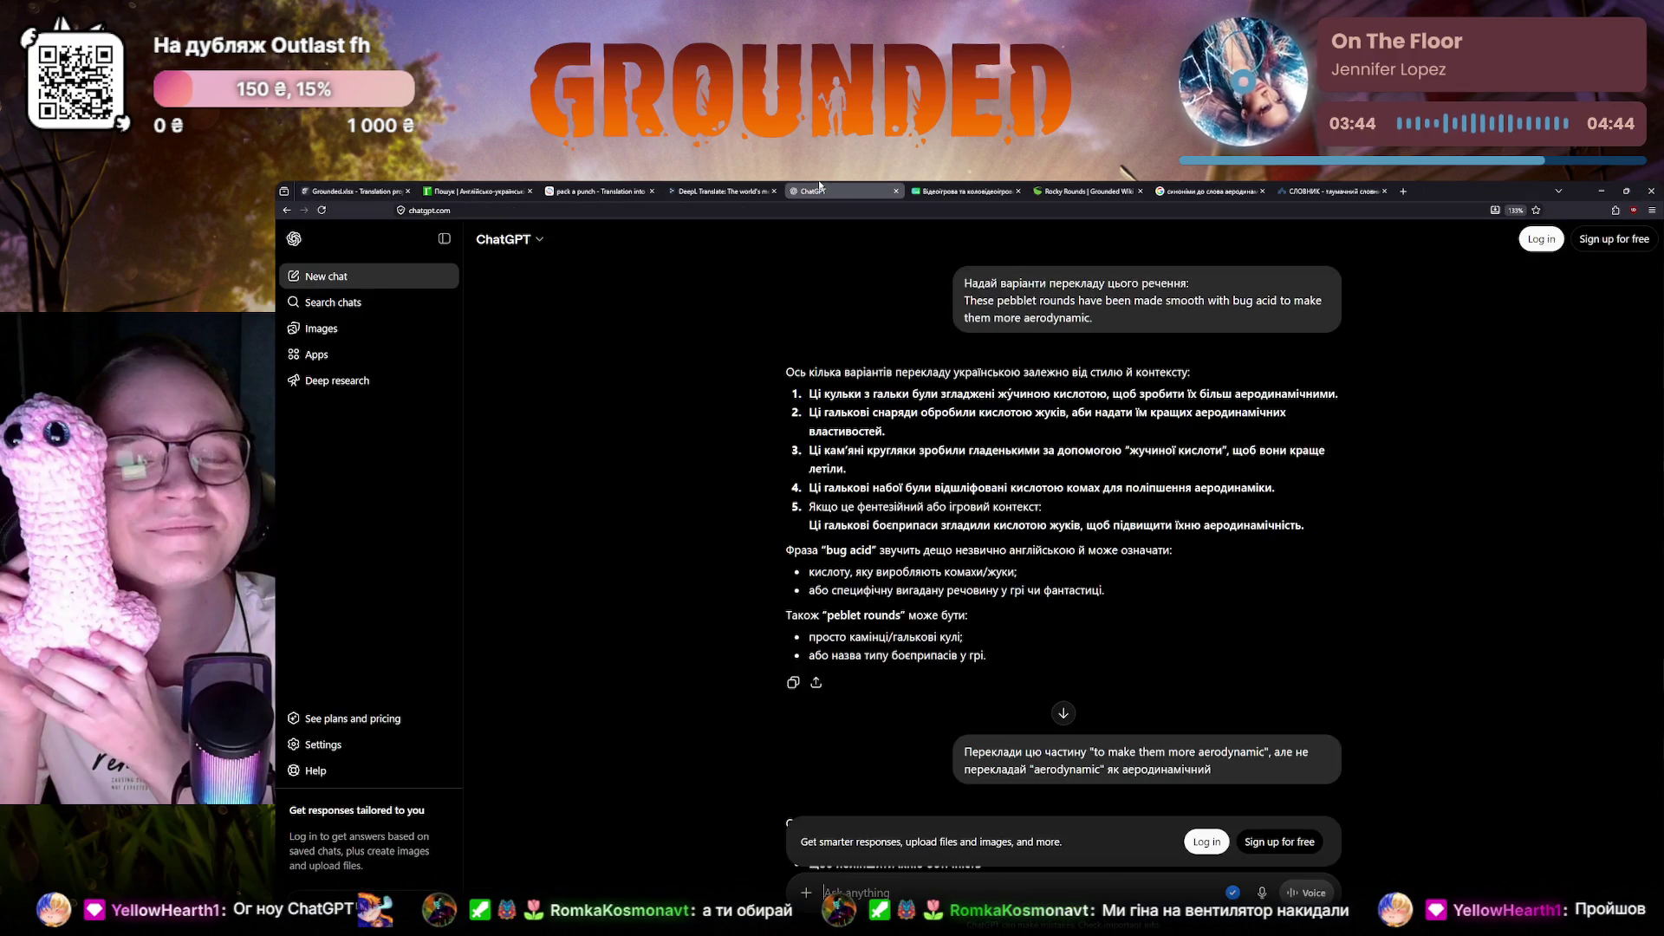
Mark ChatGPT's first suggested translation about smoothed pebbles and return to Crowdin
left_click_drag(807, 393, 1348, 387)
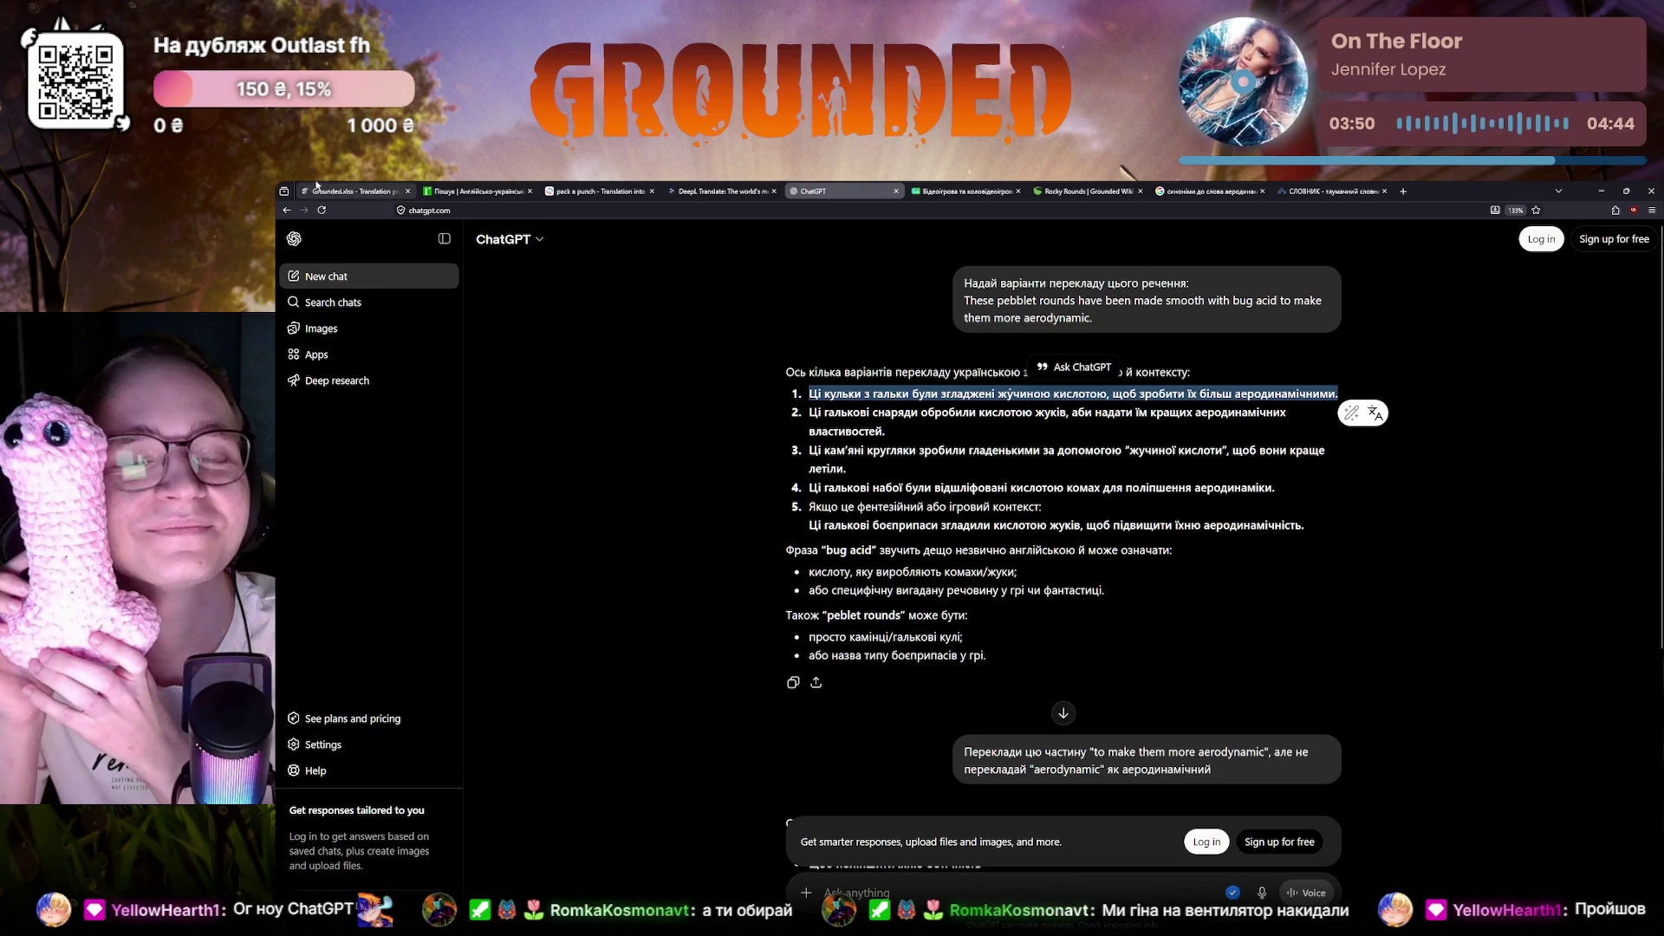
left_click(351, 190)
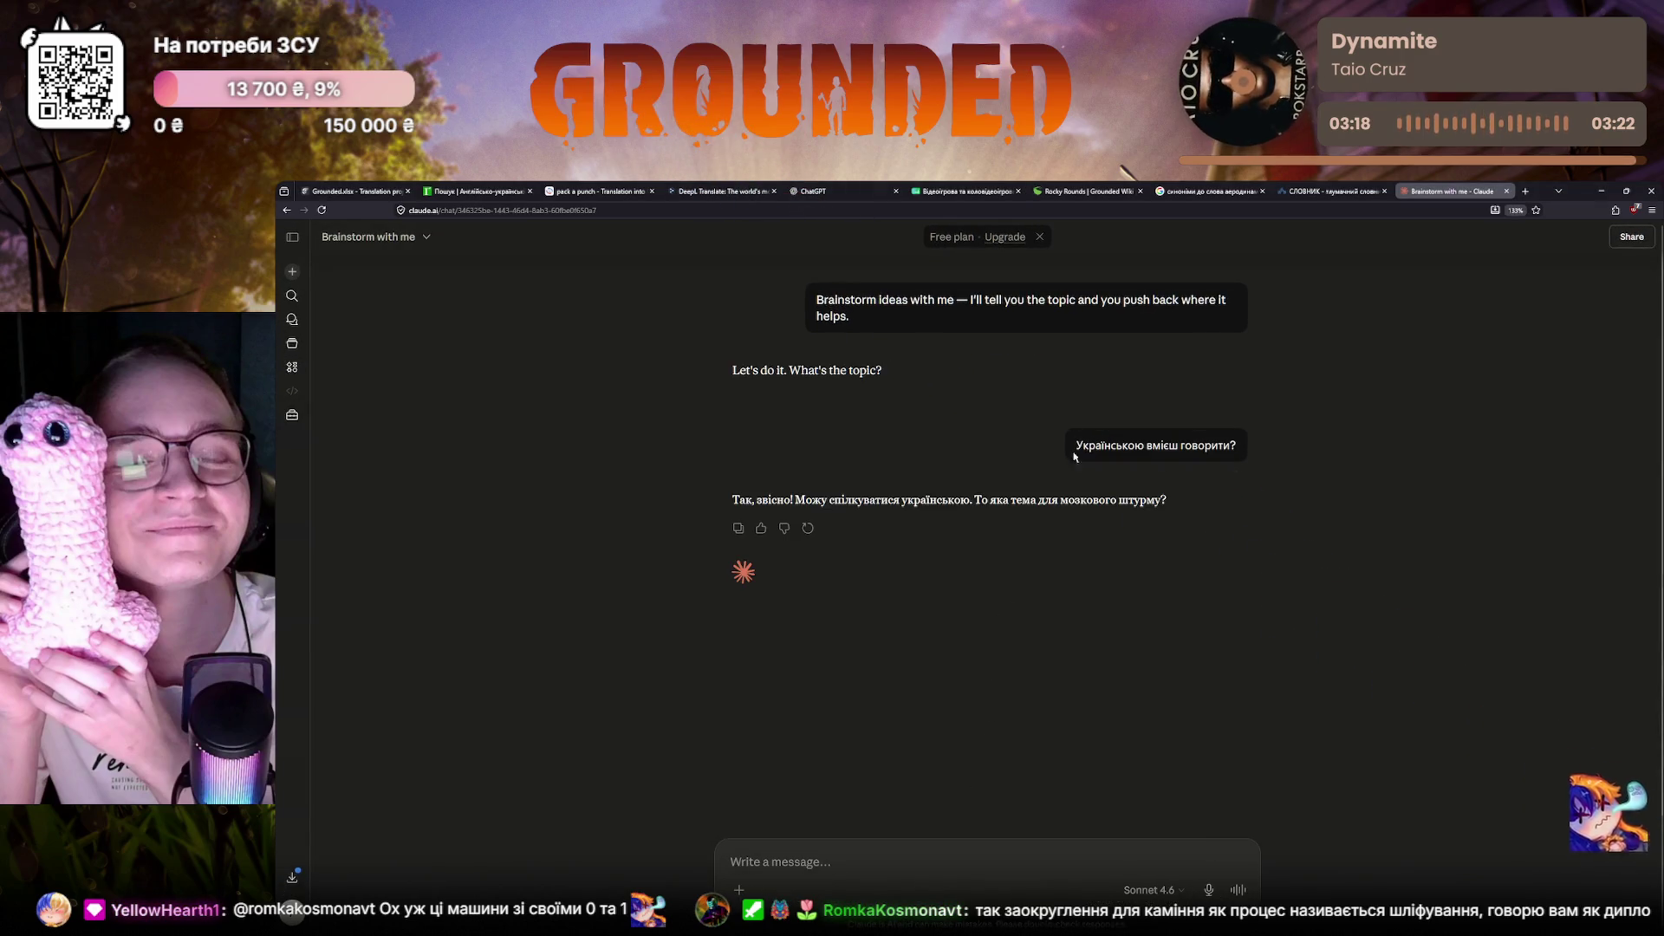
Reuse the earlier ChatGPT translation request, without the trailing period, as a message to Claude
key("ctrl+5")
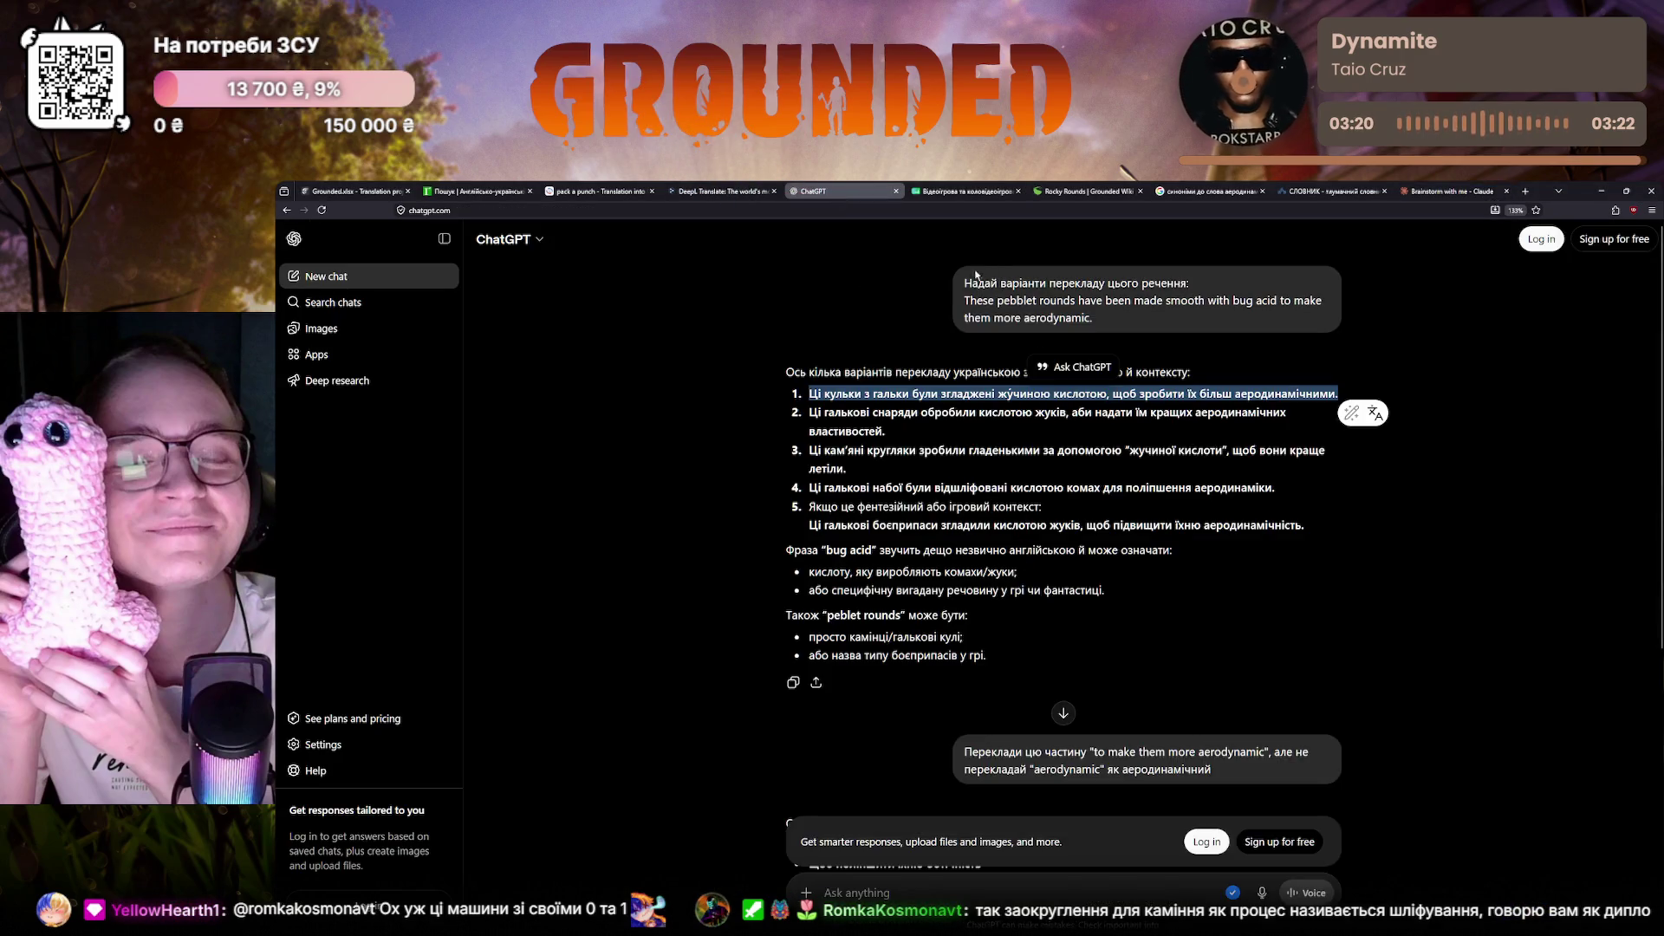
left_click_drag(963, 281, 1091, 319)
key("ctrl+c")
key("ctrl+9")
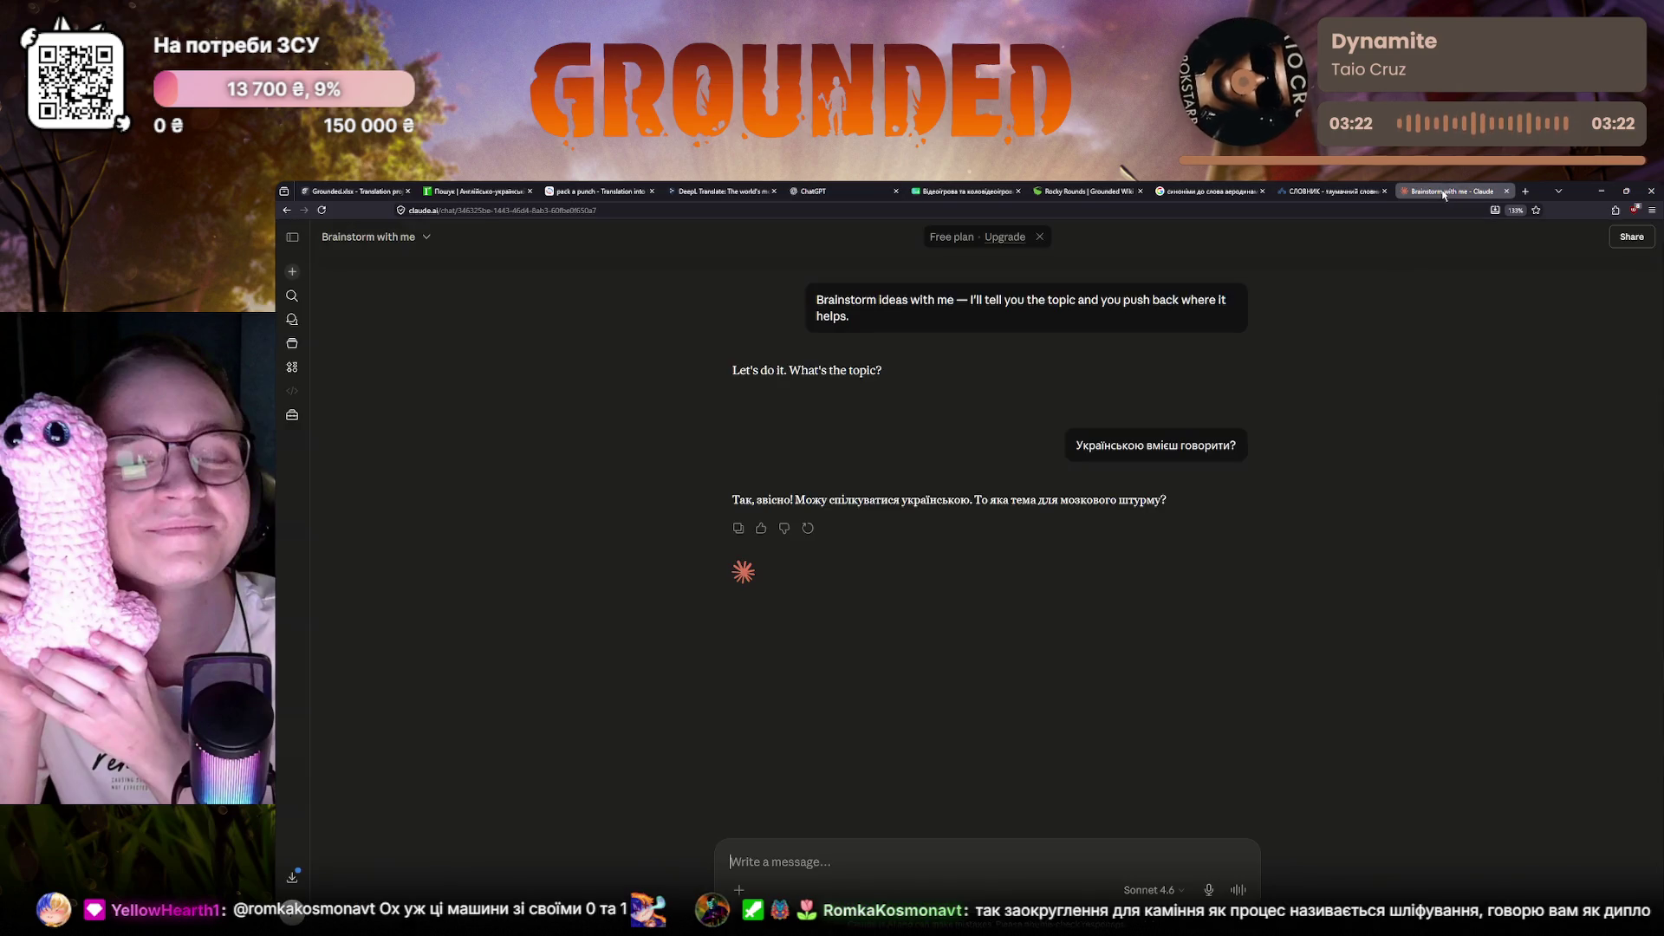
key("ctrl+v")
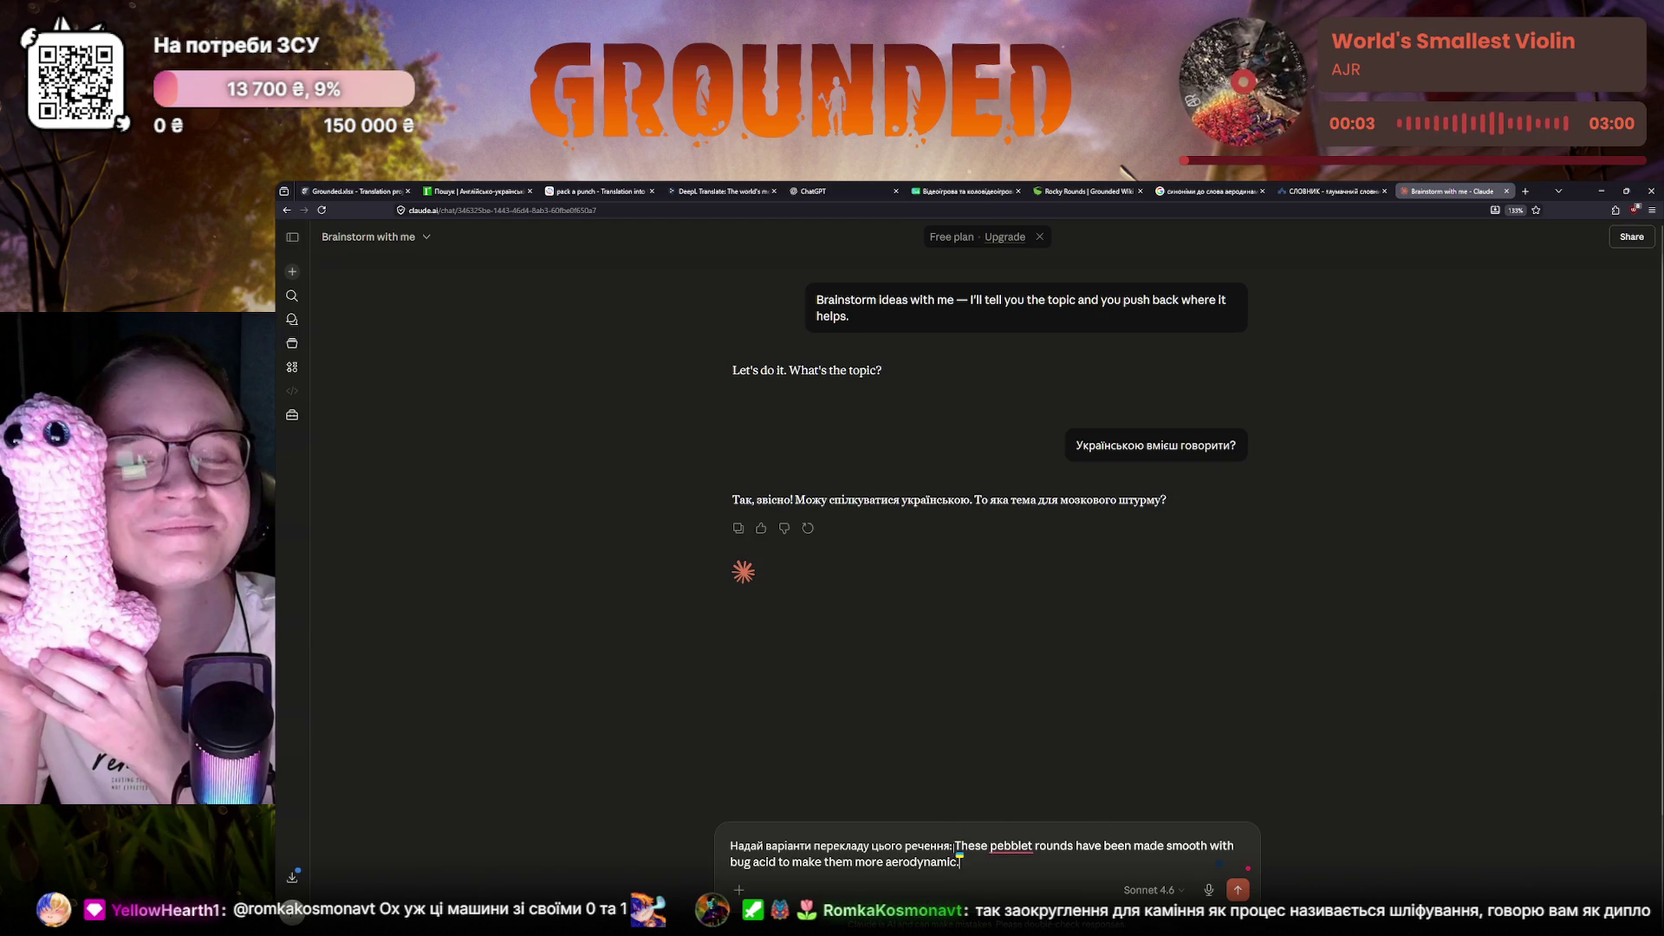
type("\"")
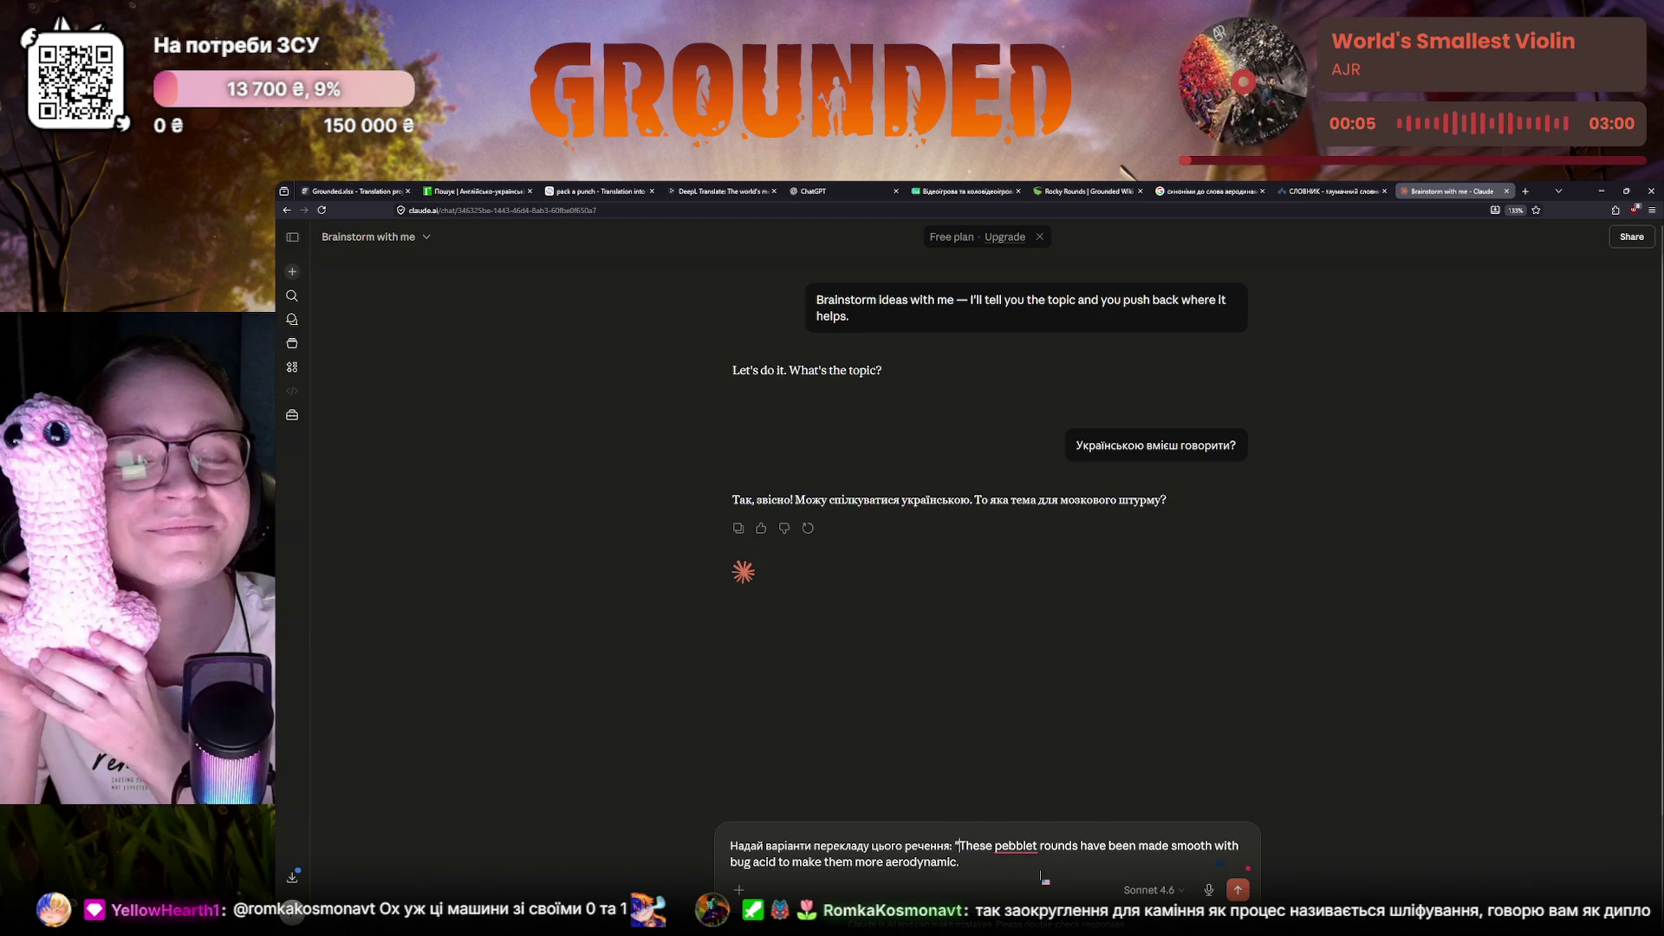
key("End")
key("BackSpace")
type("\"")
key("Return")
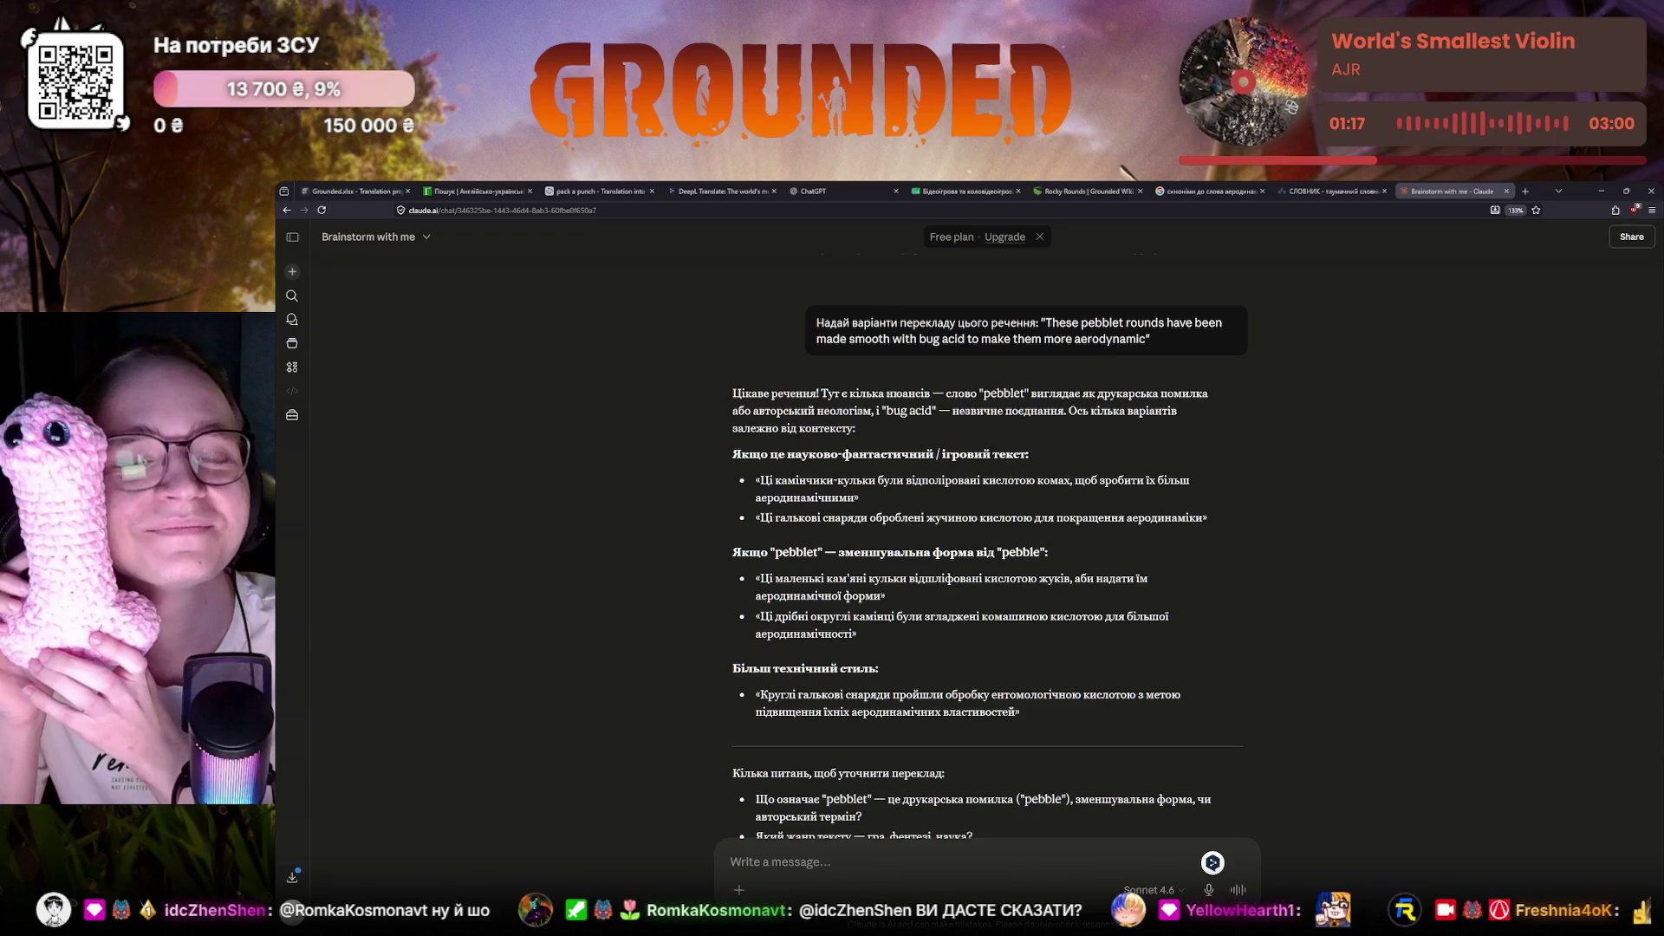
left_click_drag(734, 393, 817, 392)
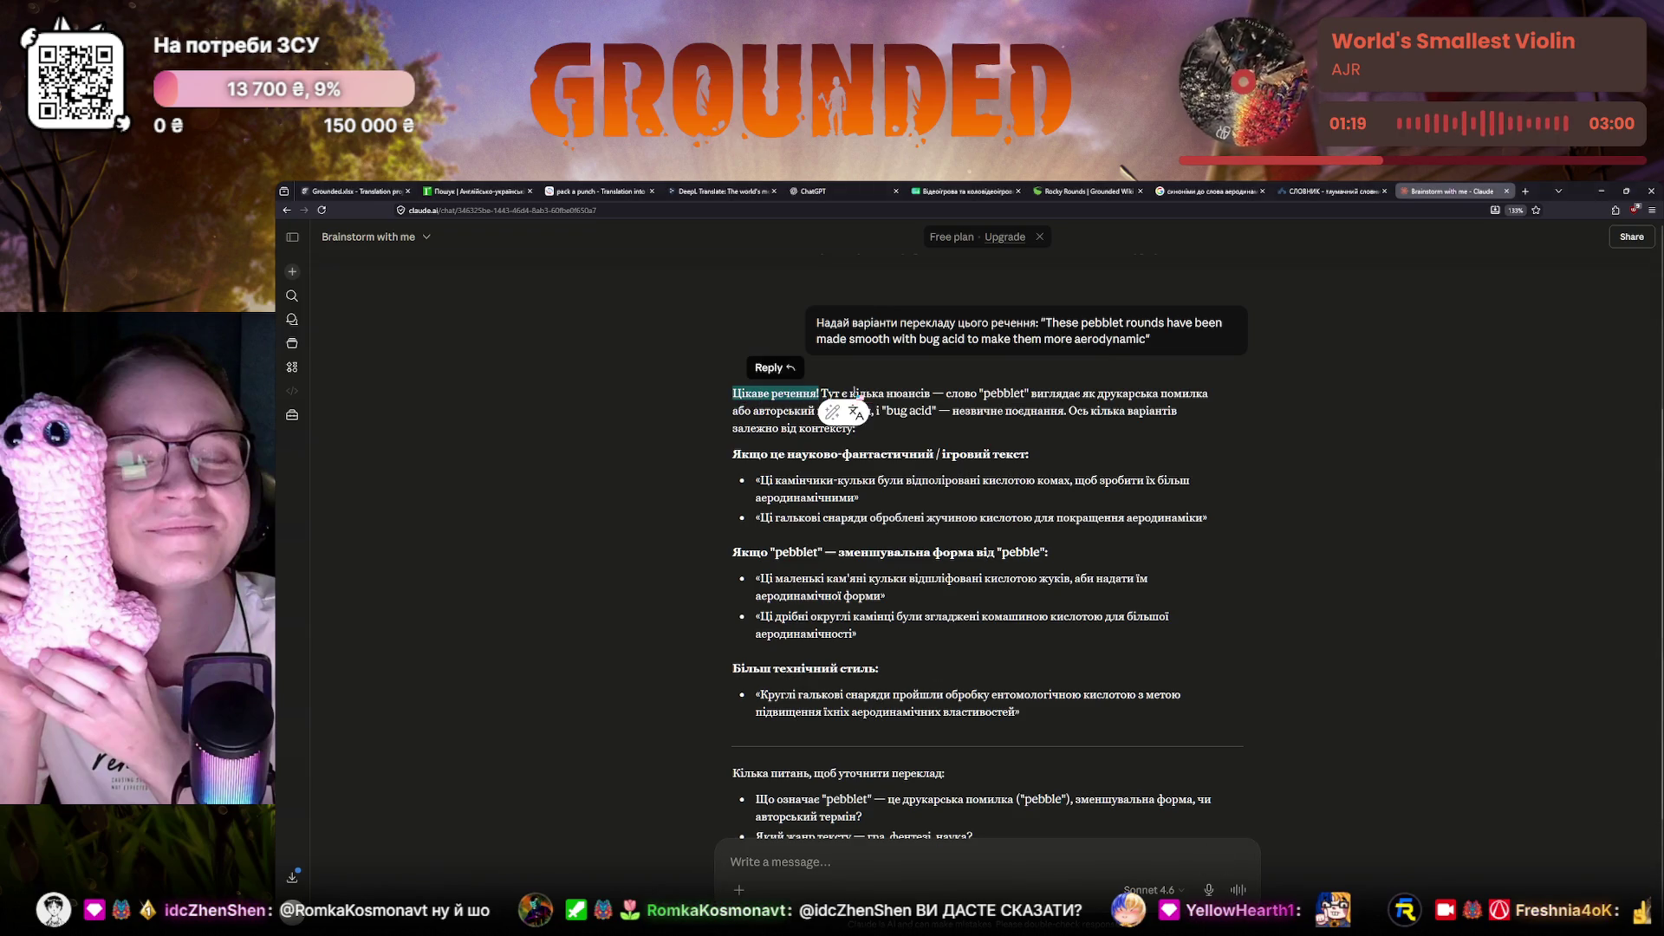
left_click(895, 394)
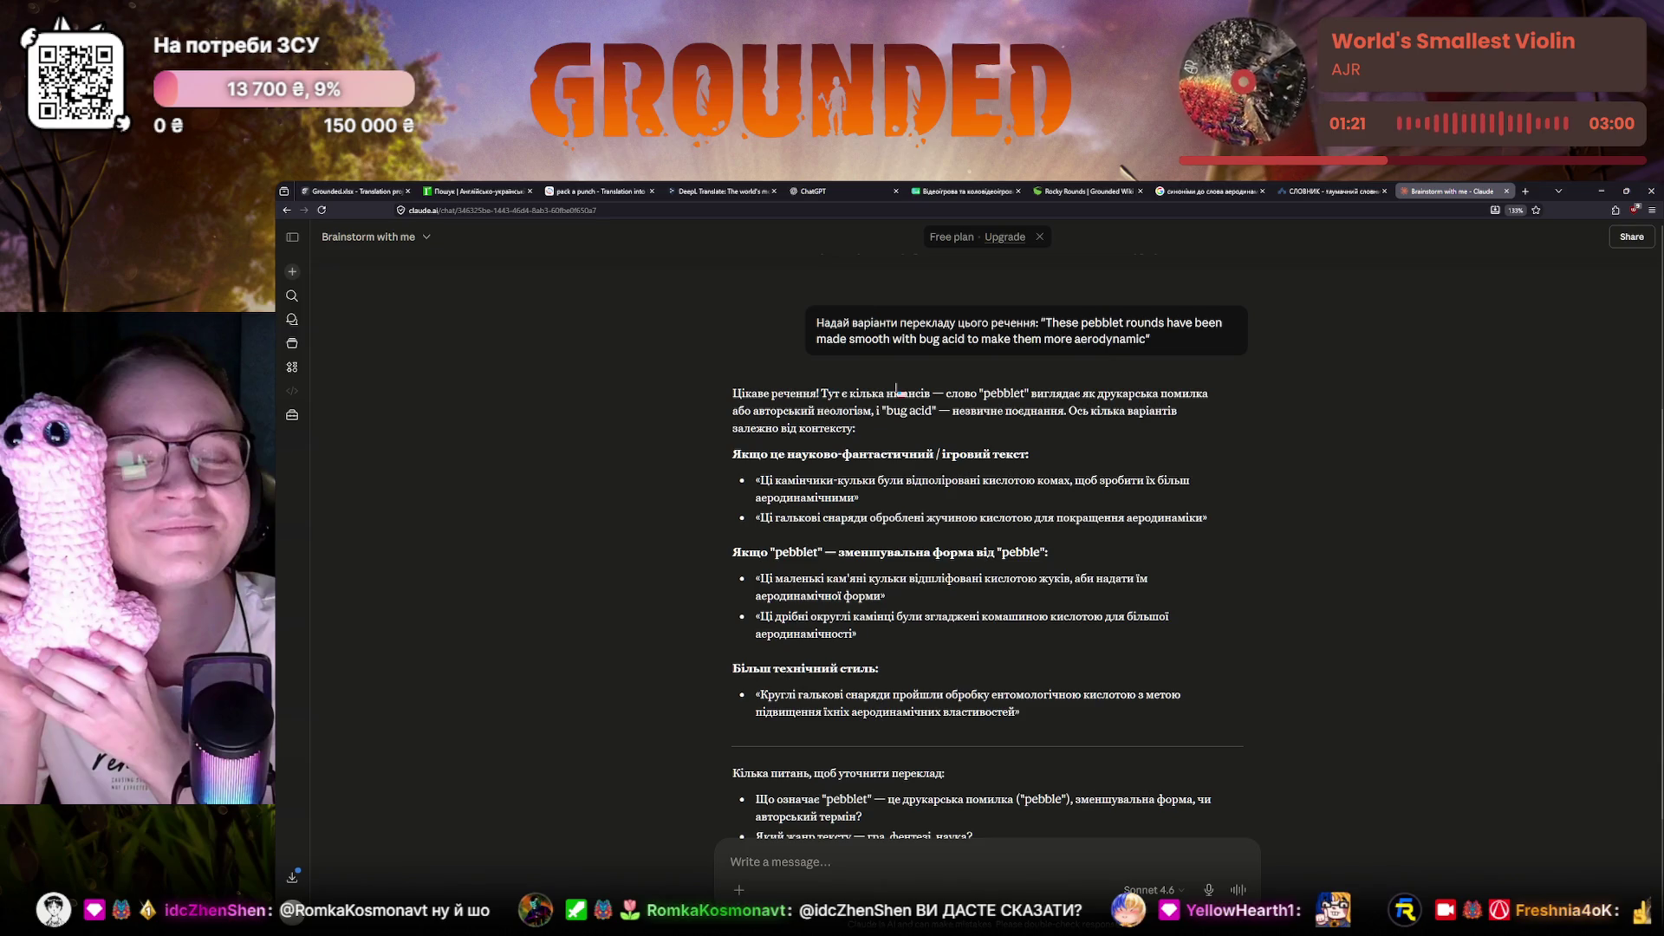
double_click(1003, 393)
left_click(786, 414)
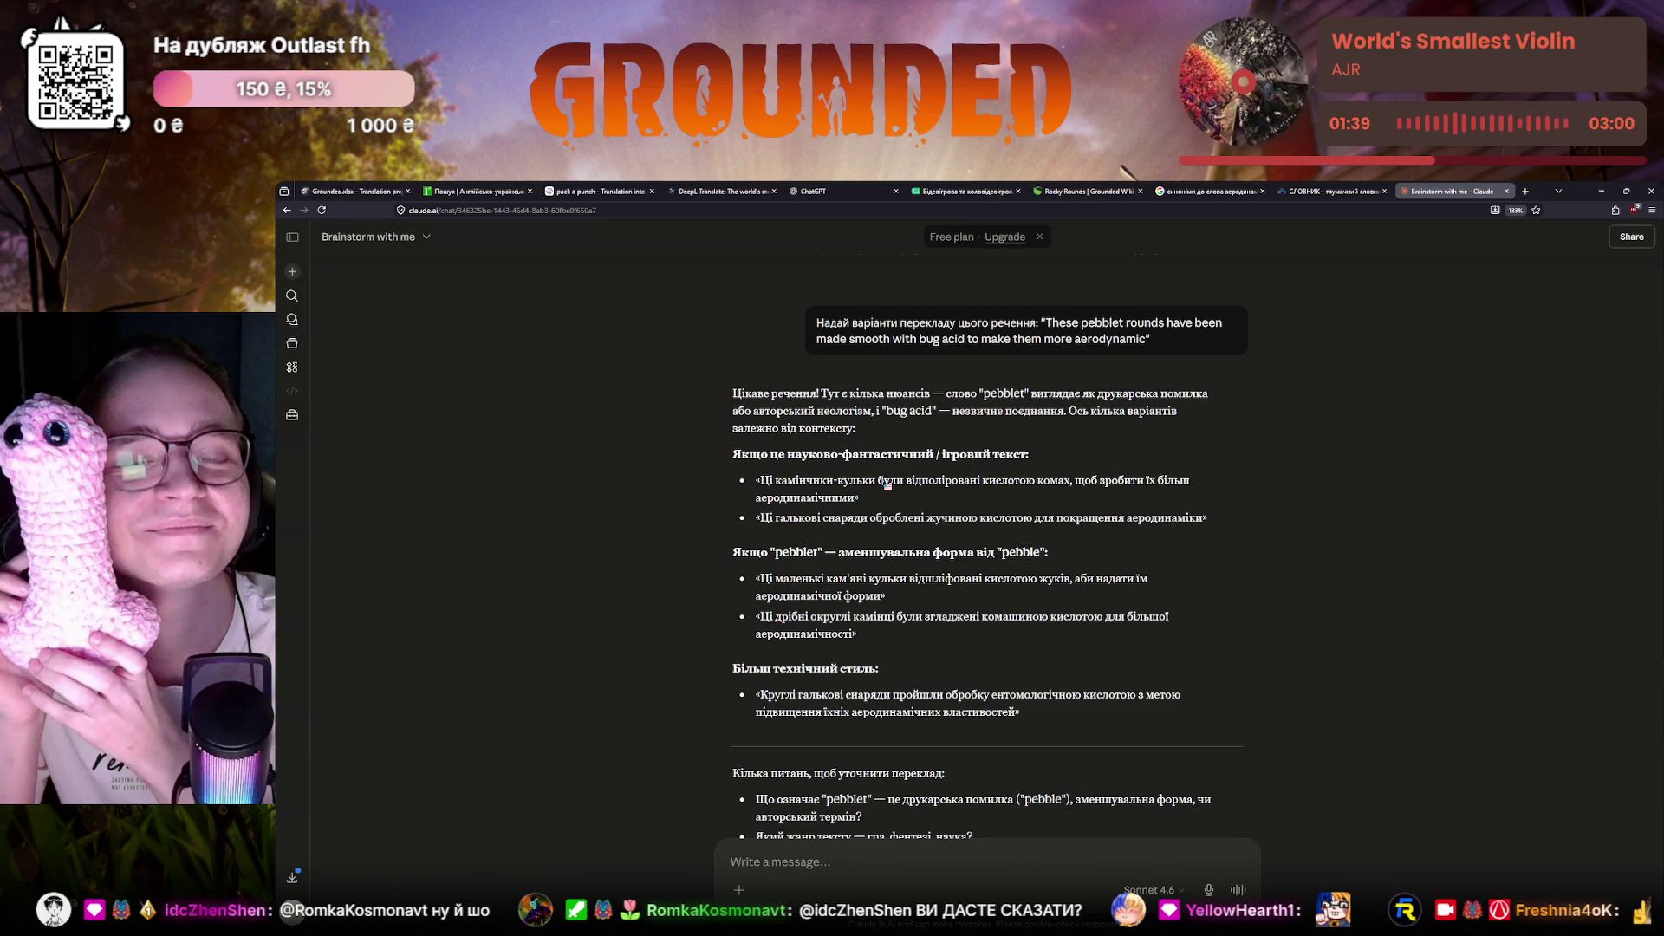
scroll(882, 486, "down", 2)
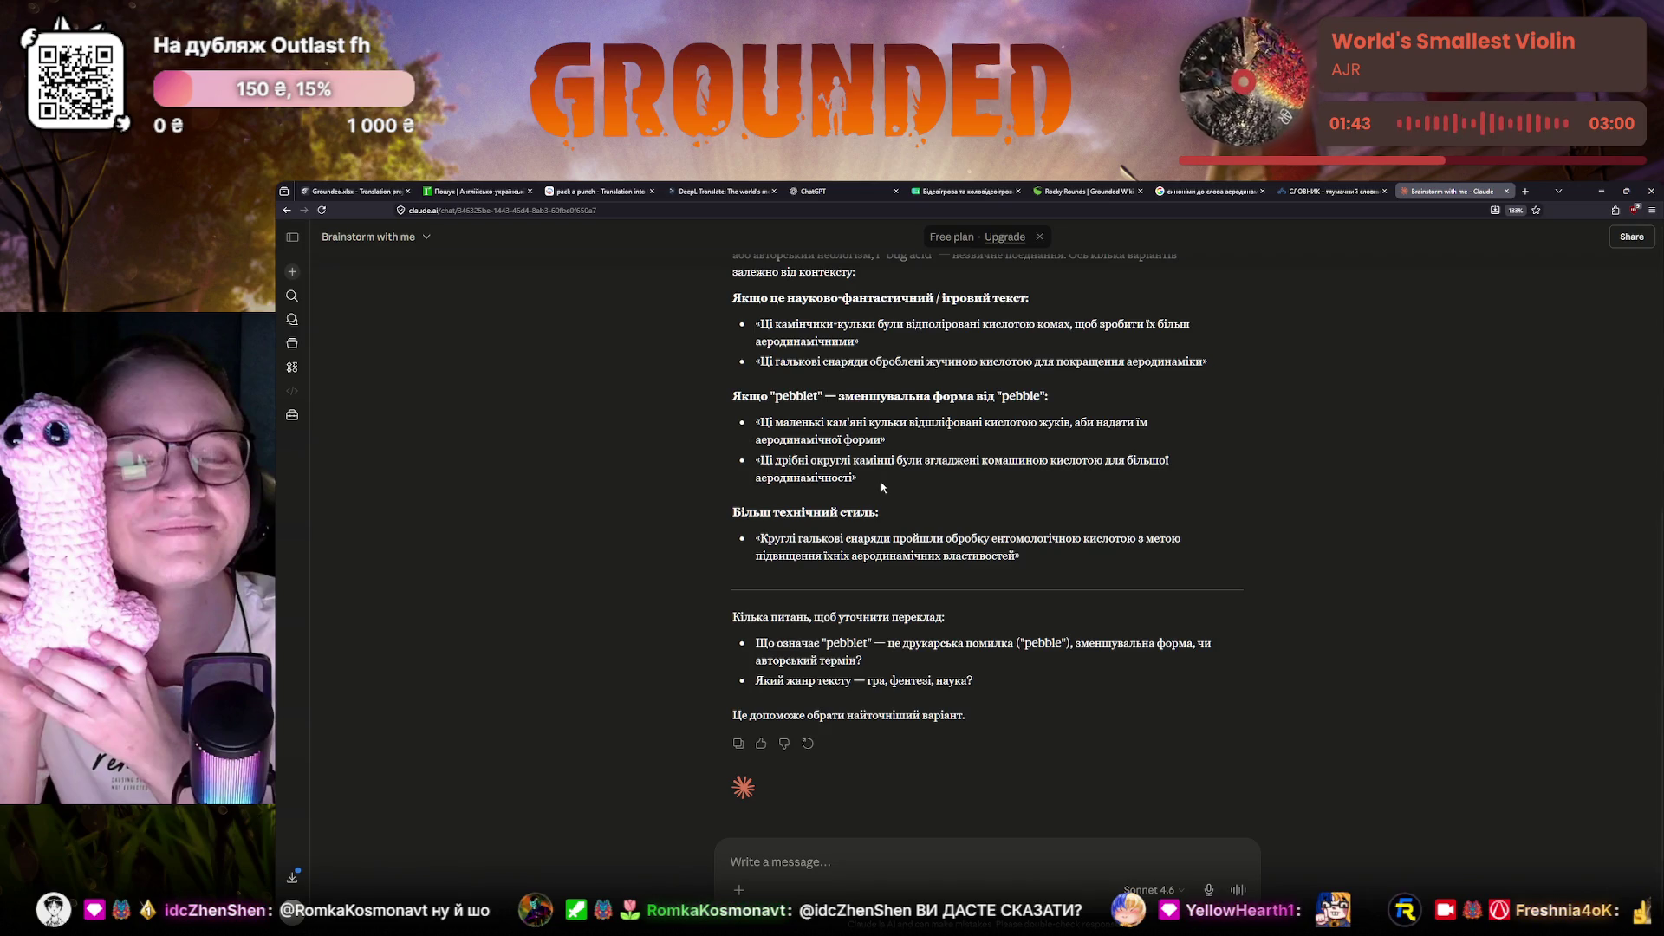
scroll(882, 486, "down", 1)
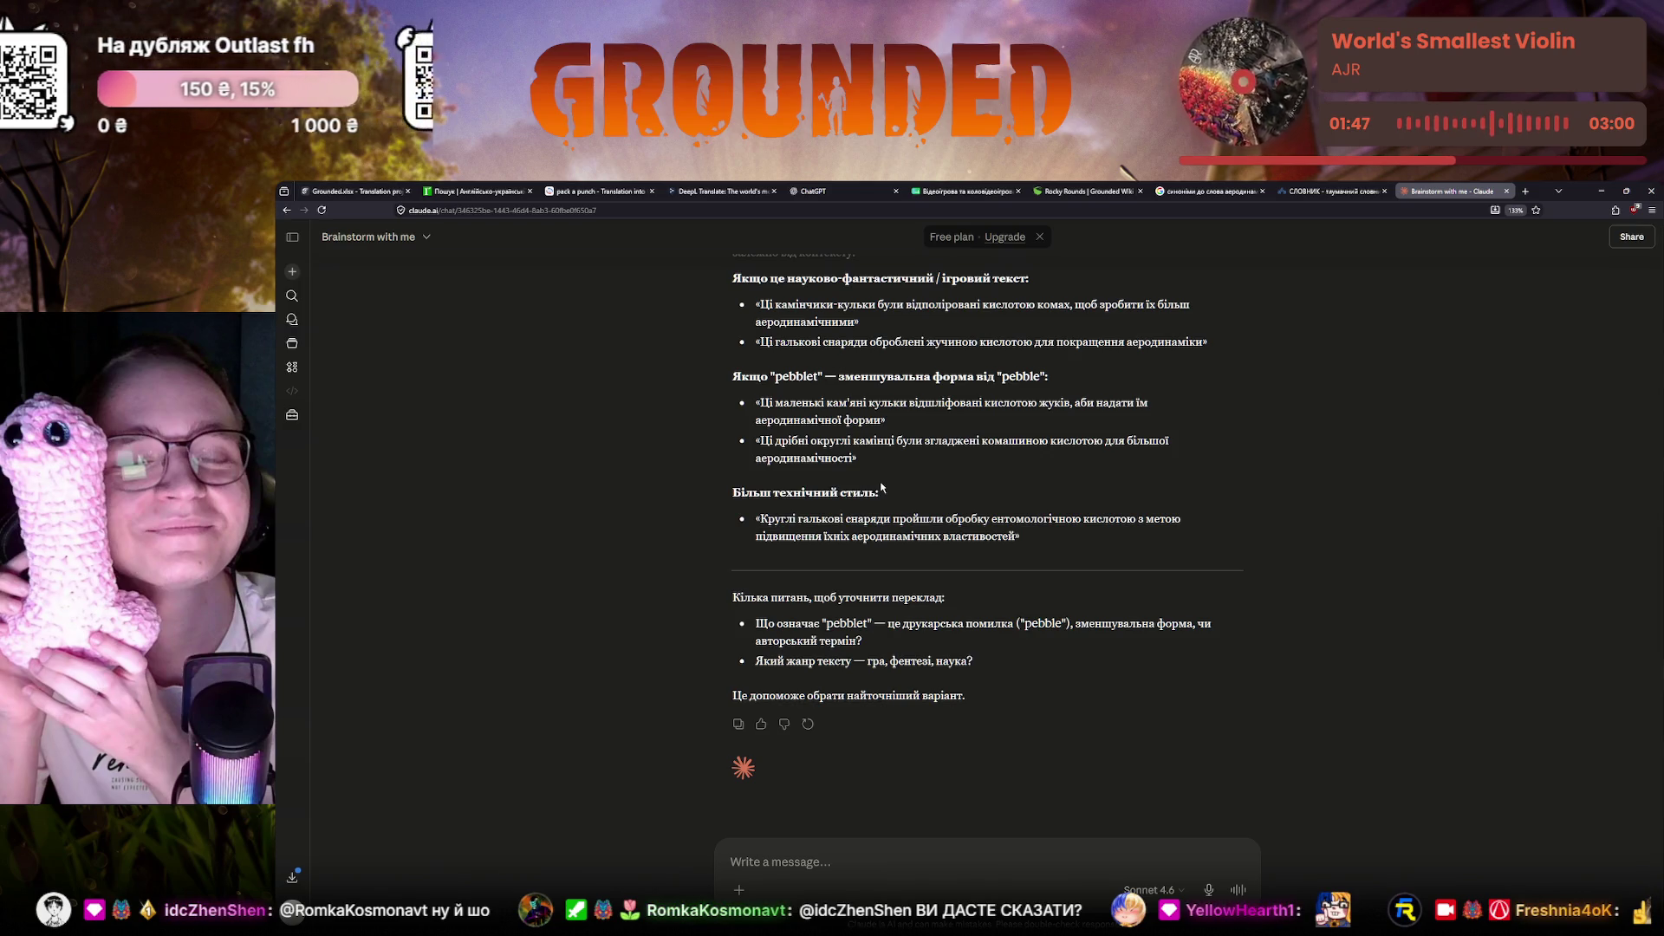
scroll(881, 487, "up", 2)
scroll(881, 486, "up", 3)
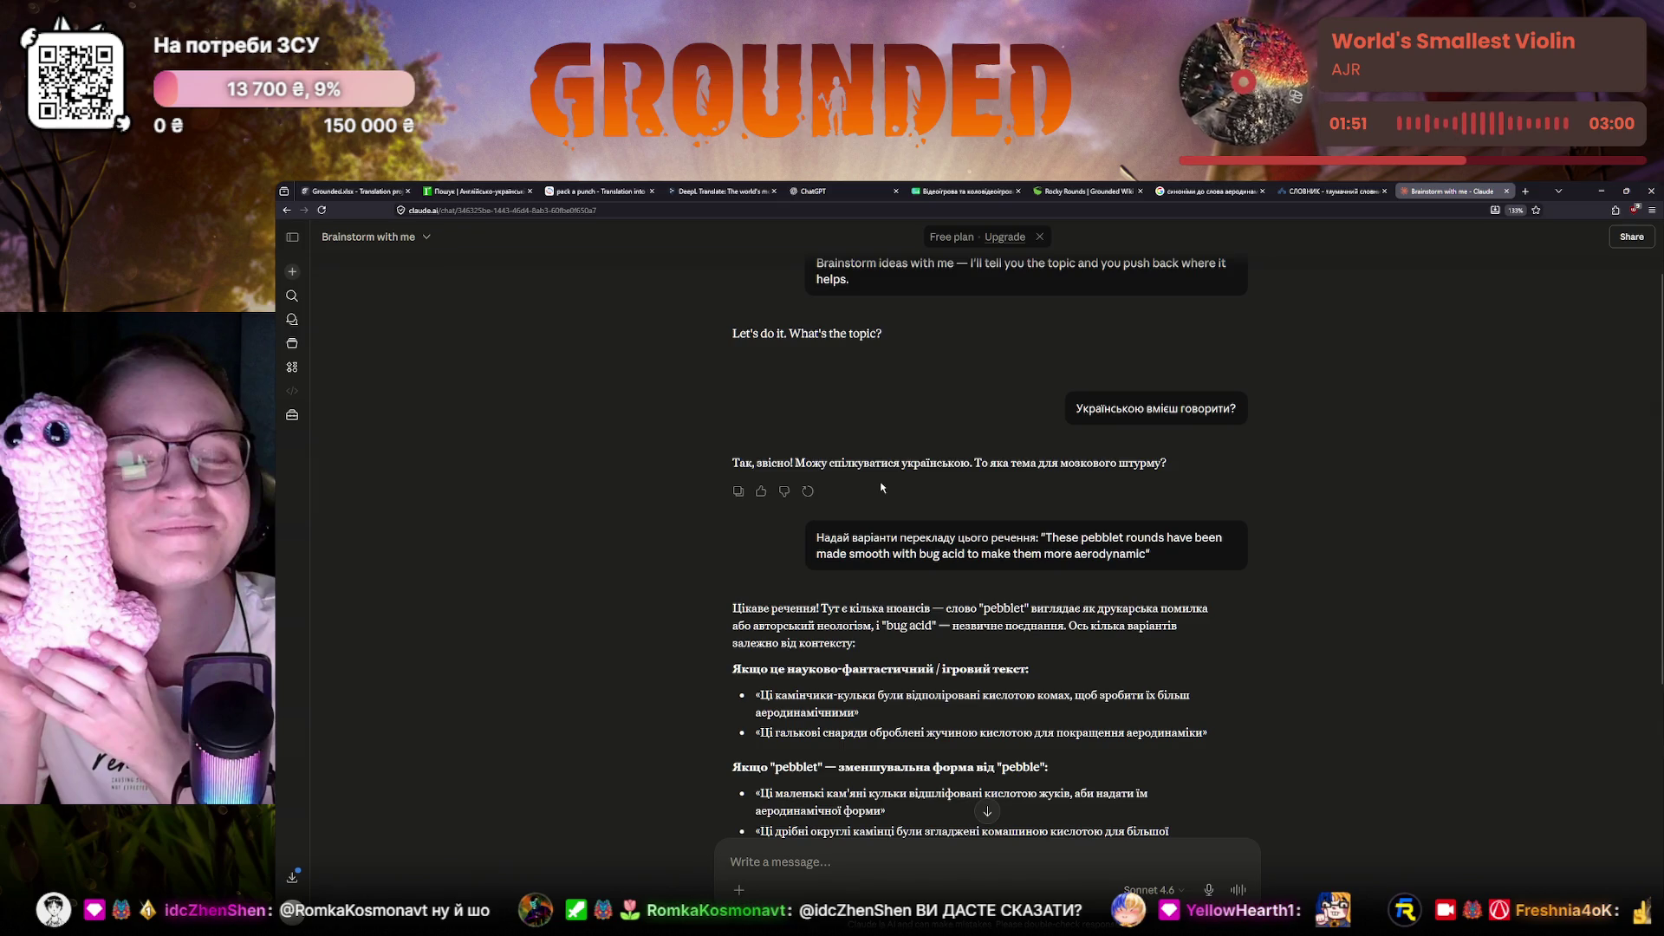
scroll(881, 490, "down", 1)
scroll(877, 488, "down", 1)
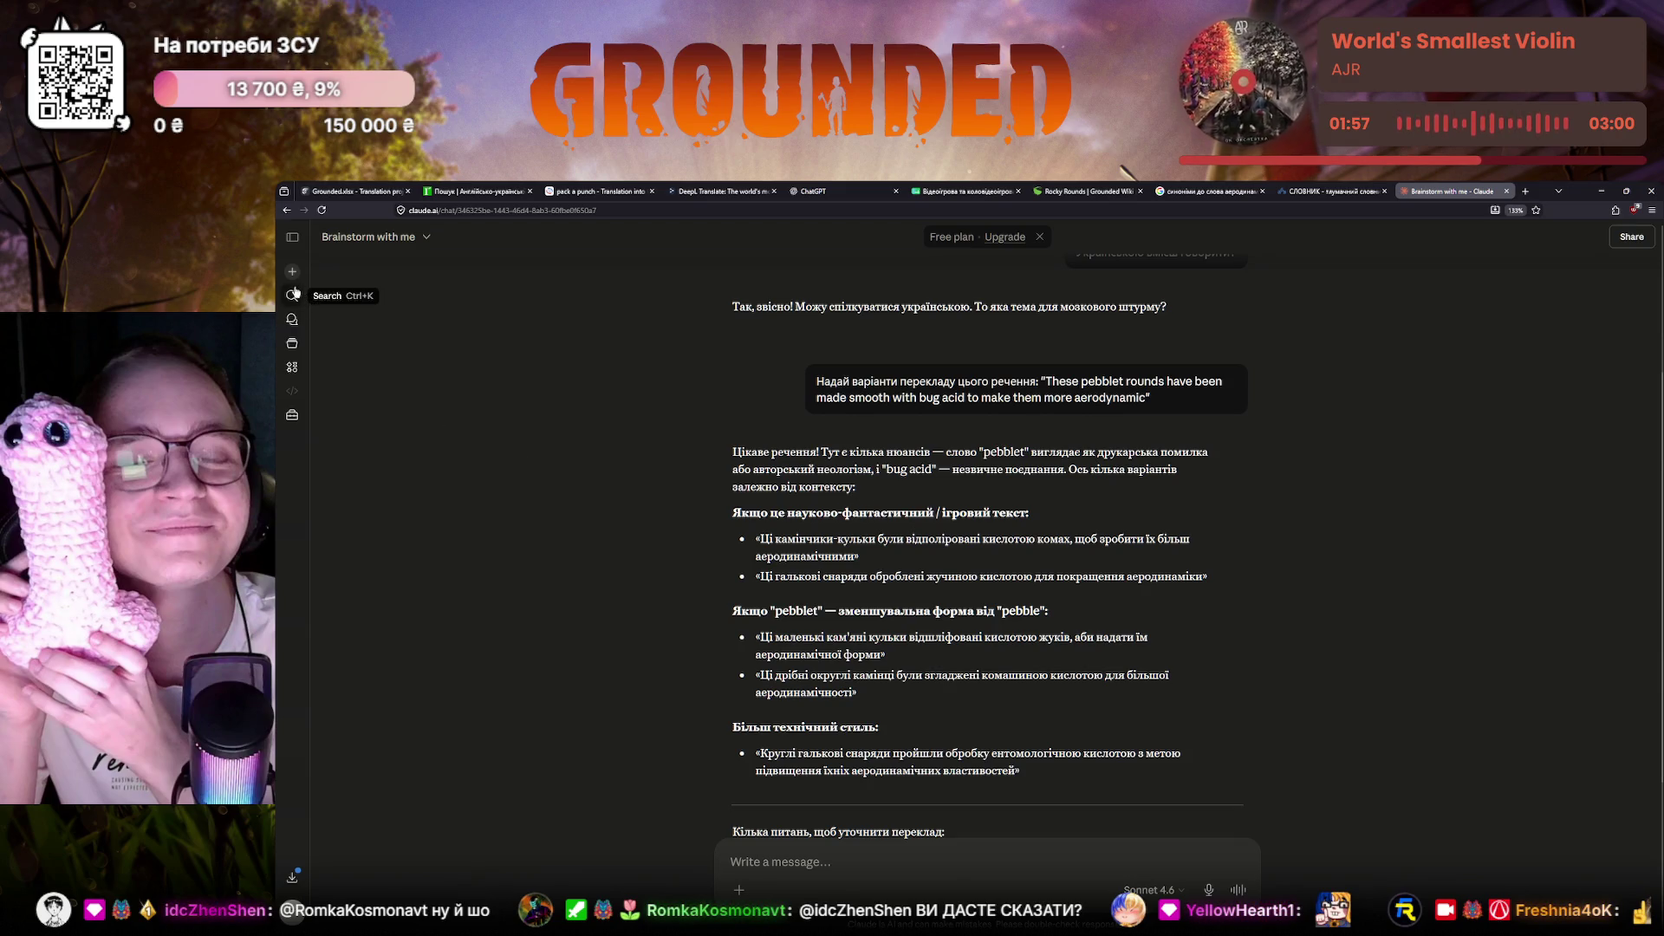
left_click(426, 239)
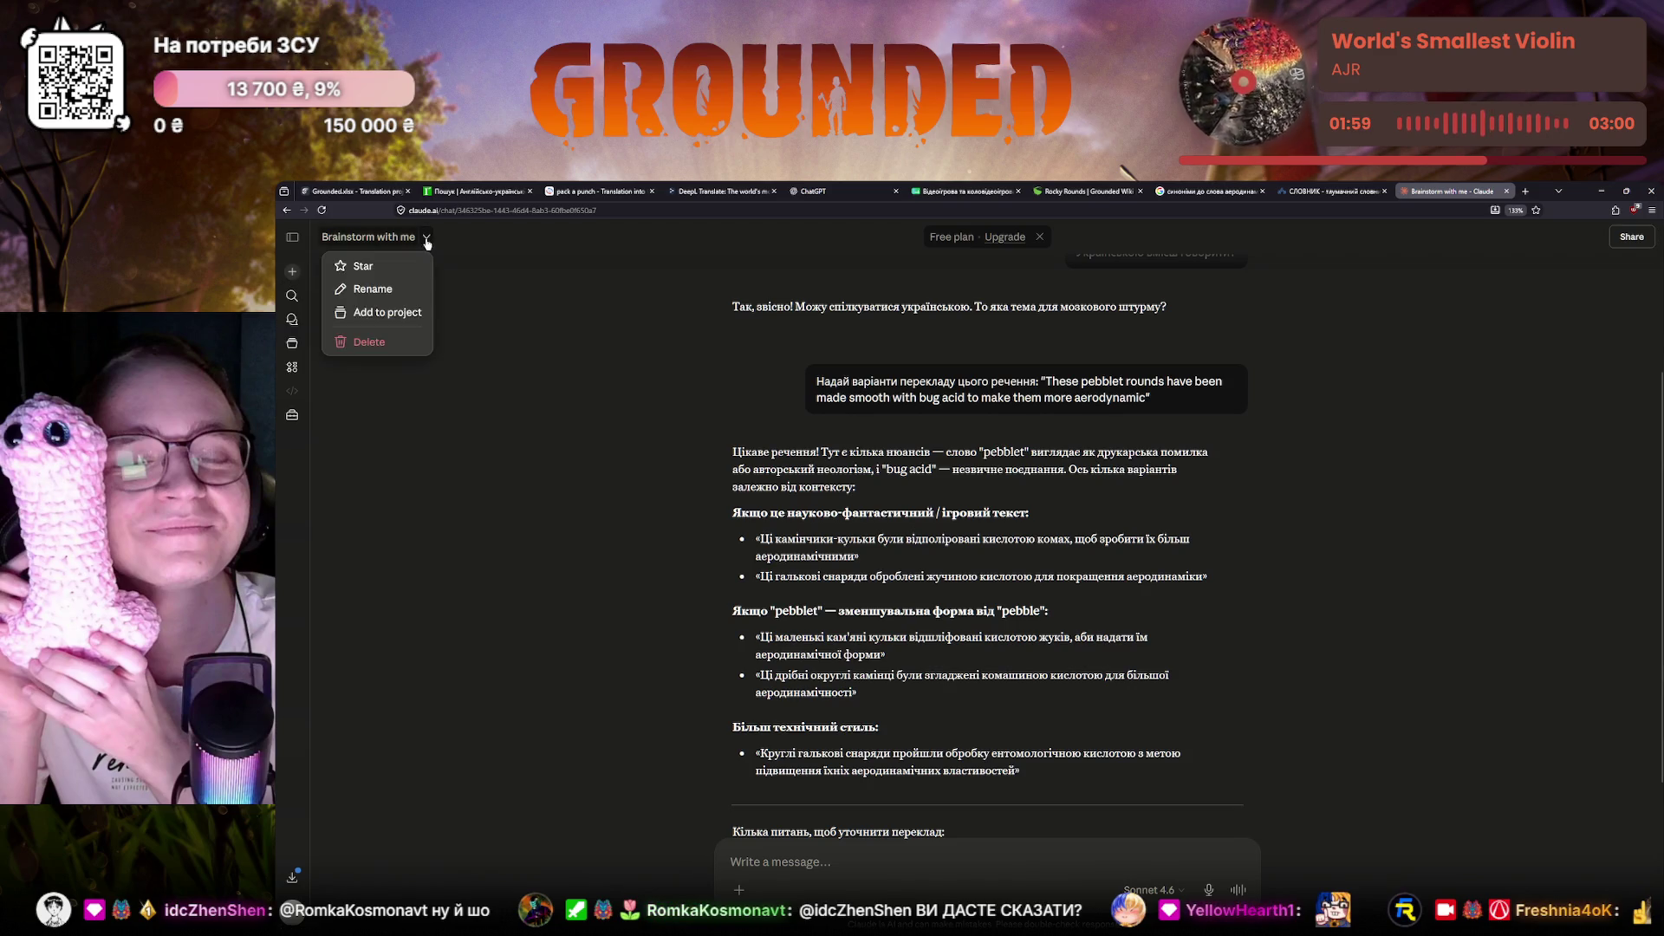
left_click(427, 243)
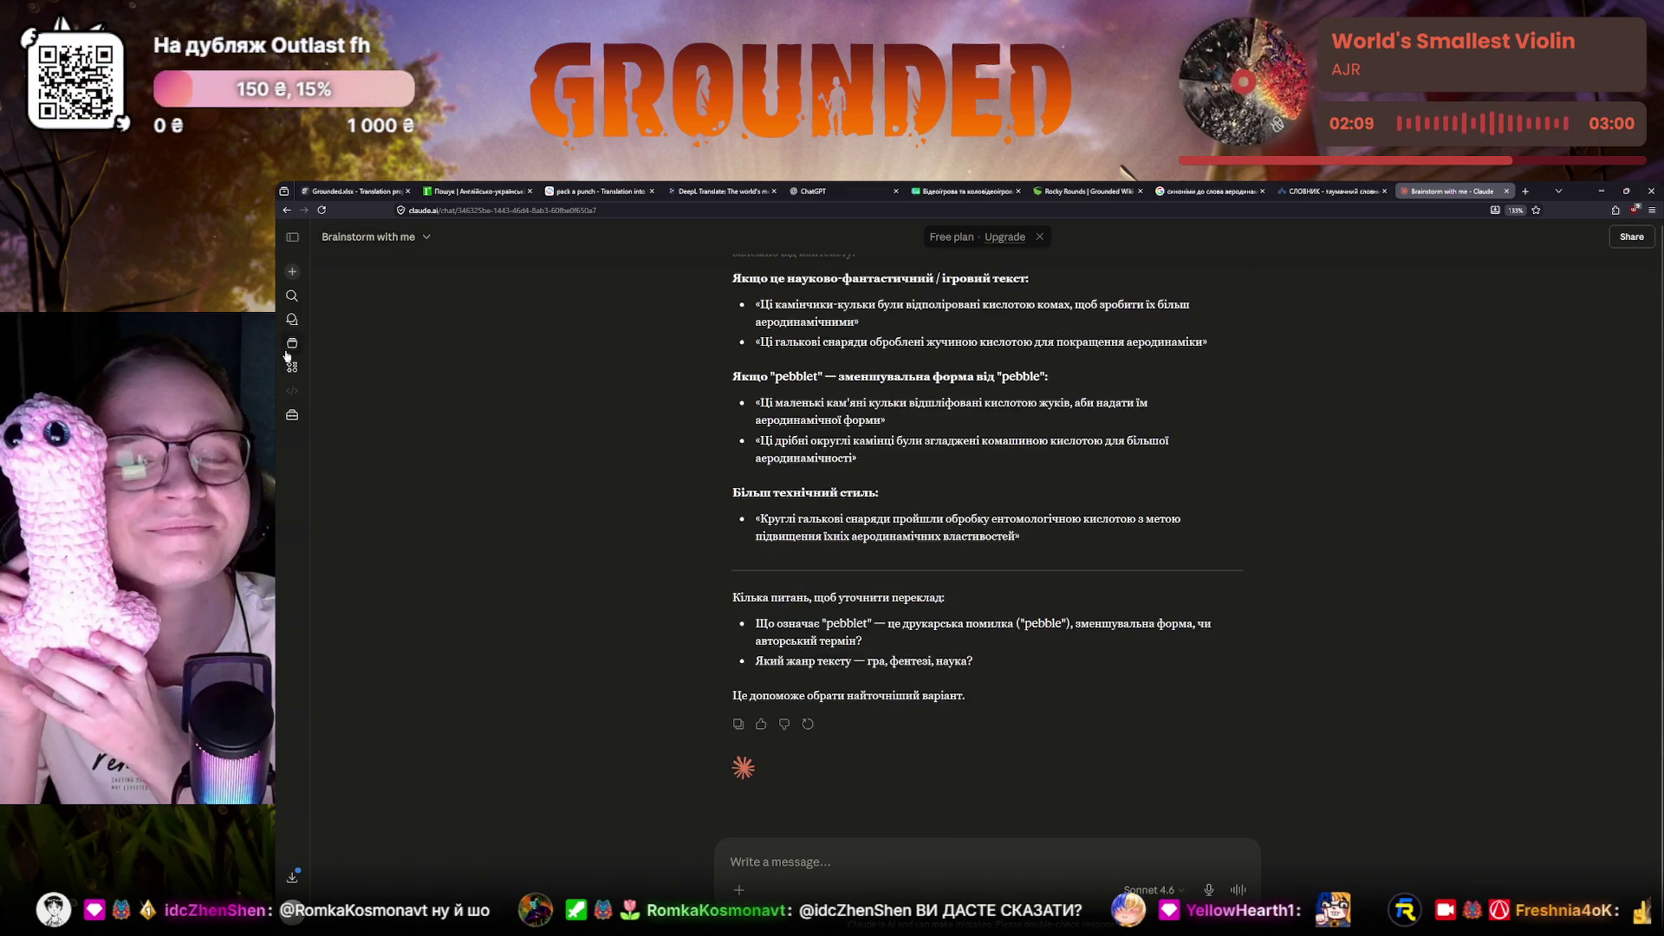
left_click(293, 273)
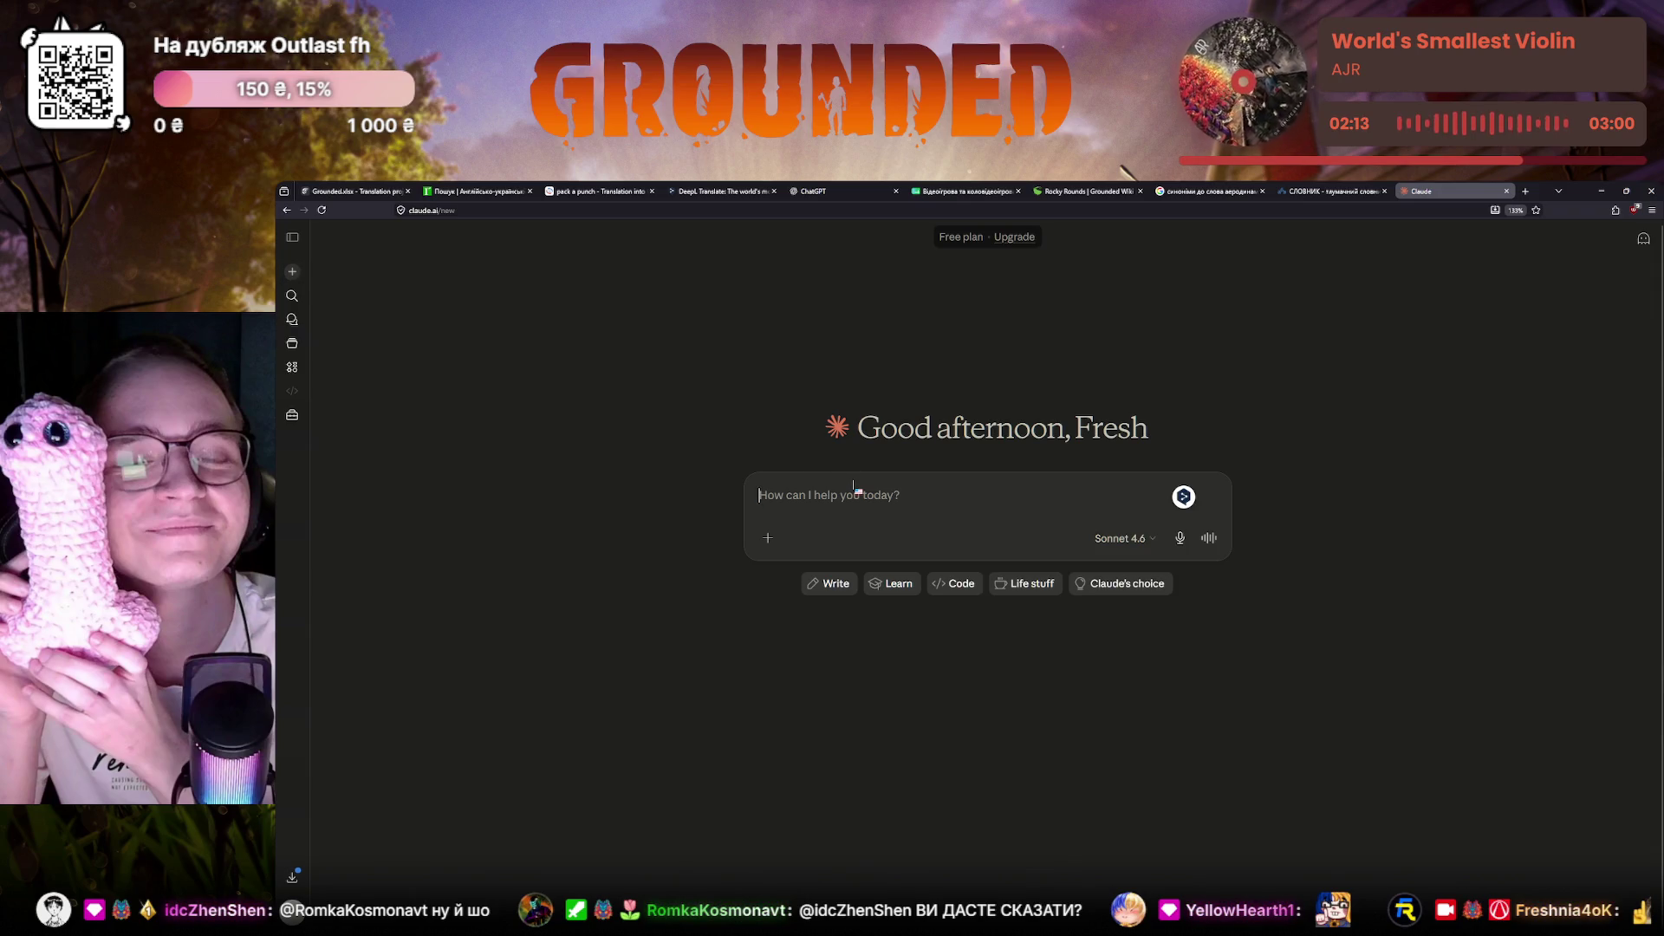
type("Допоможи мені з перекла")
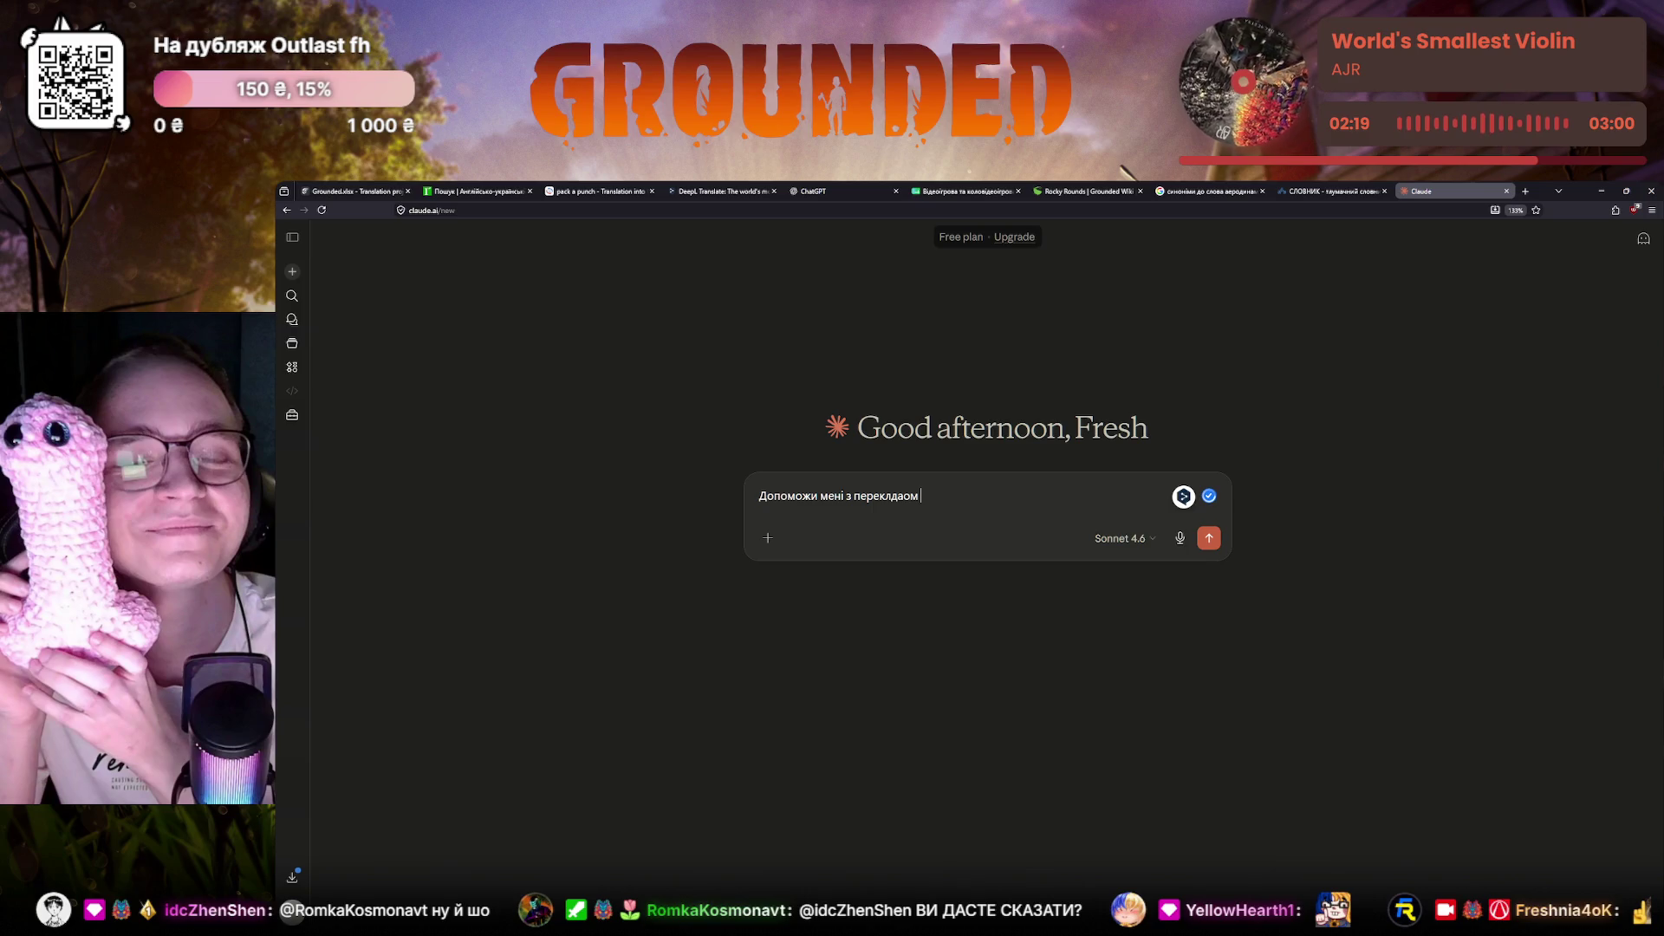
type("дом гри Пк")
Draft a new Claude request mentioning Grounded and paste in the quoted pebblet rounds sentence
key("BackSpace")
key("BackSpace")
type("Grouyn")
key("BackSpace")
key("BackSpace")
type("nded на українську. Ось речення")
type("Надай варіанти перекладу цього речення: These pebblet rounds have been made smooth with bug acid to make them more aerodynamic.")
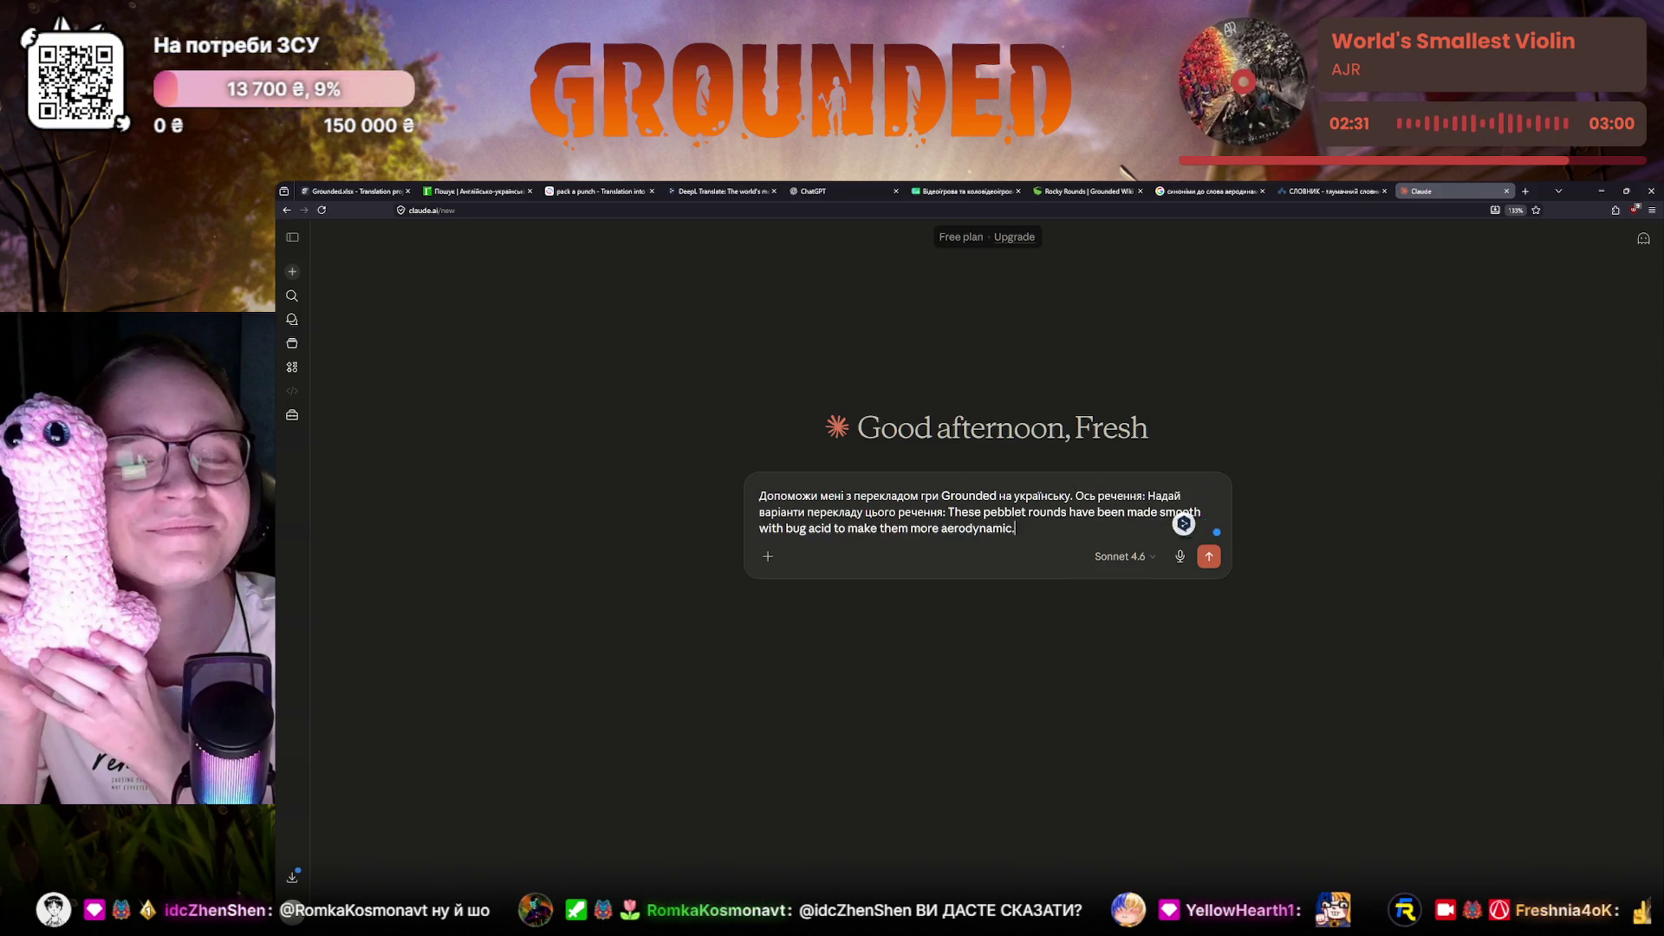
Delete the leftover request phrase and the period after aerodynamic, then send the request
left_click_drag(952, 512, 1146, 496)
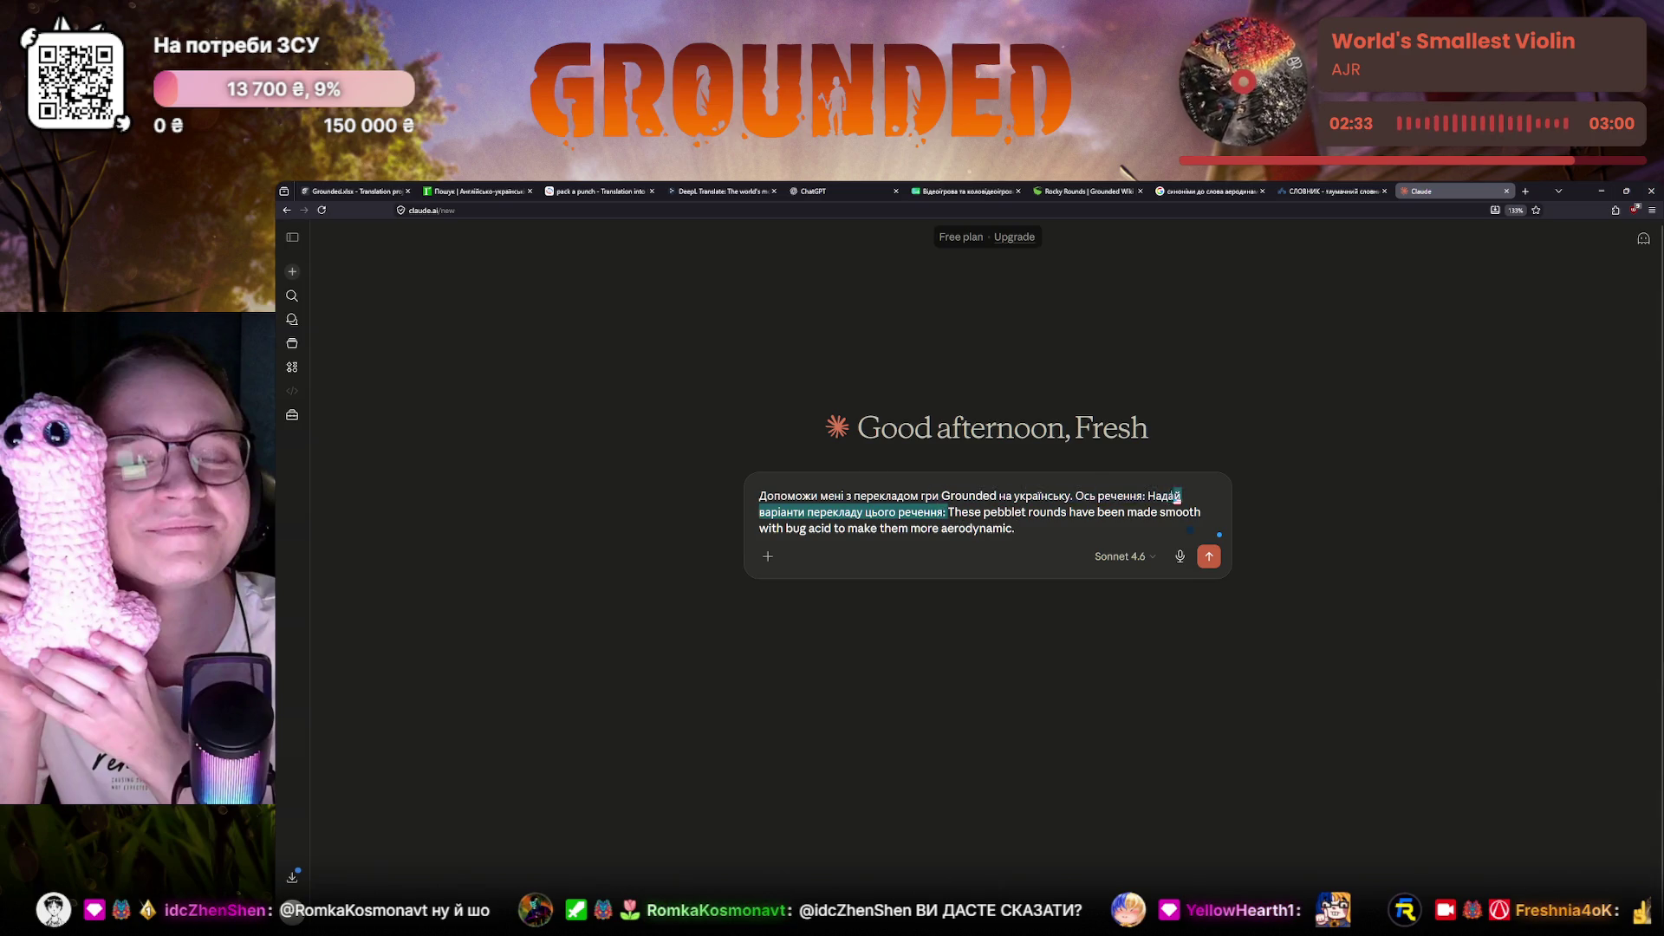
key("BackSpace")
type("\"")
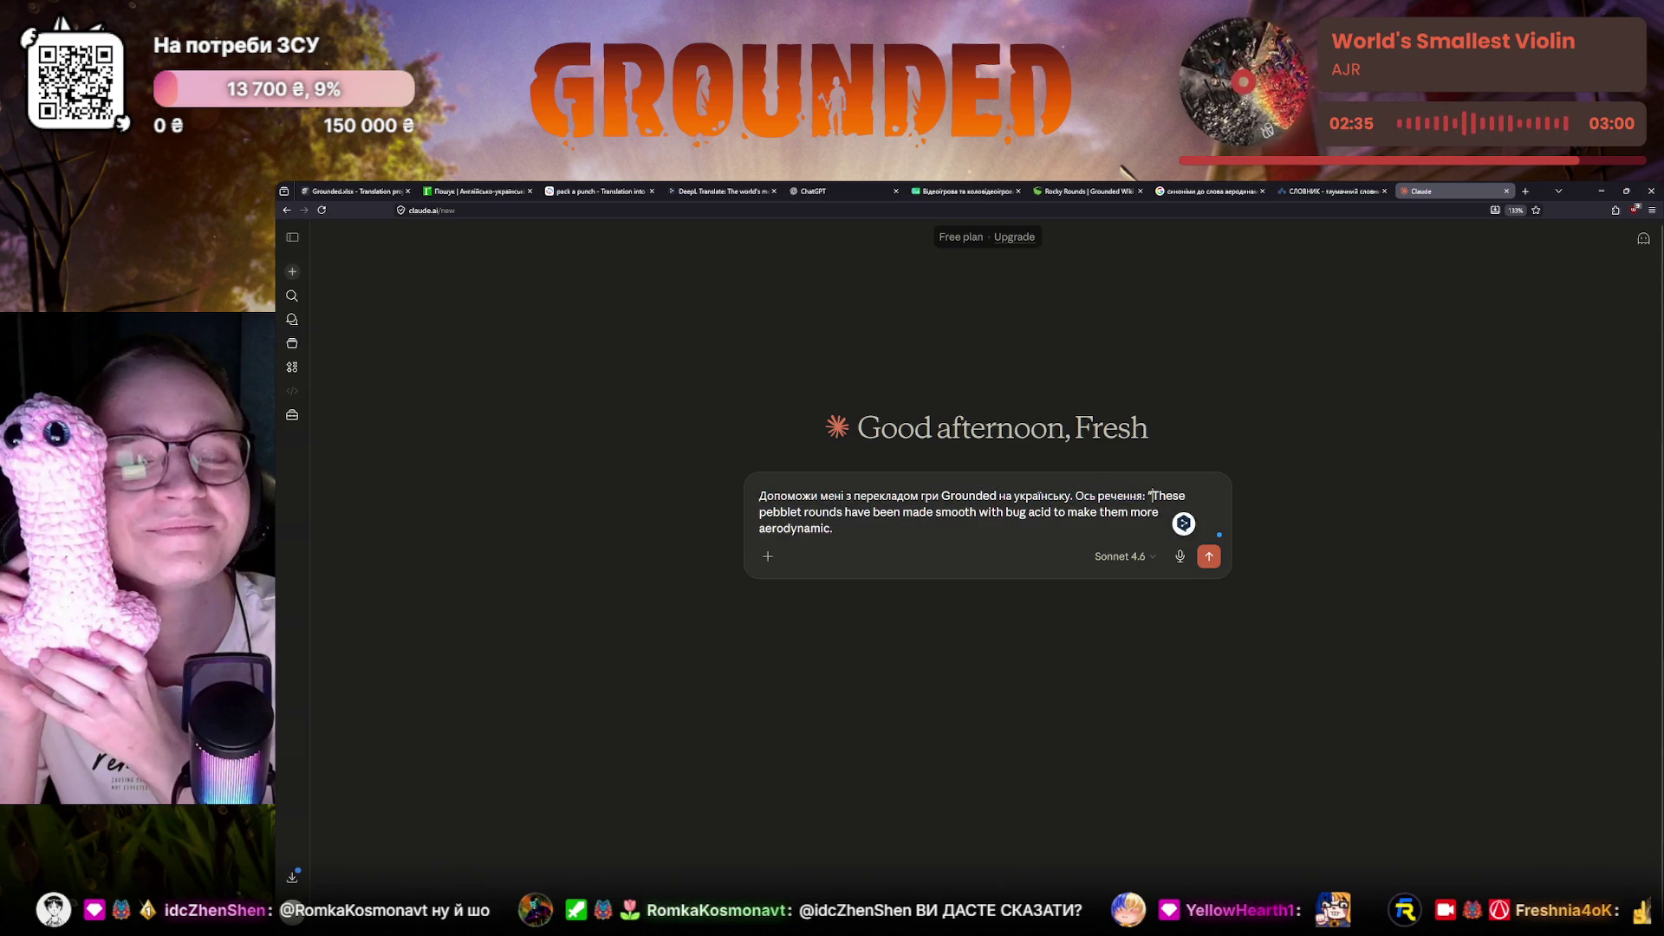
left_click(833, 529)
key("BackSpace")
type("\"")
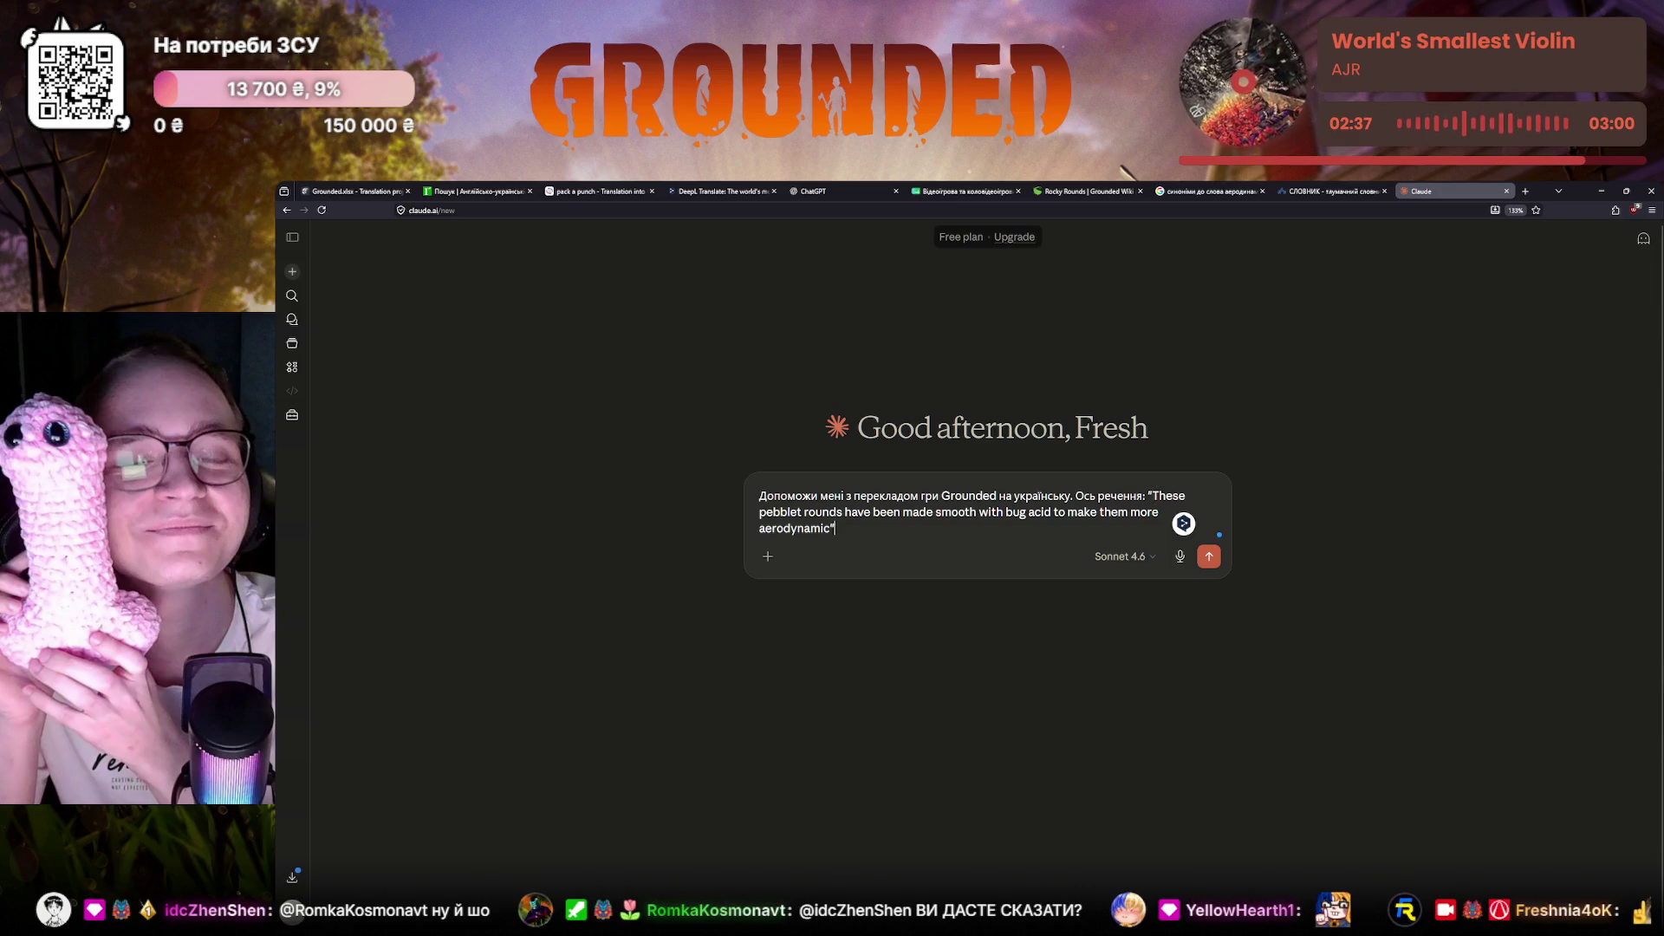
key("Return")
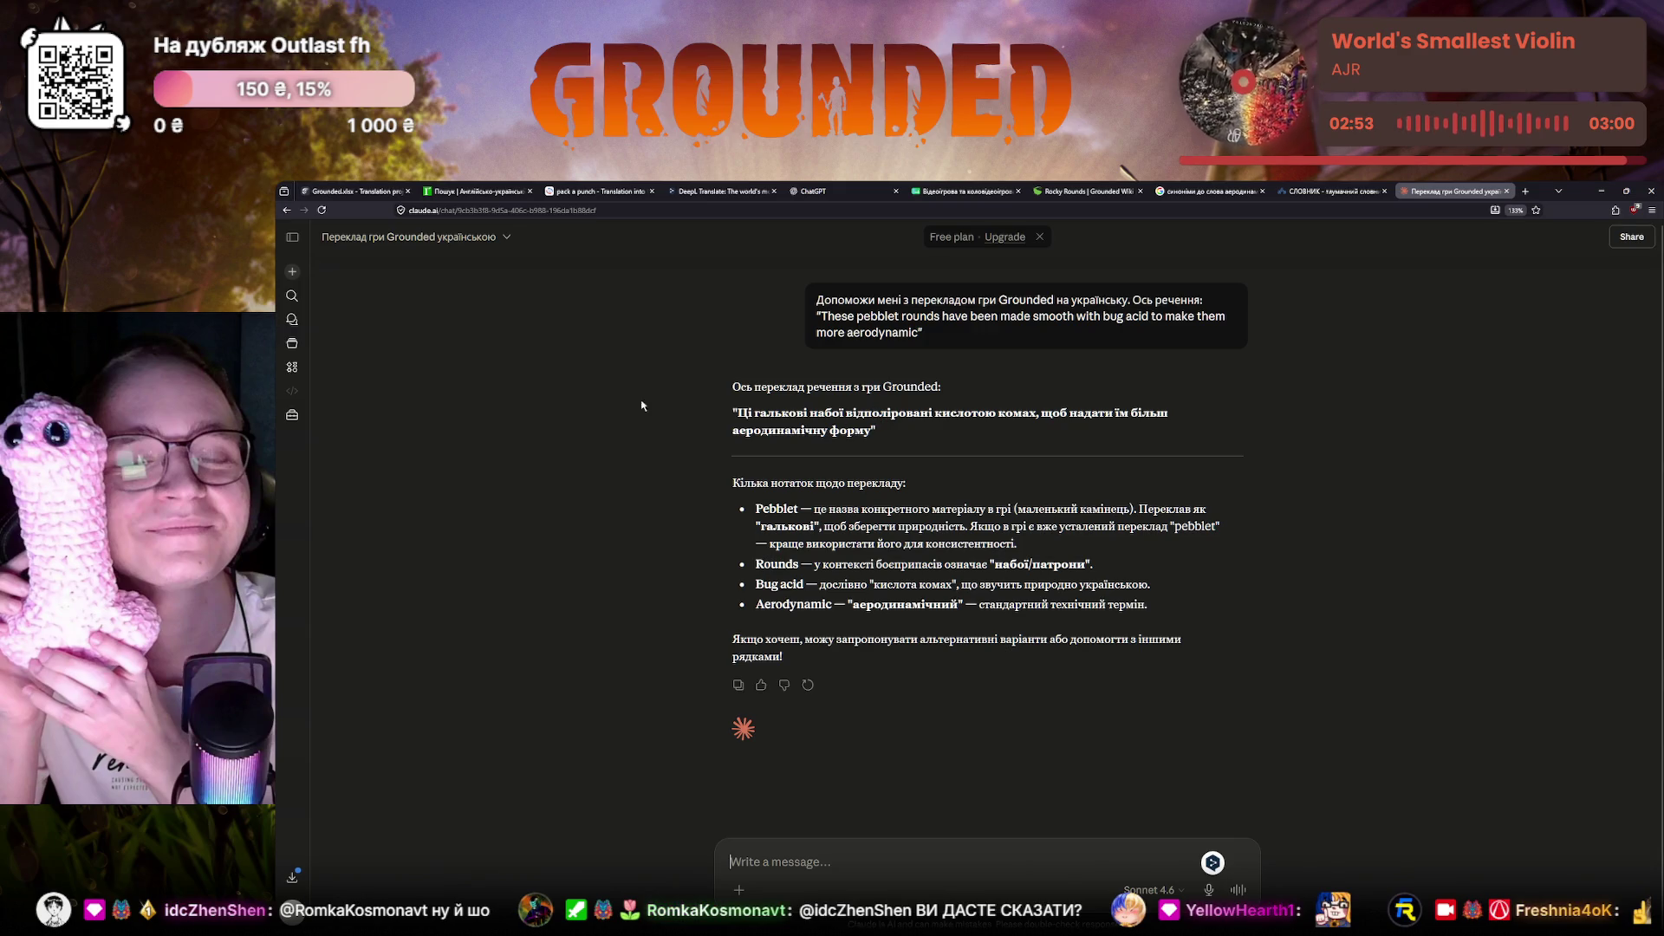
Switch back to the Crowdin editor with the unchanged pebblet rounds draft
key("ctrl+1")
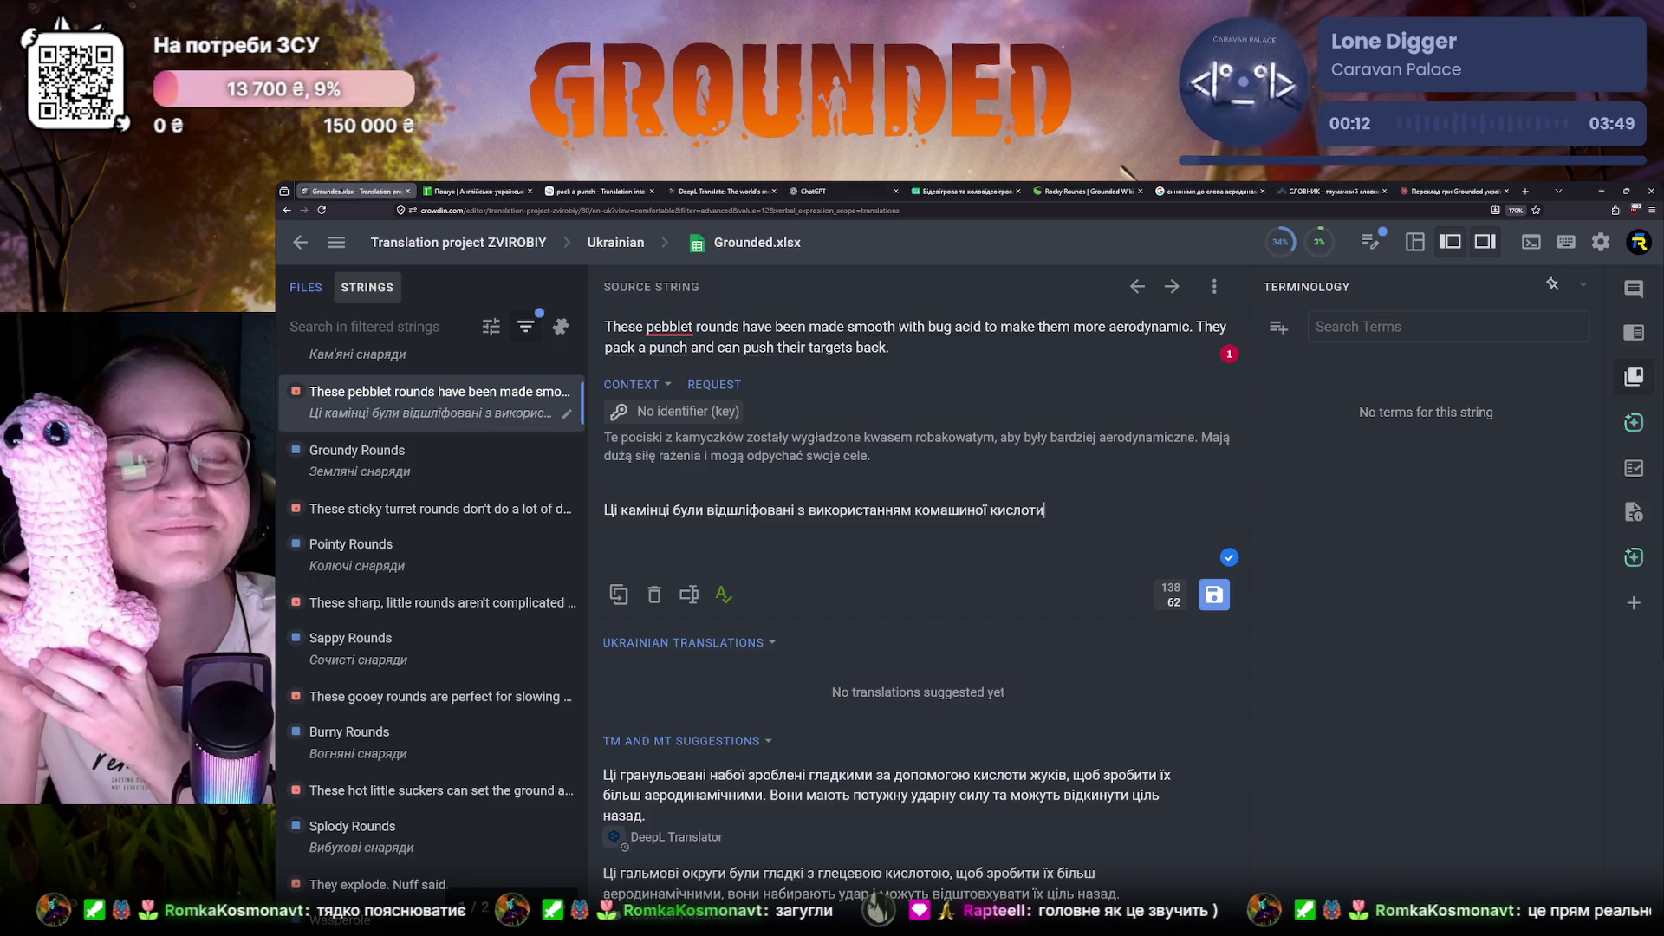
Search Google for 'галтування' and open its Ukrainian Wikipedia article
left_click(1209, 191)
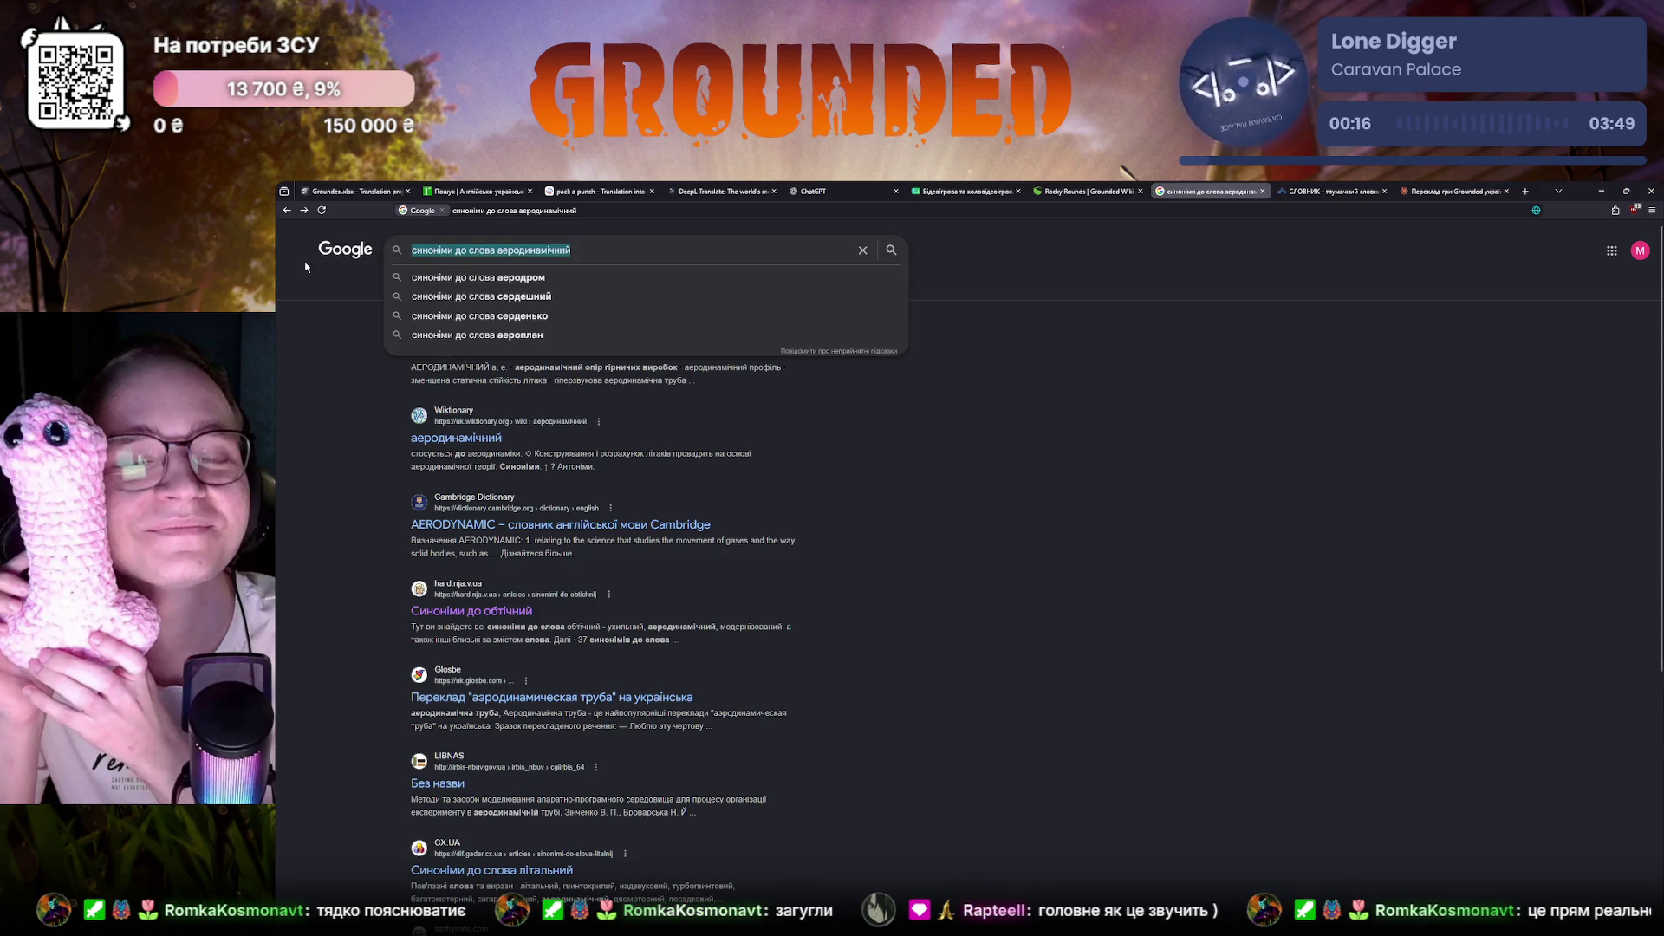
type("галтув")
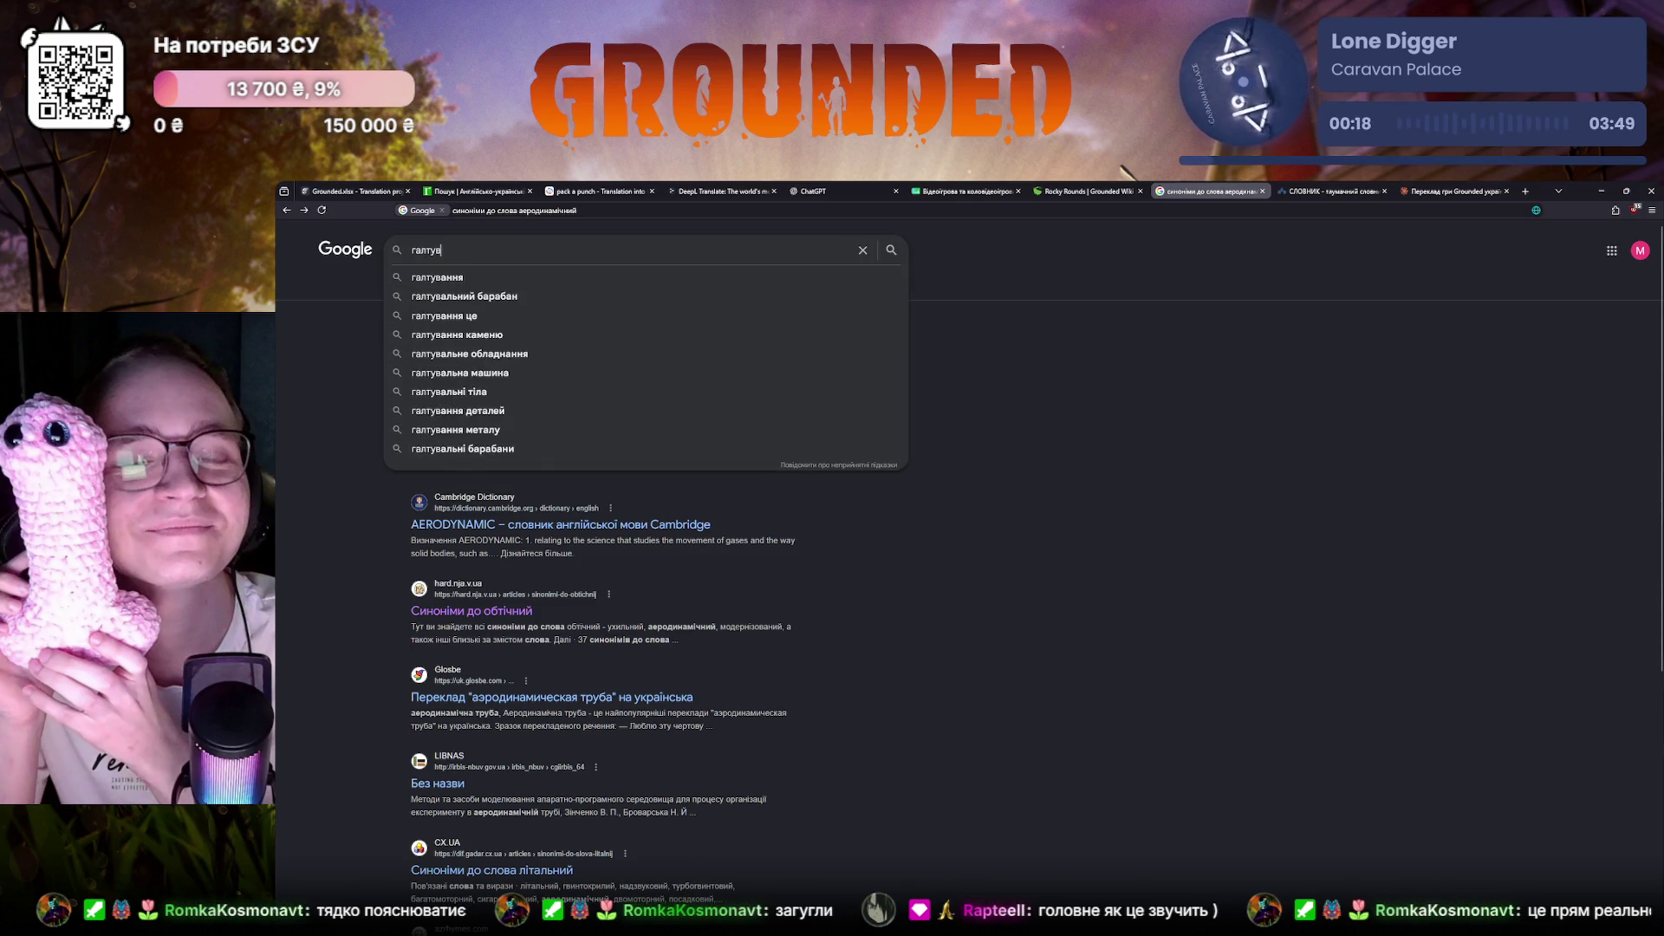
type("ання")
key("Return")
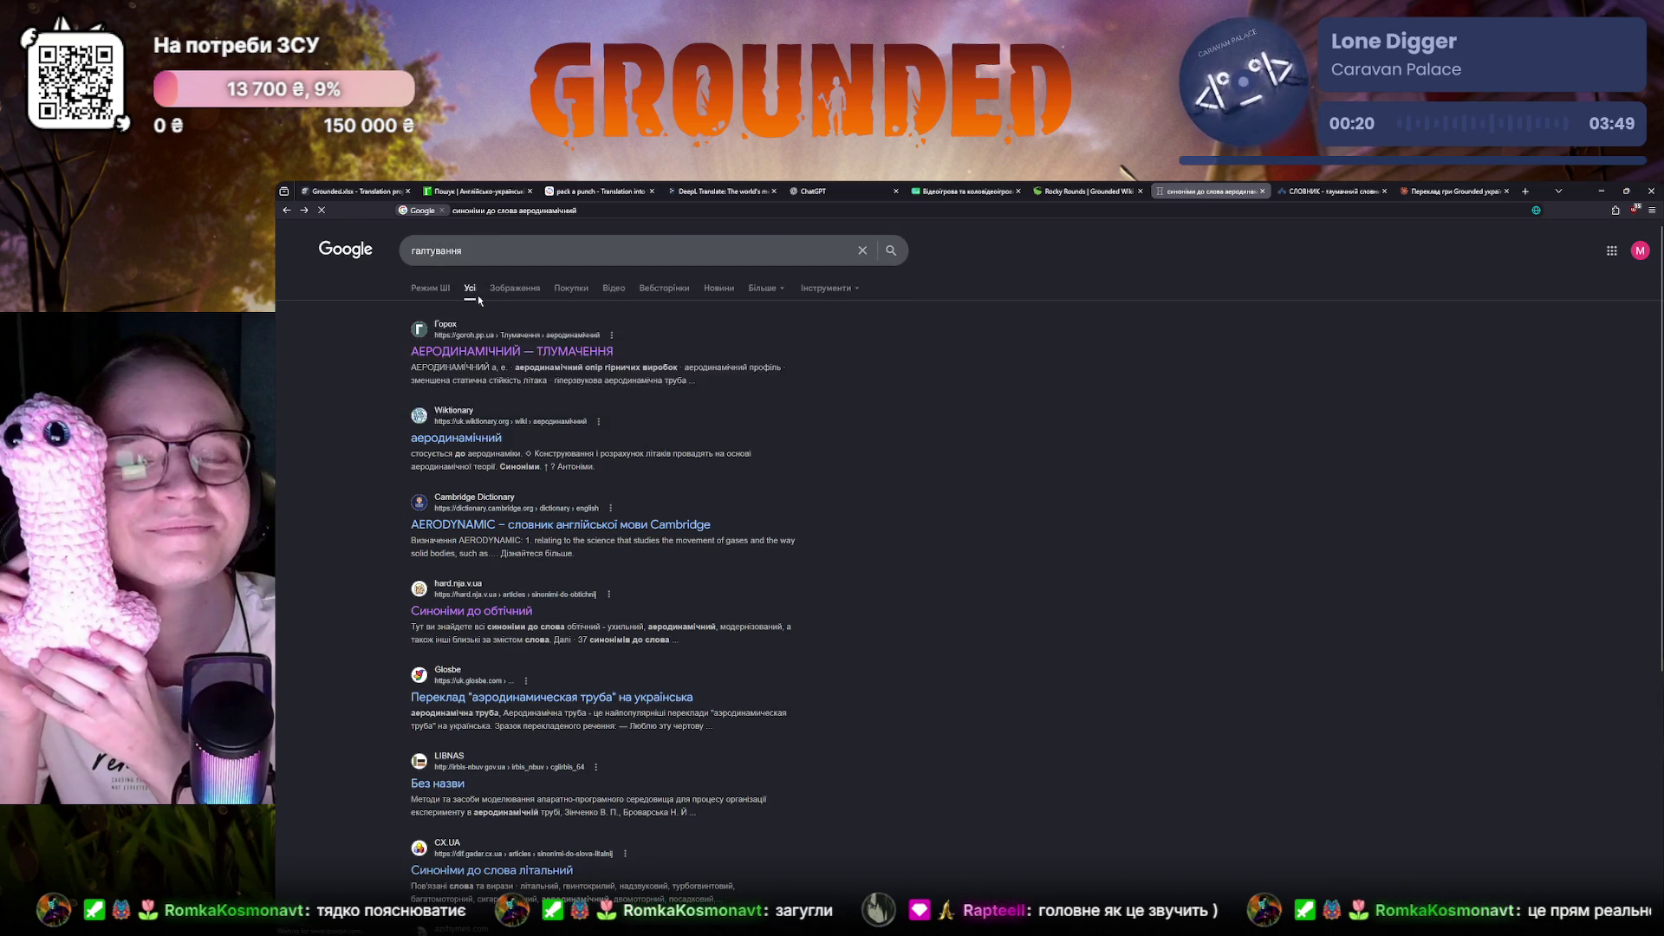
left_click(455, 432)
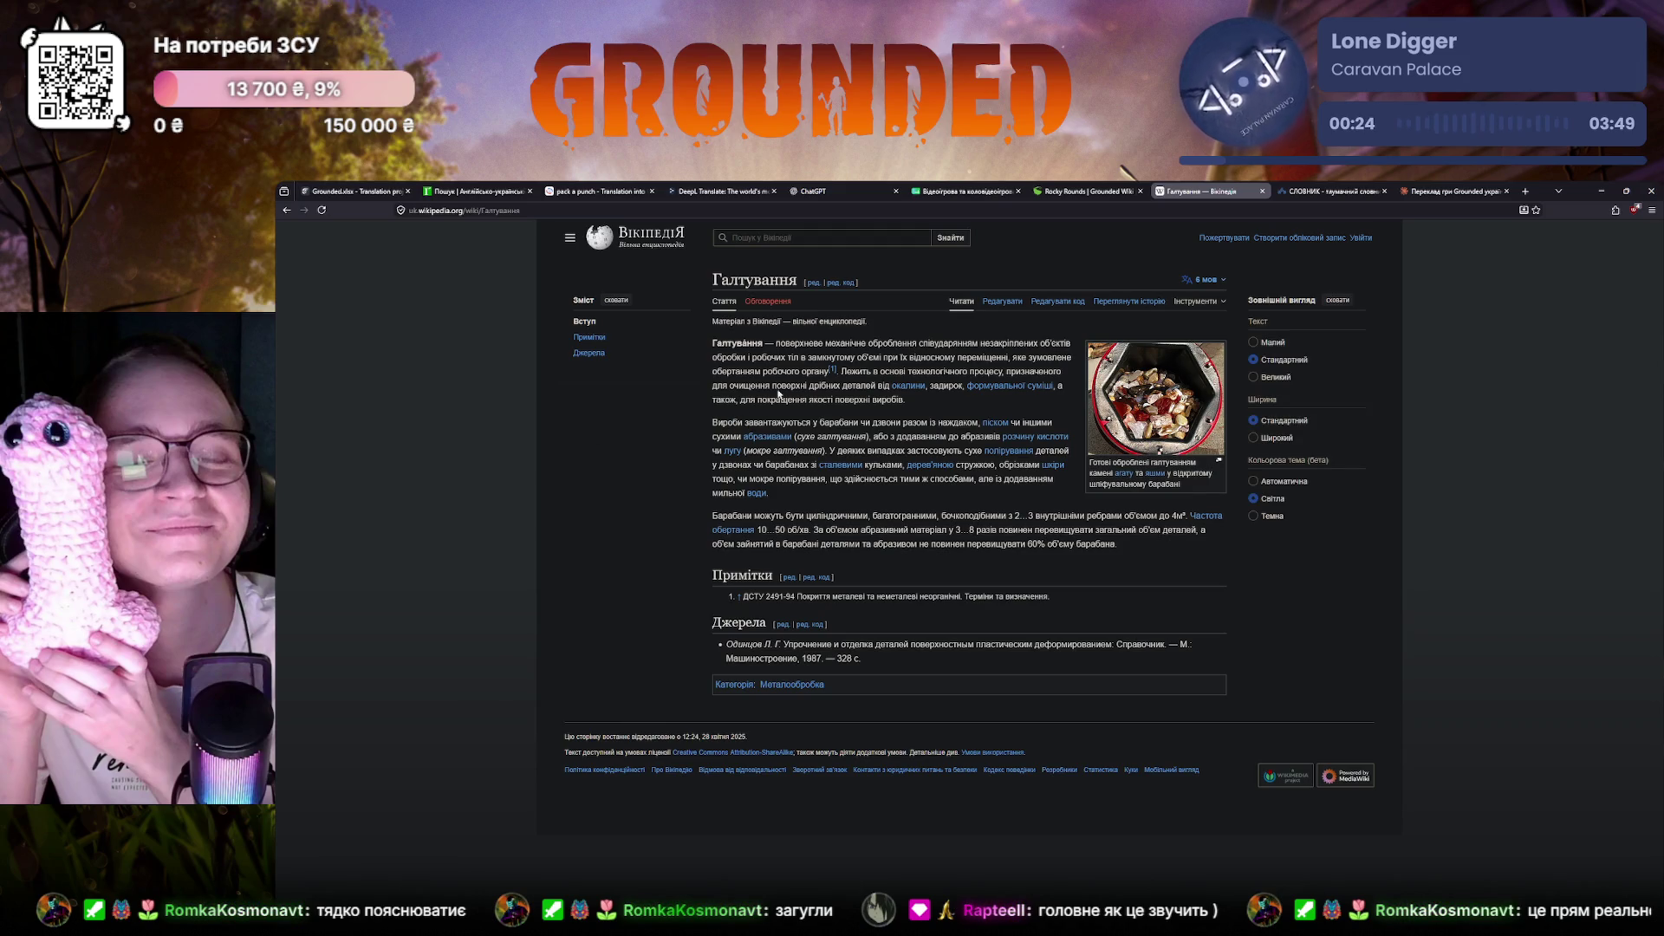
scroll(777, 393, "up", 2, "ctrl")
scroll(777, 377, "up", 2, "ctrl")
scroll(778, 358, "up", 1, "ctrl")
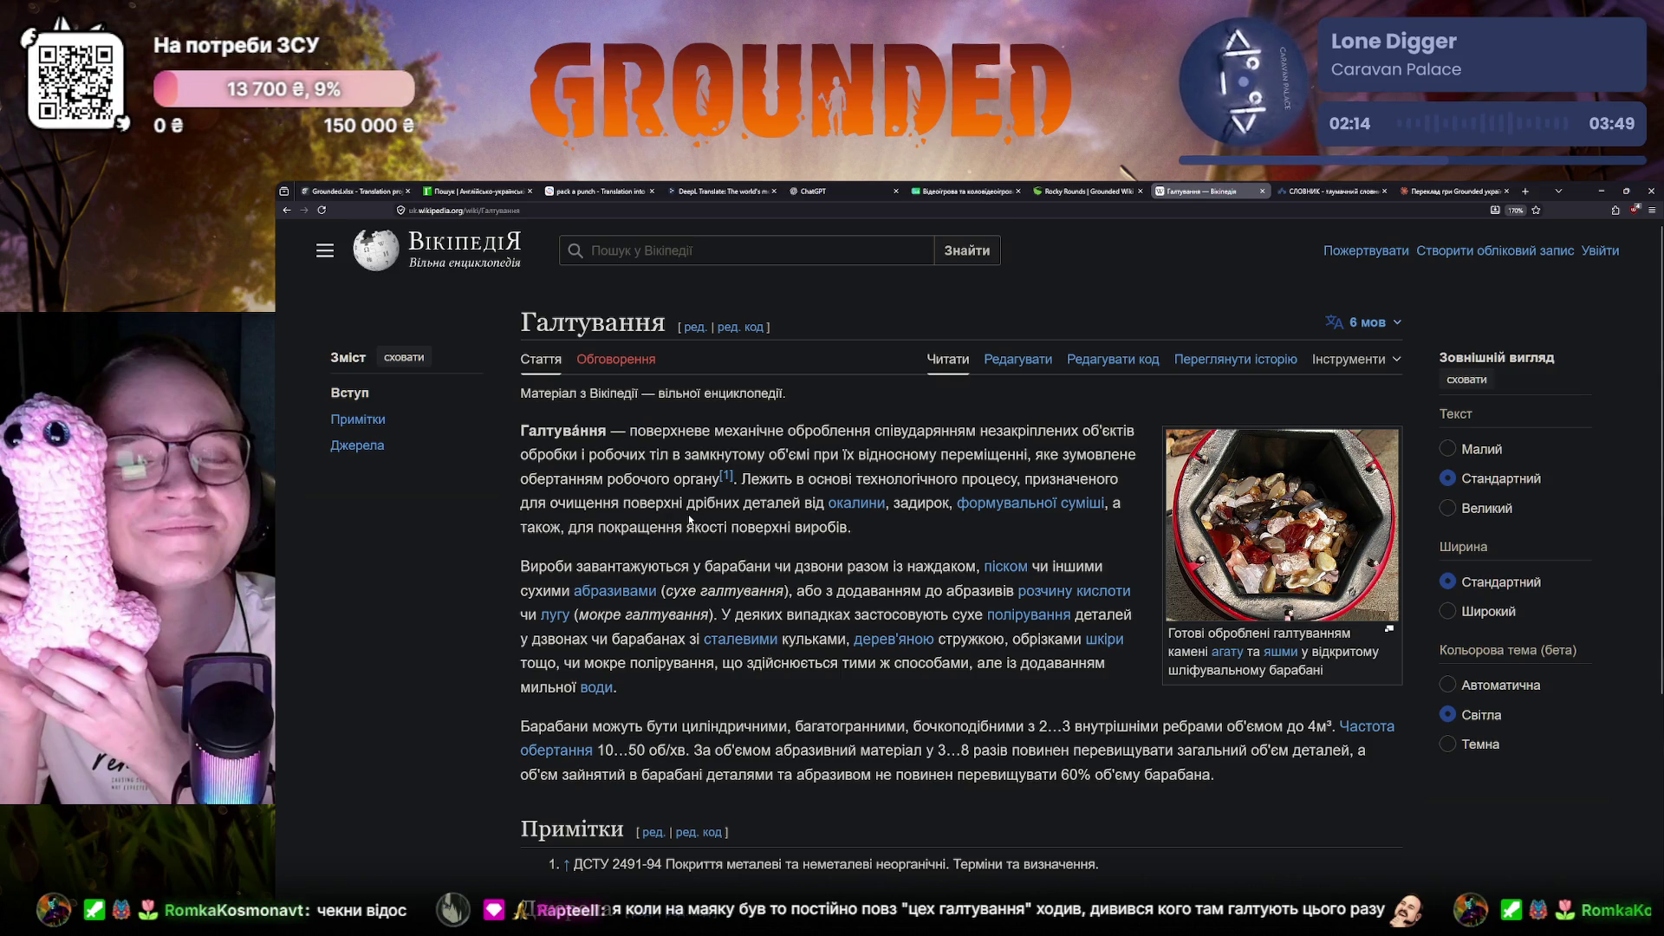
Glance through the Crowdin and Claude tabs, then return from the Галтування article to the Google results
key("ctrl+1")
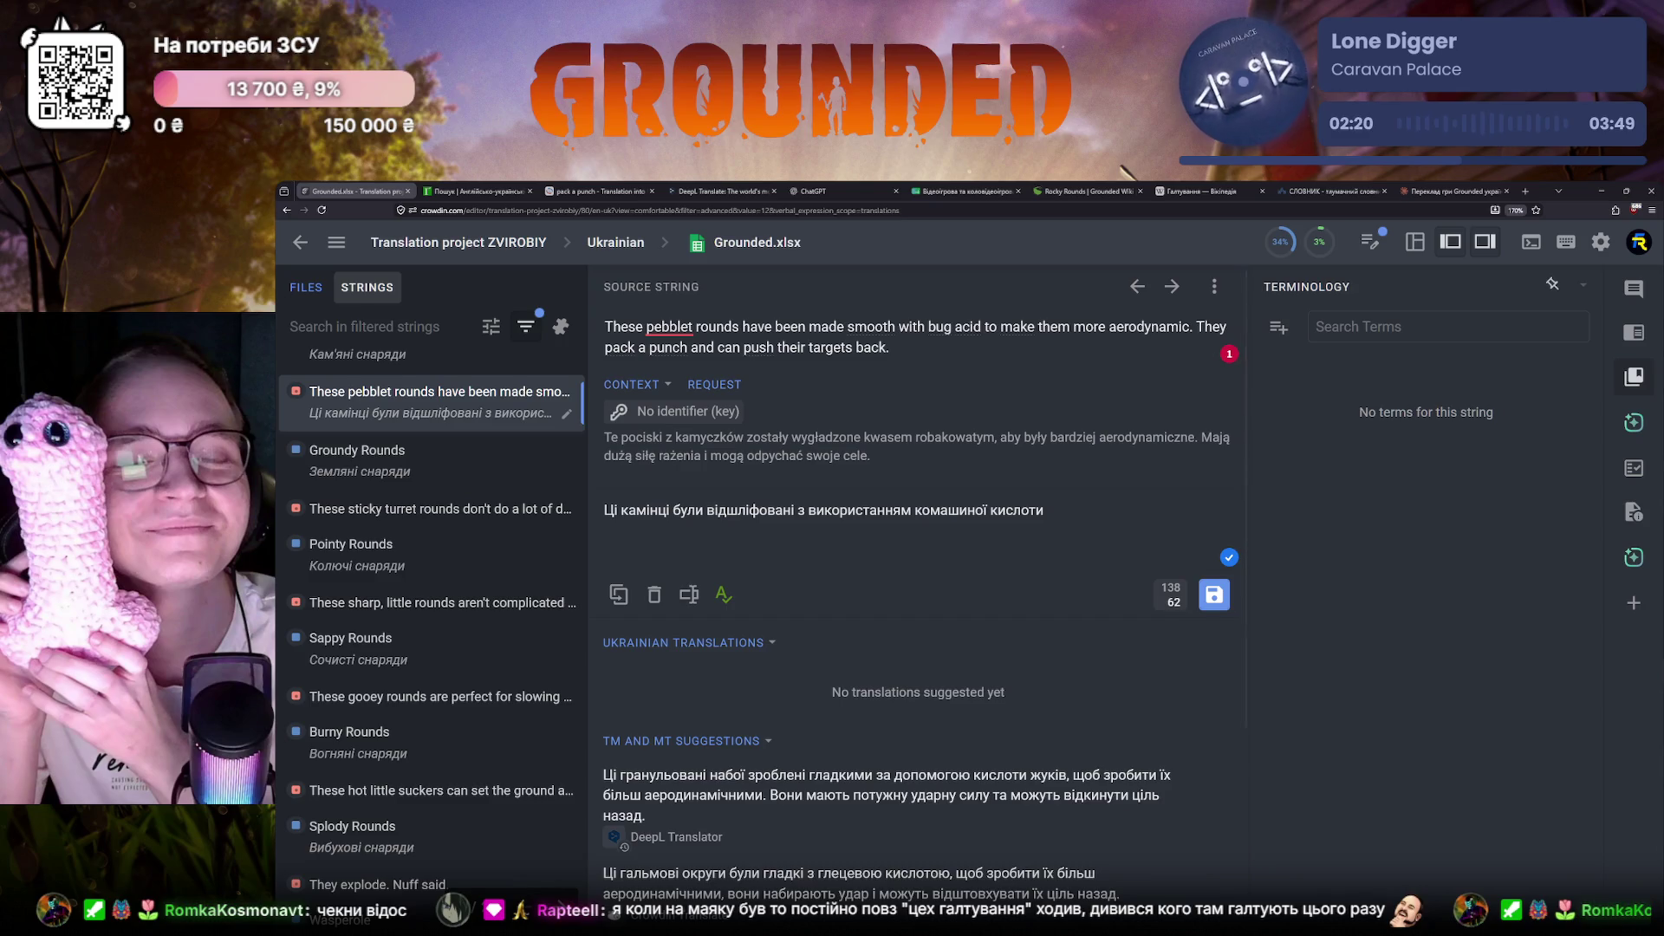
left_click(813, 190)
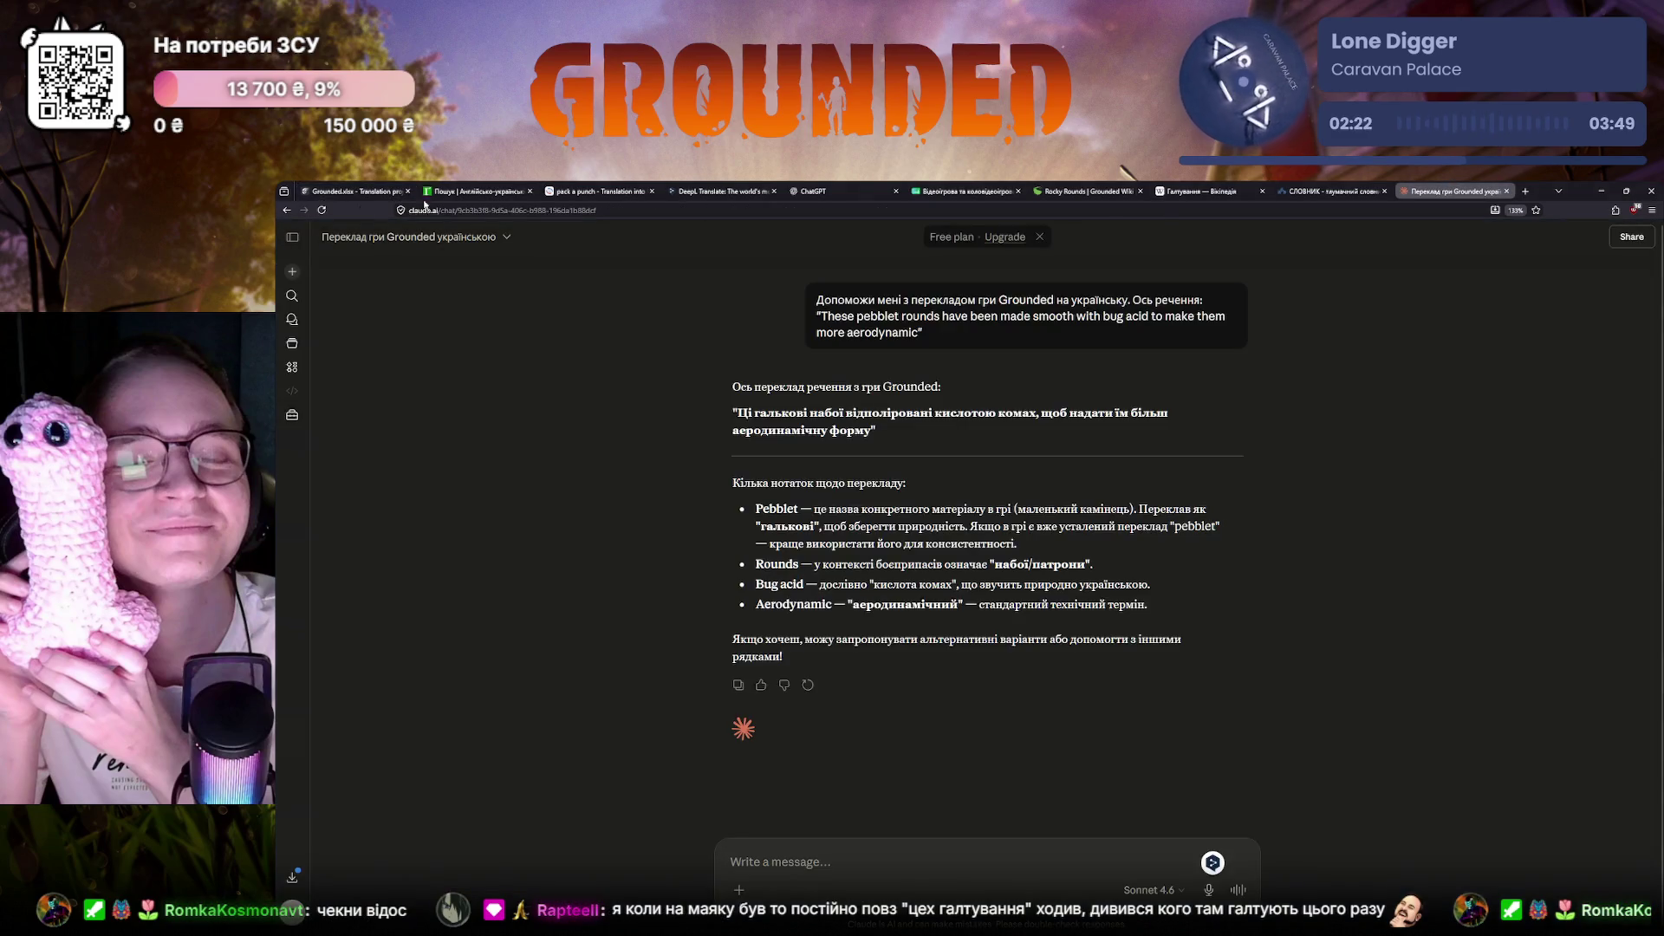
left_click(1339, 192)
left_click(1203, 191)
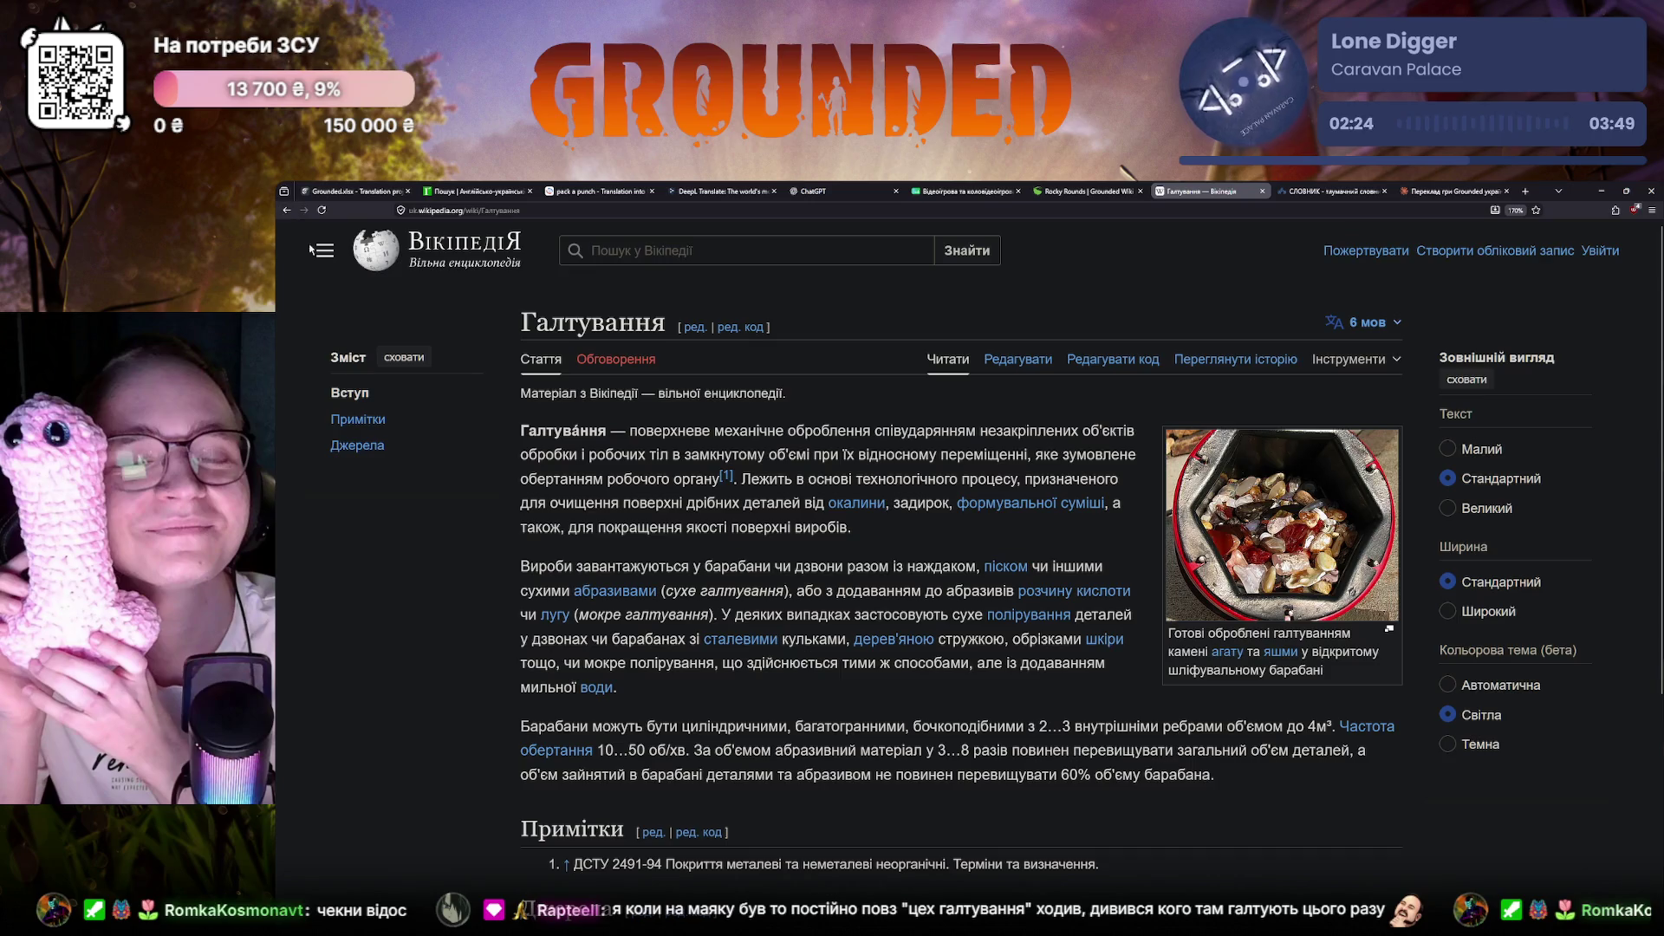
left_click(287, 209)
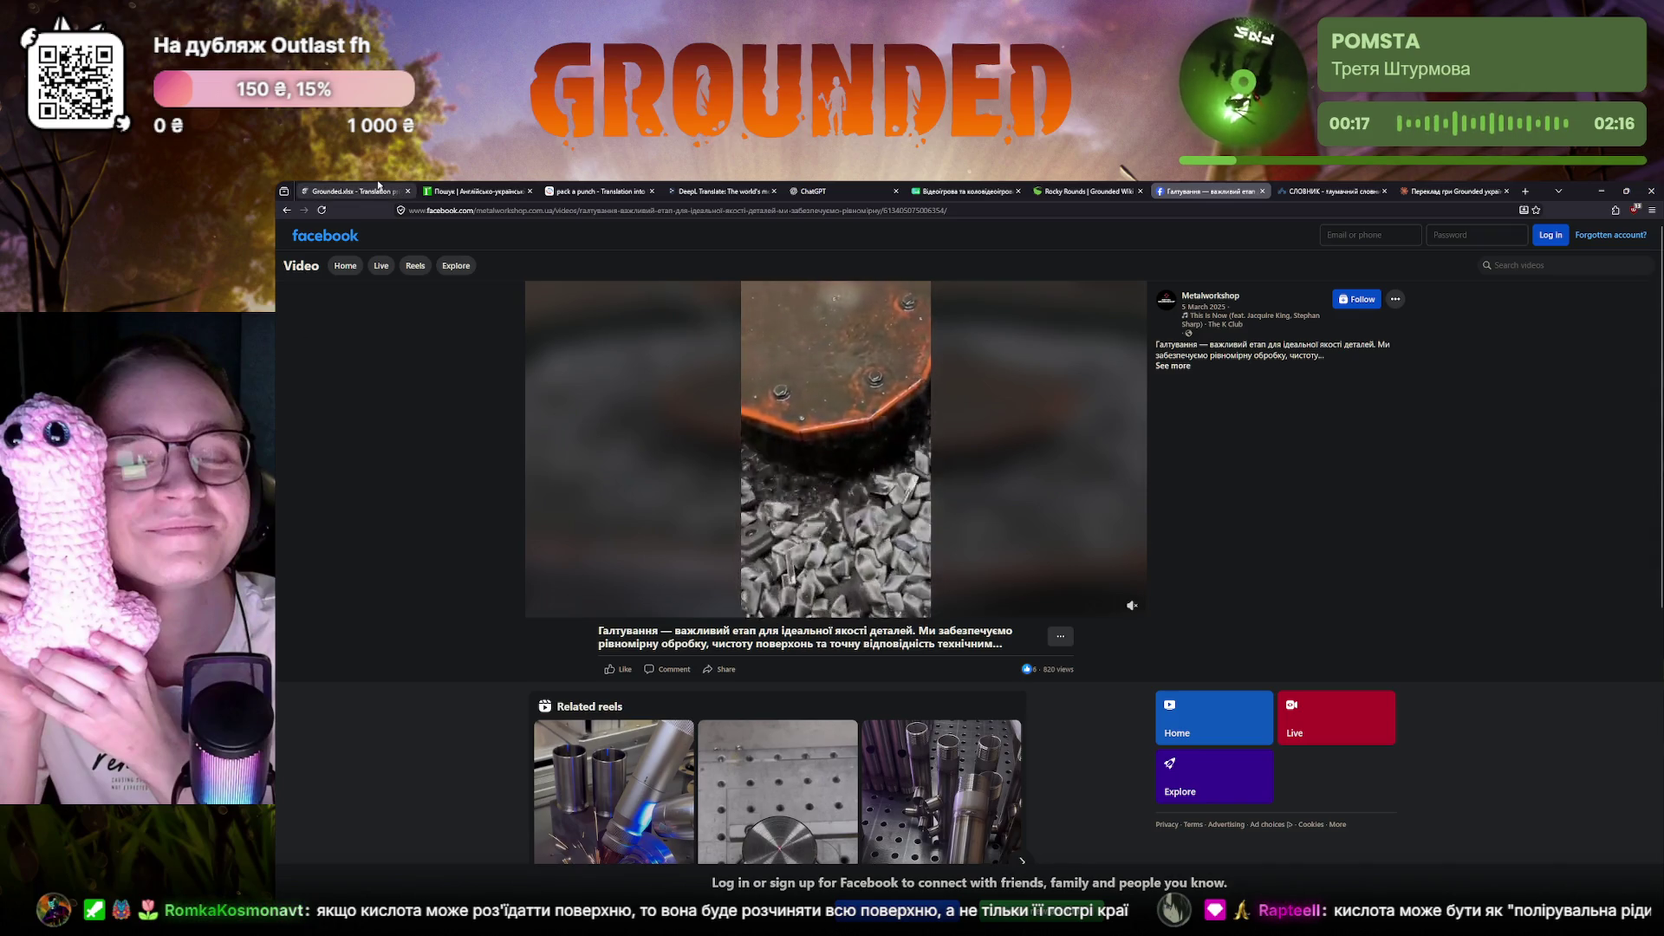
Review the Rocky Rounds description and recipe on the Grounded Wiki, then return to the pebblet rounds string
left_click(354, 191)
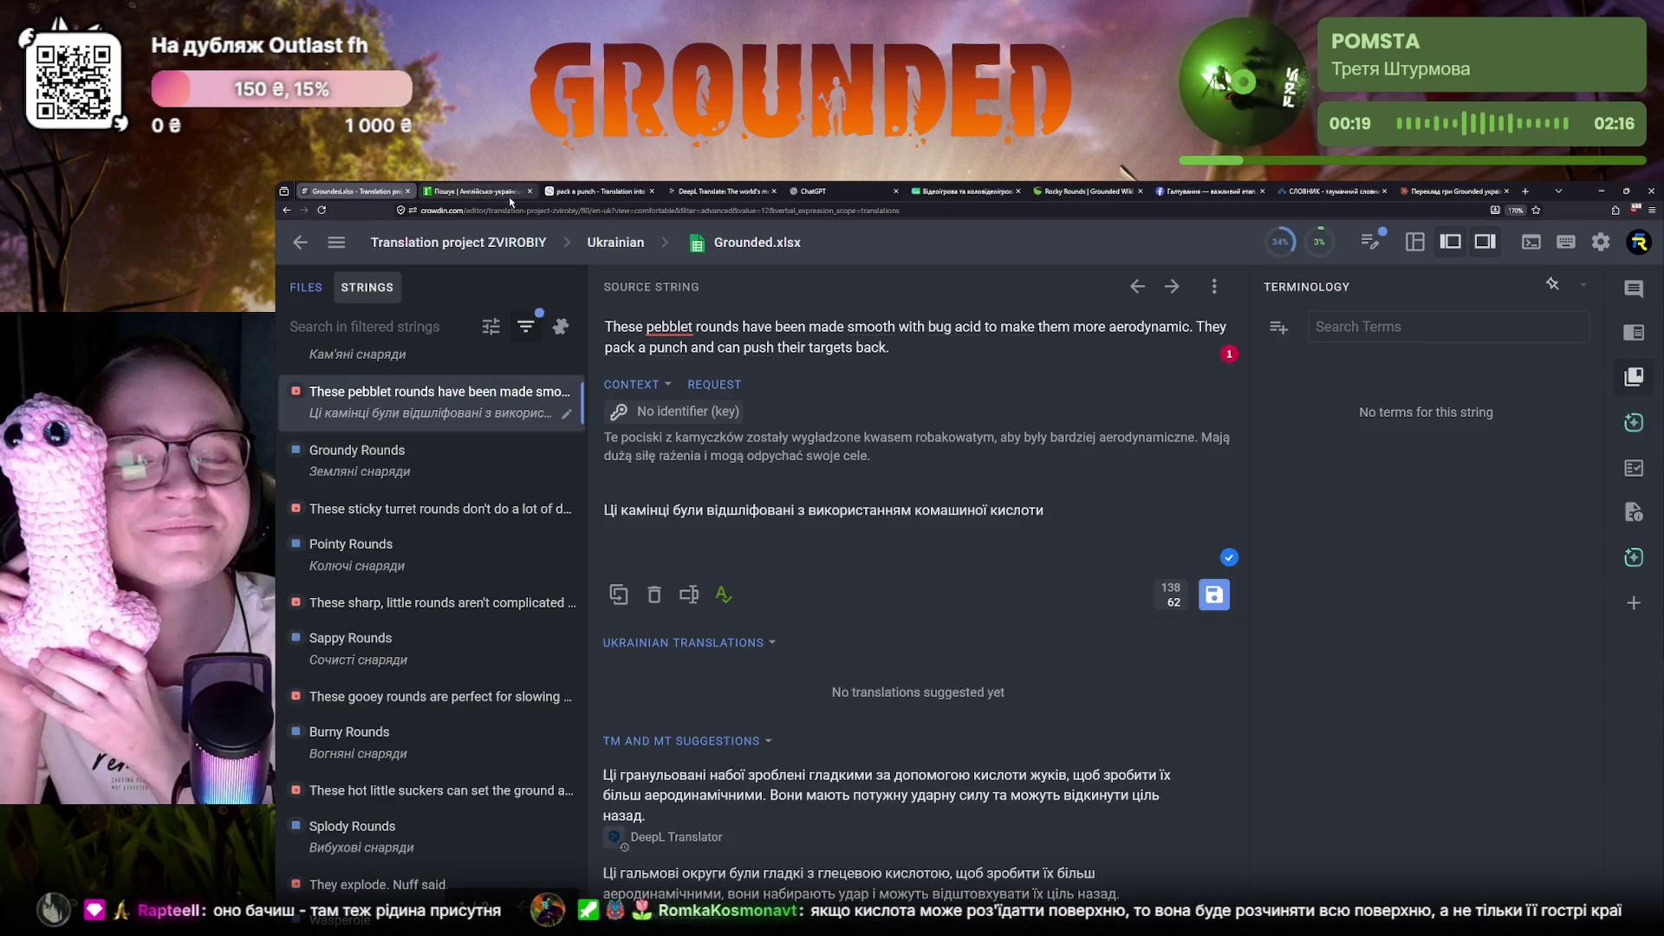
left_click(1086, 191)
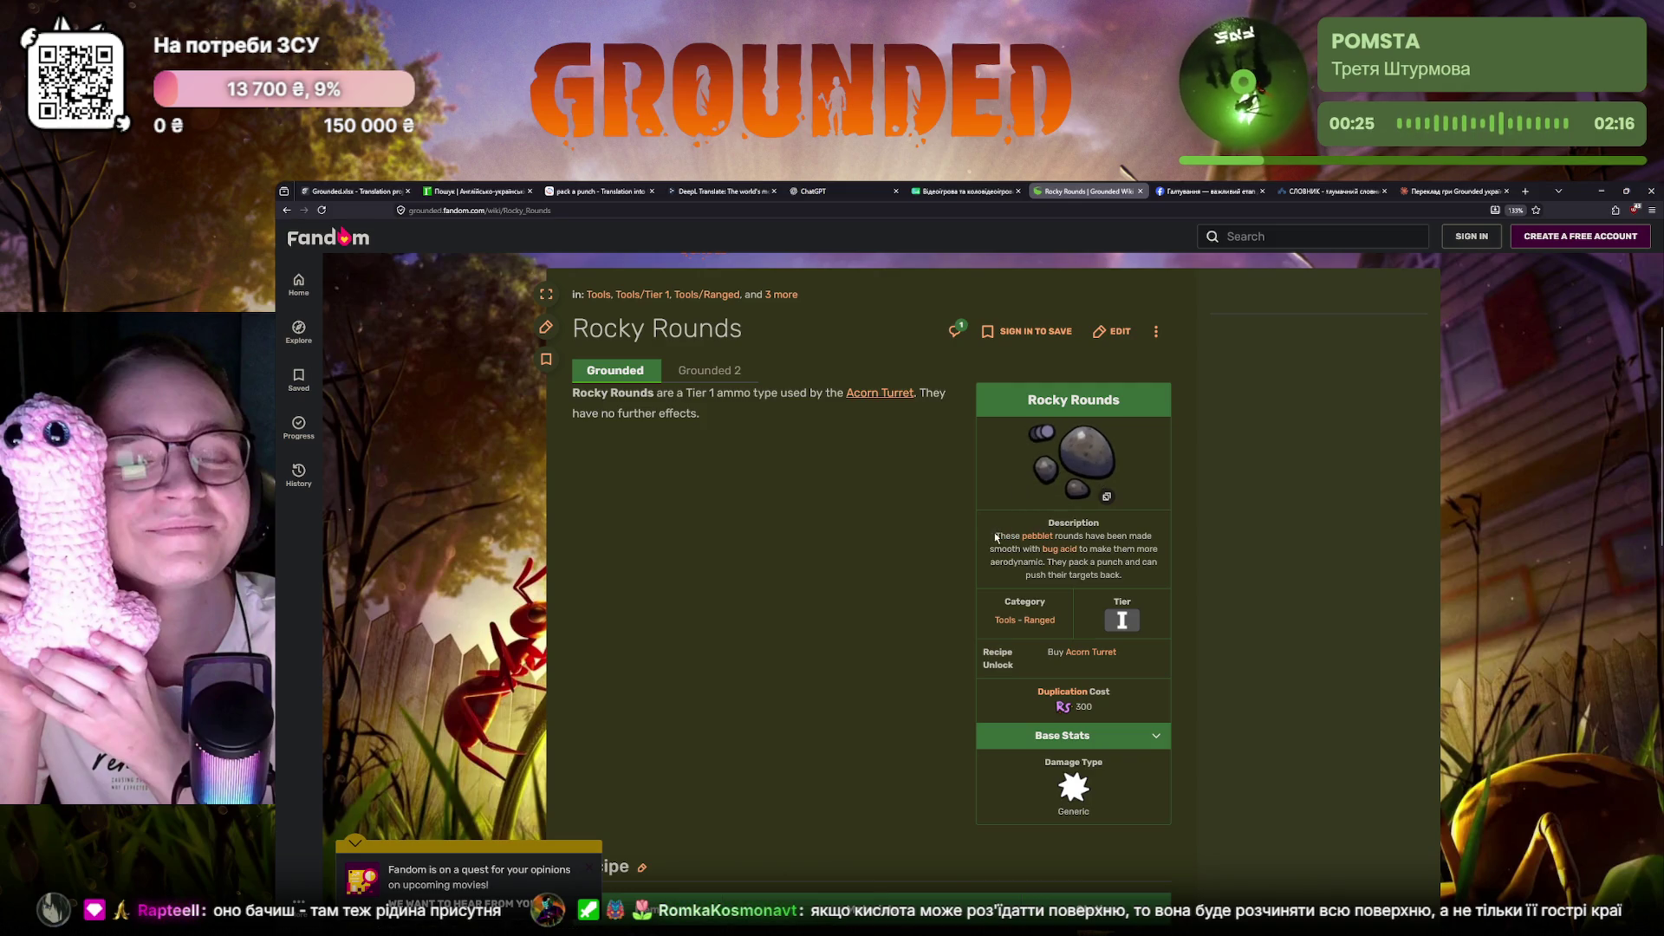
left_click_drag(995, 536, 1106, 573)
left_click(619, 593)
scroll(619, 594, "down", 2)
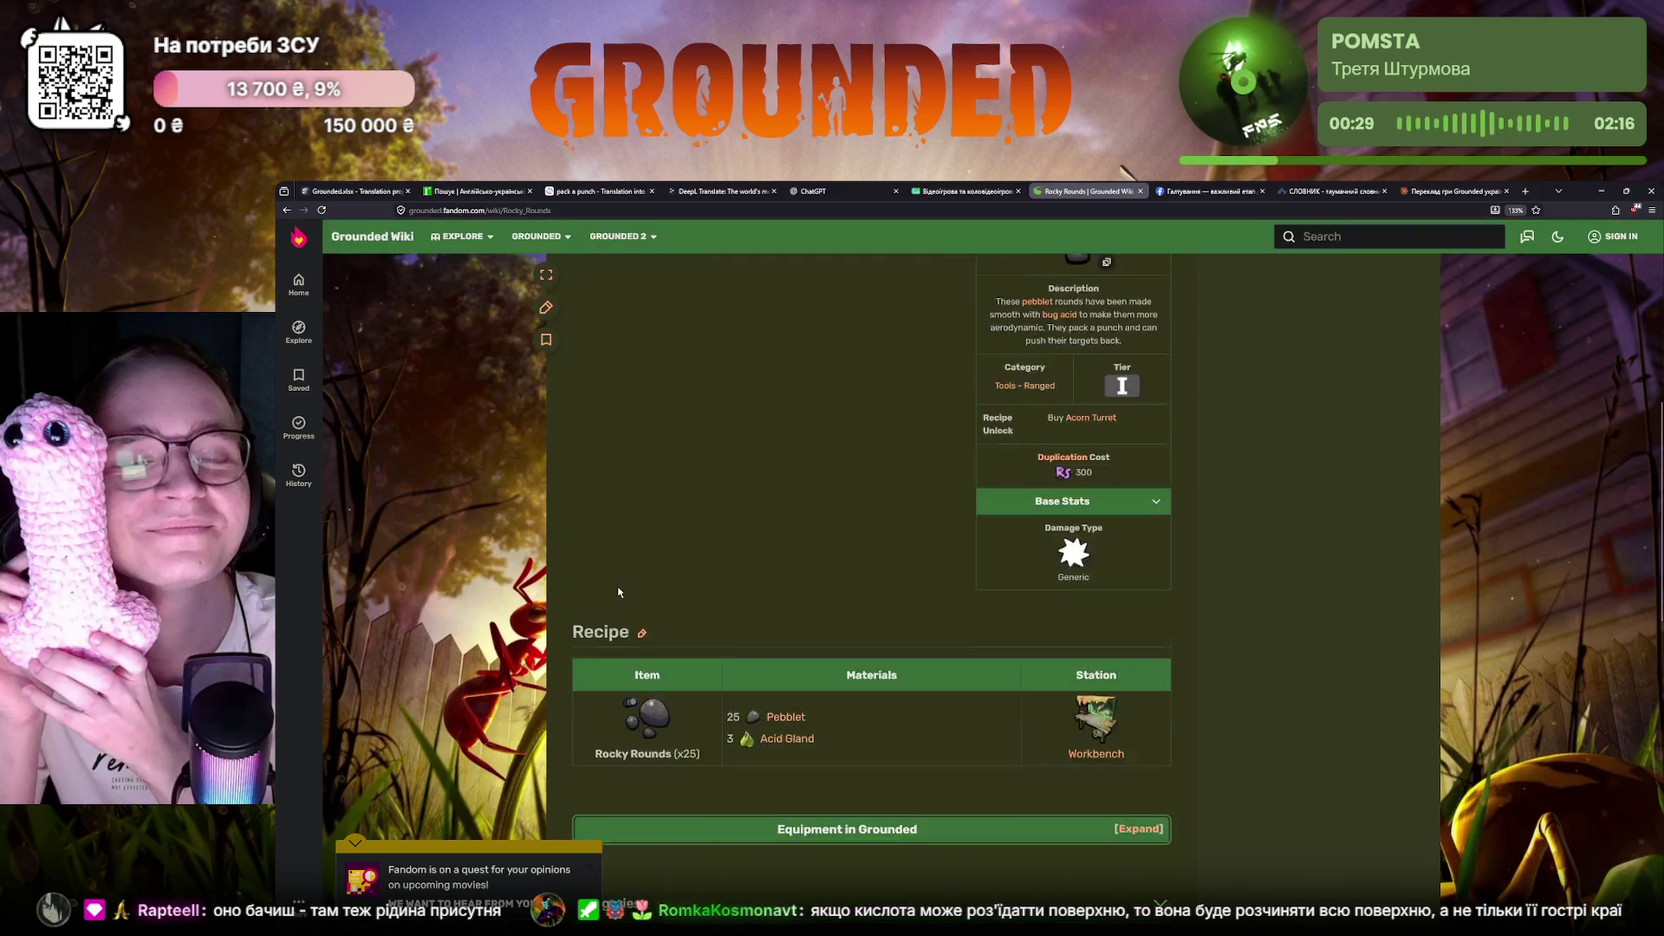
scroll(619, 593, "down", 1)
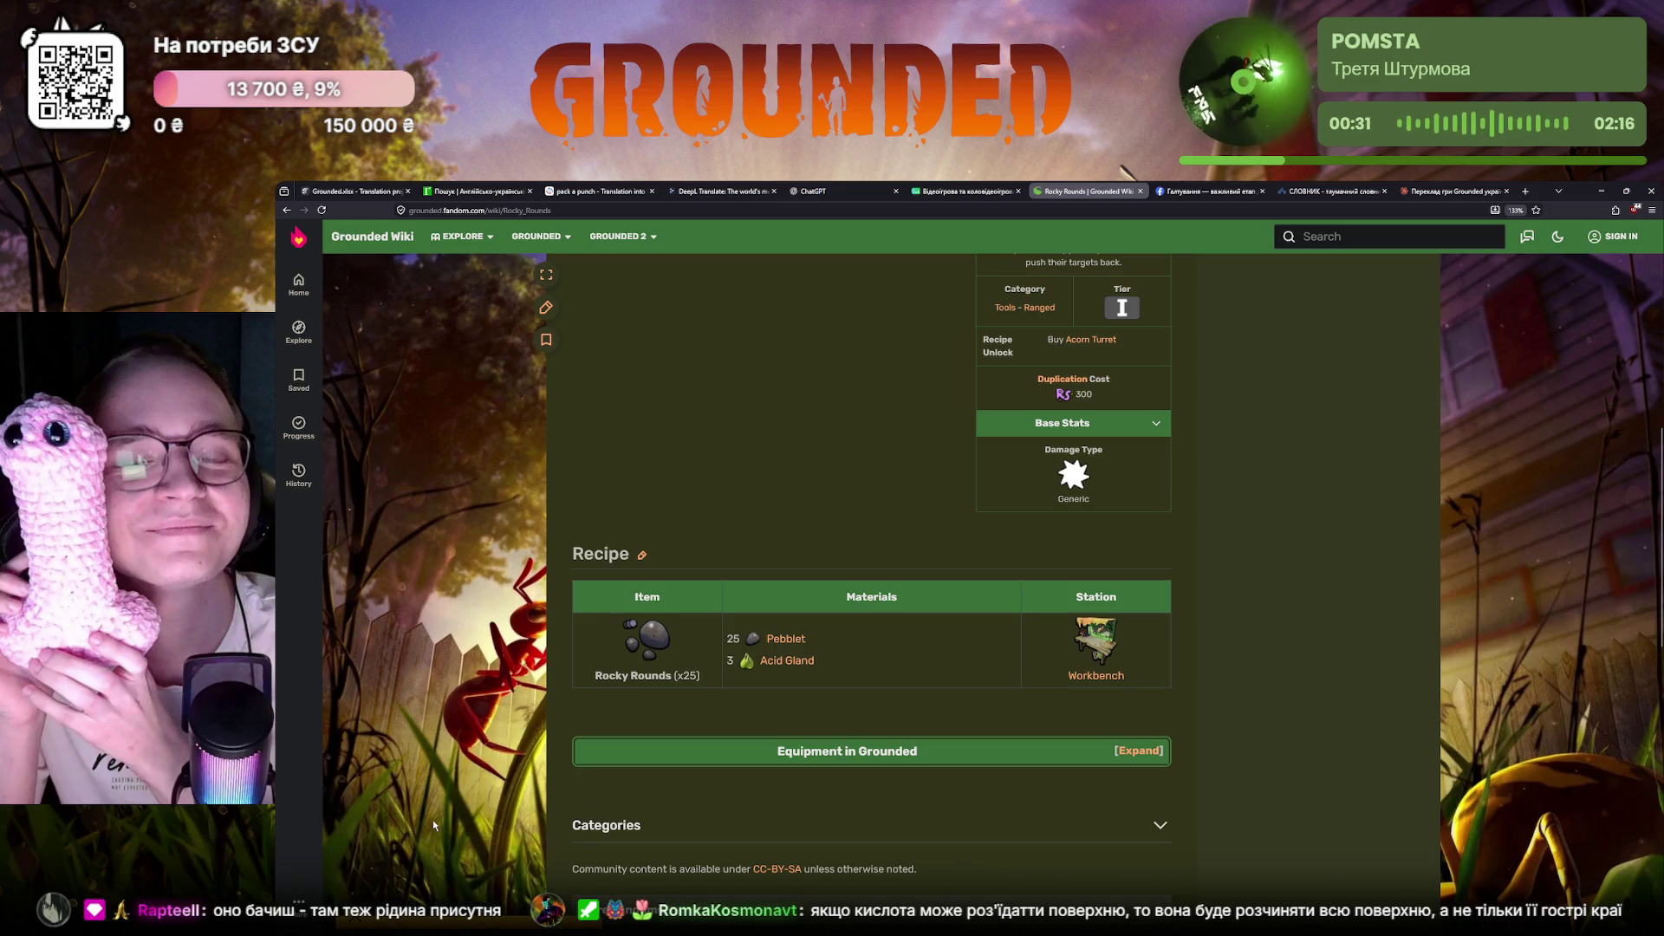
scroll(433, 818, "up", 4)
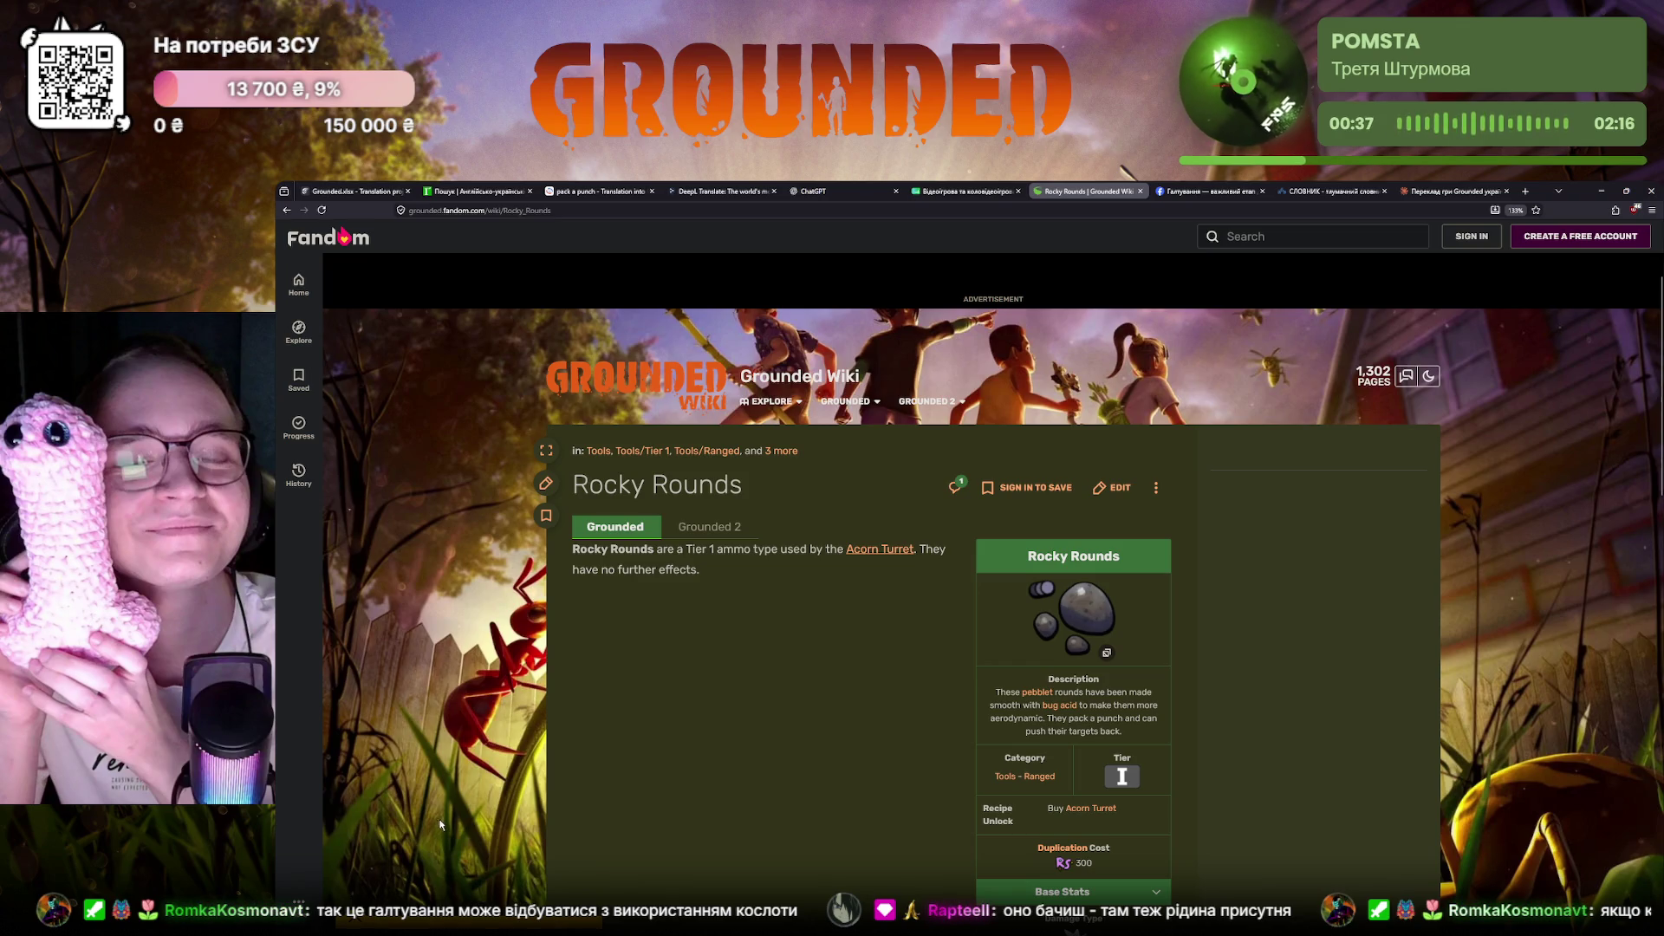
left_click(352, 190)
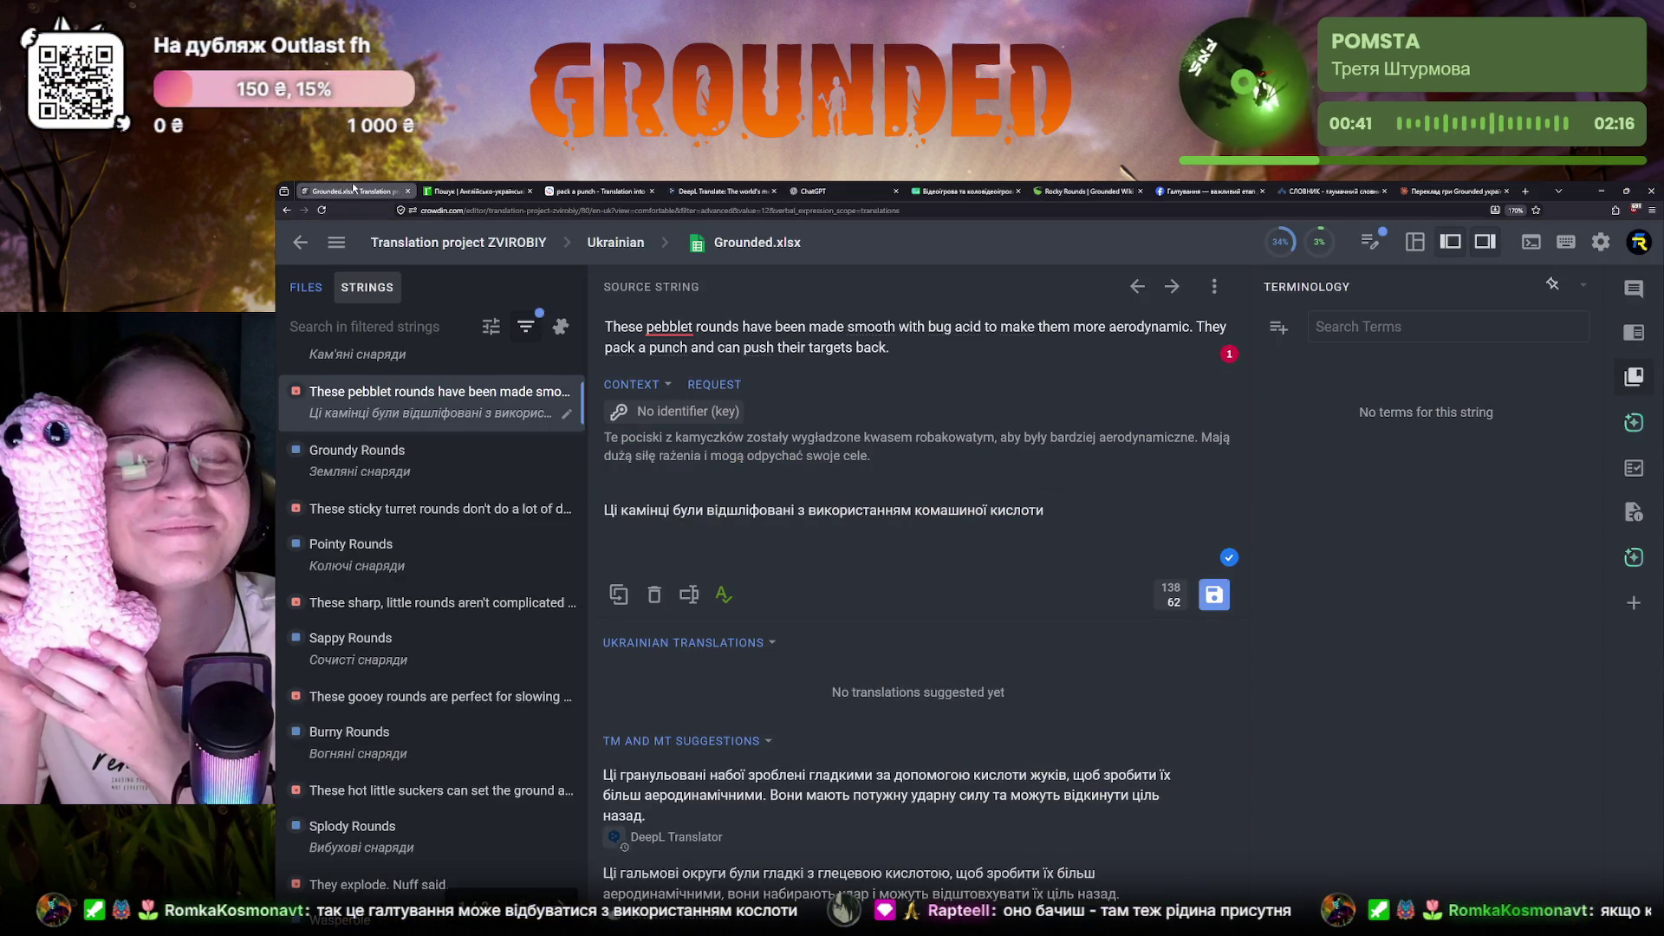
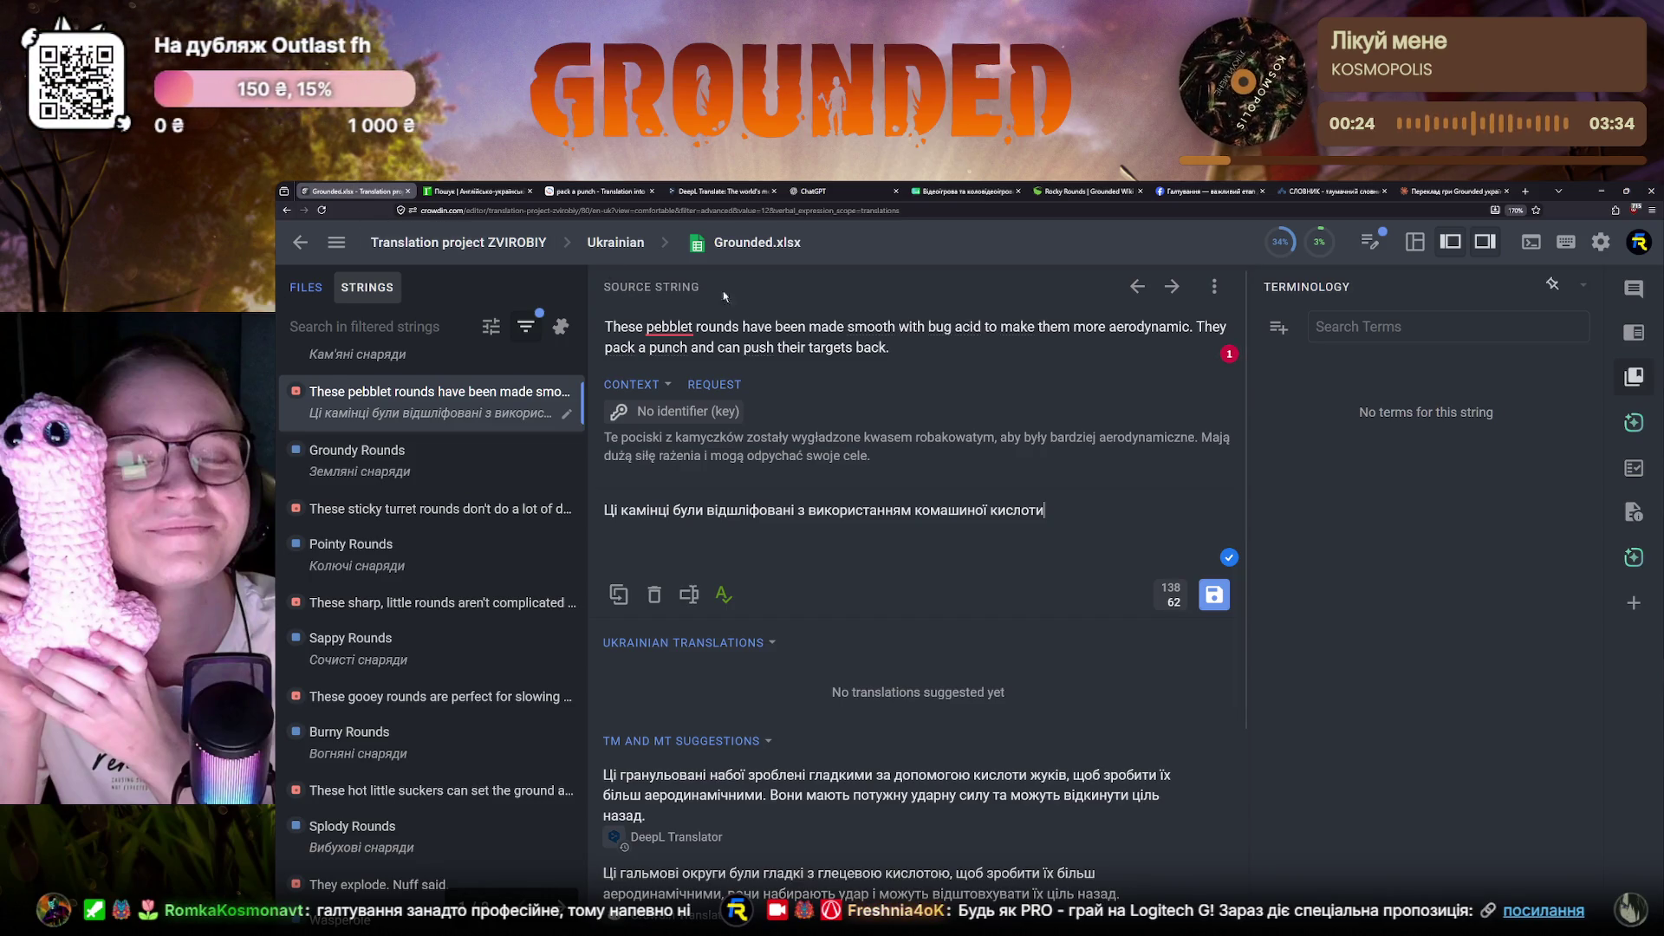
Reword the first sentence to 'оброблені комашиною кислотою' after checking the Rocky Rounds wiki page
left_click(1057, 192)
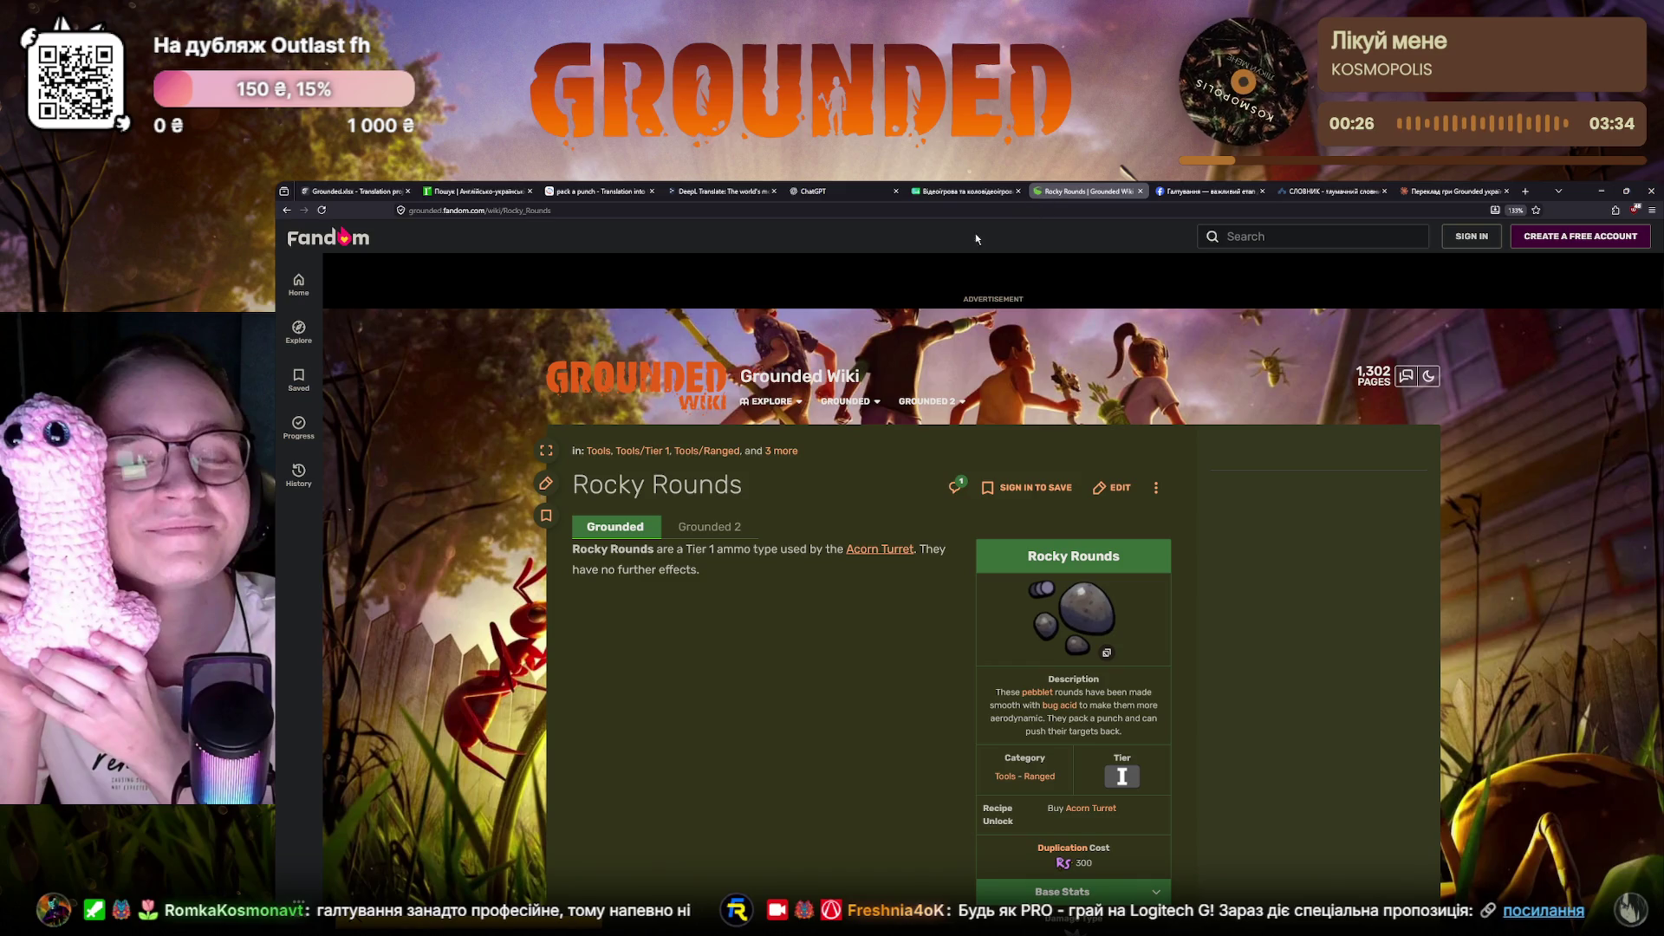
scroll(684, 479, "down", 3)
scroll(684, 480, "up", 3)
left_click(349, 192)
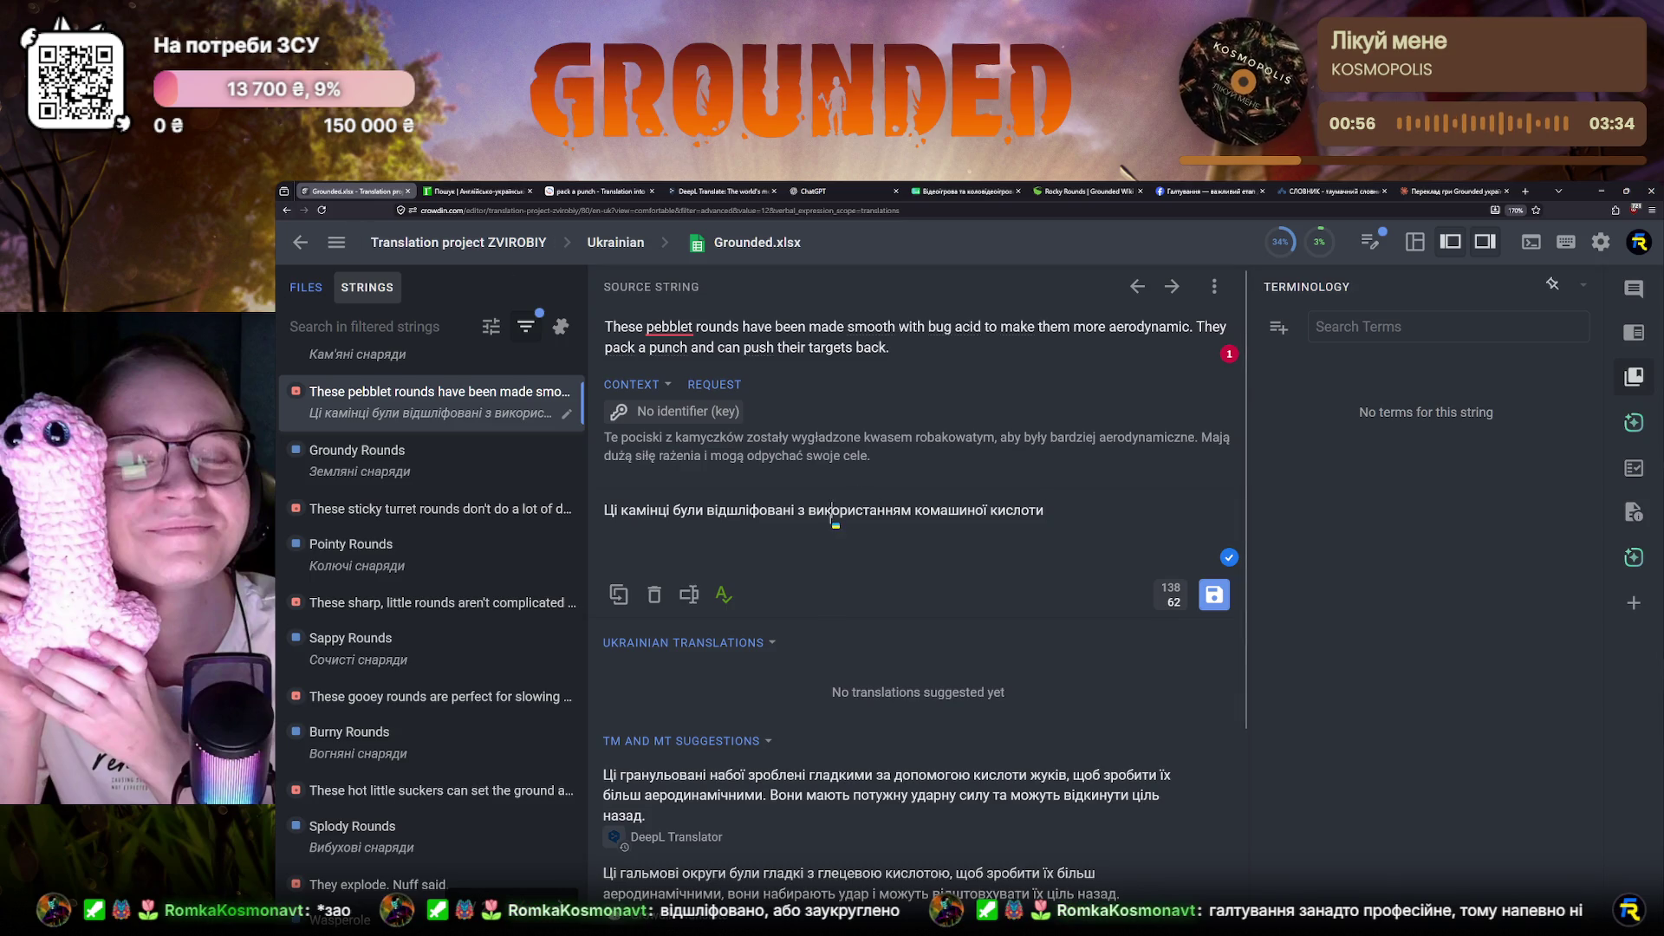
left_click_drag(808, 509, 986, 510)
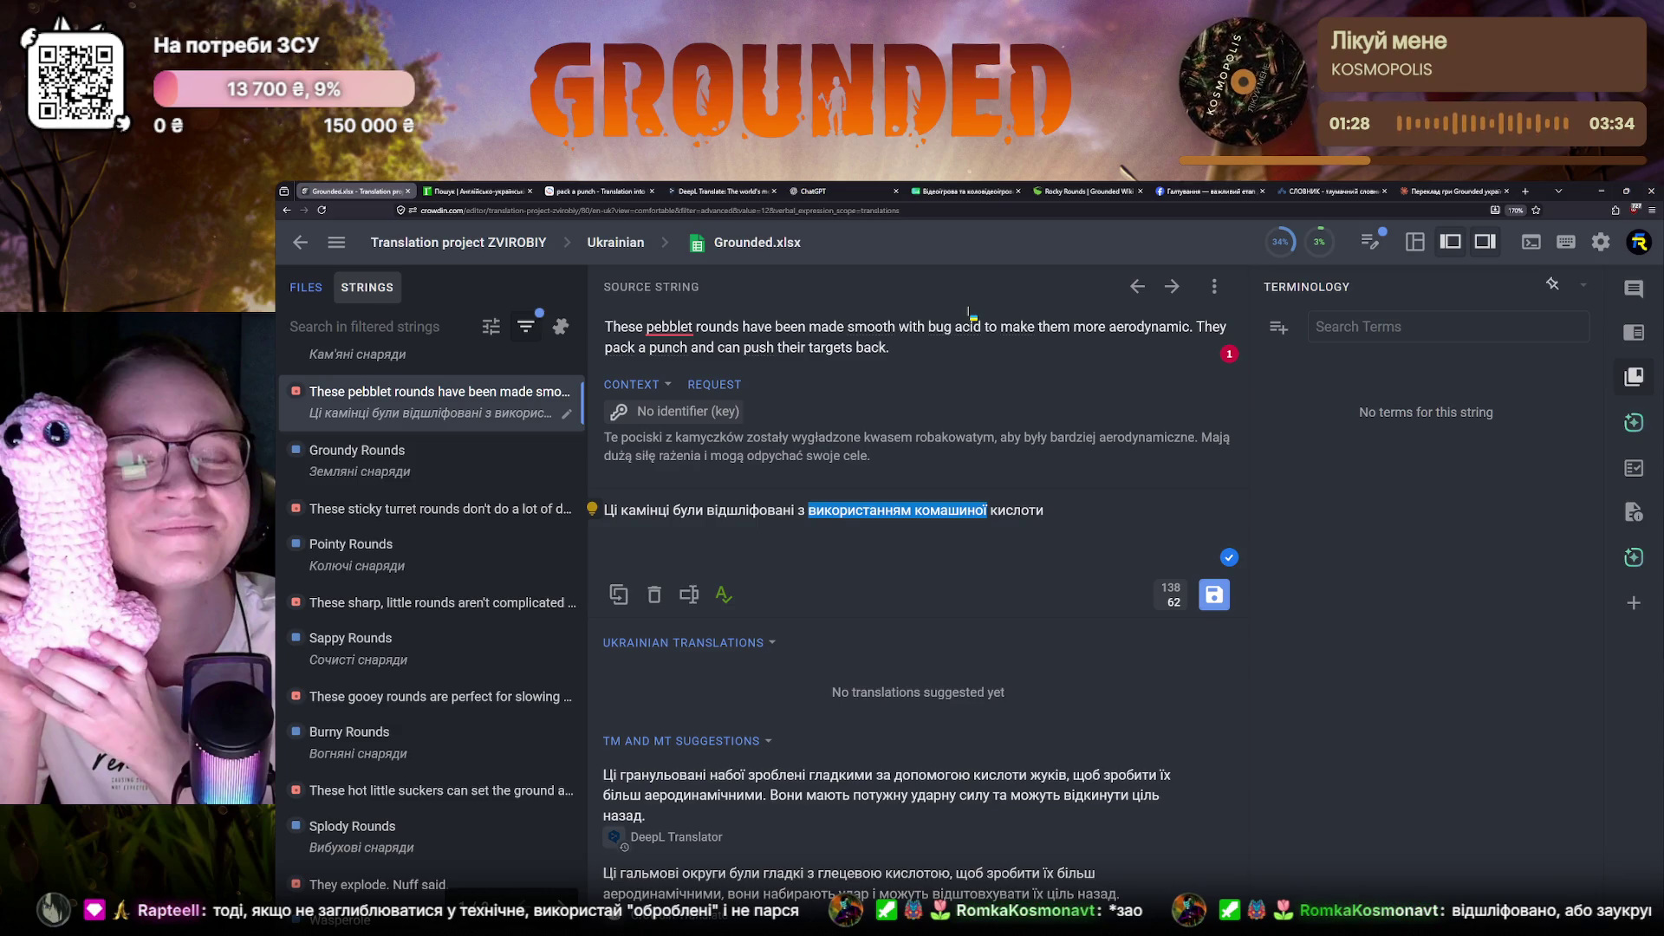
double_click(750, 509)
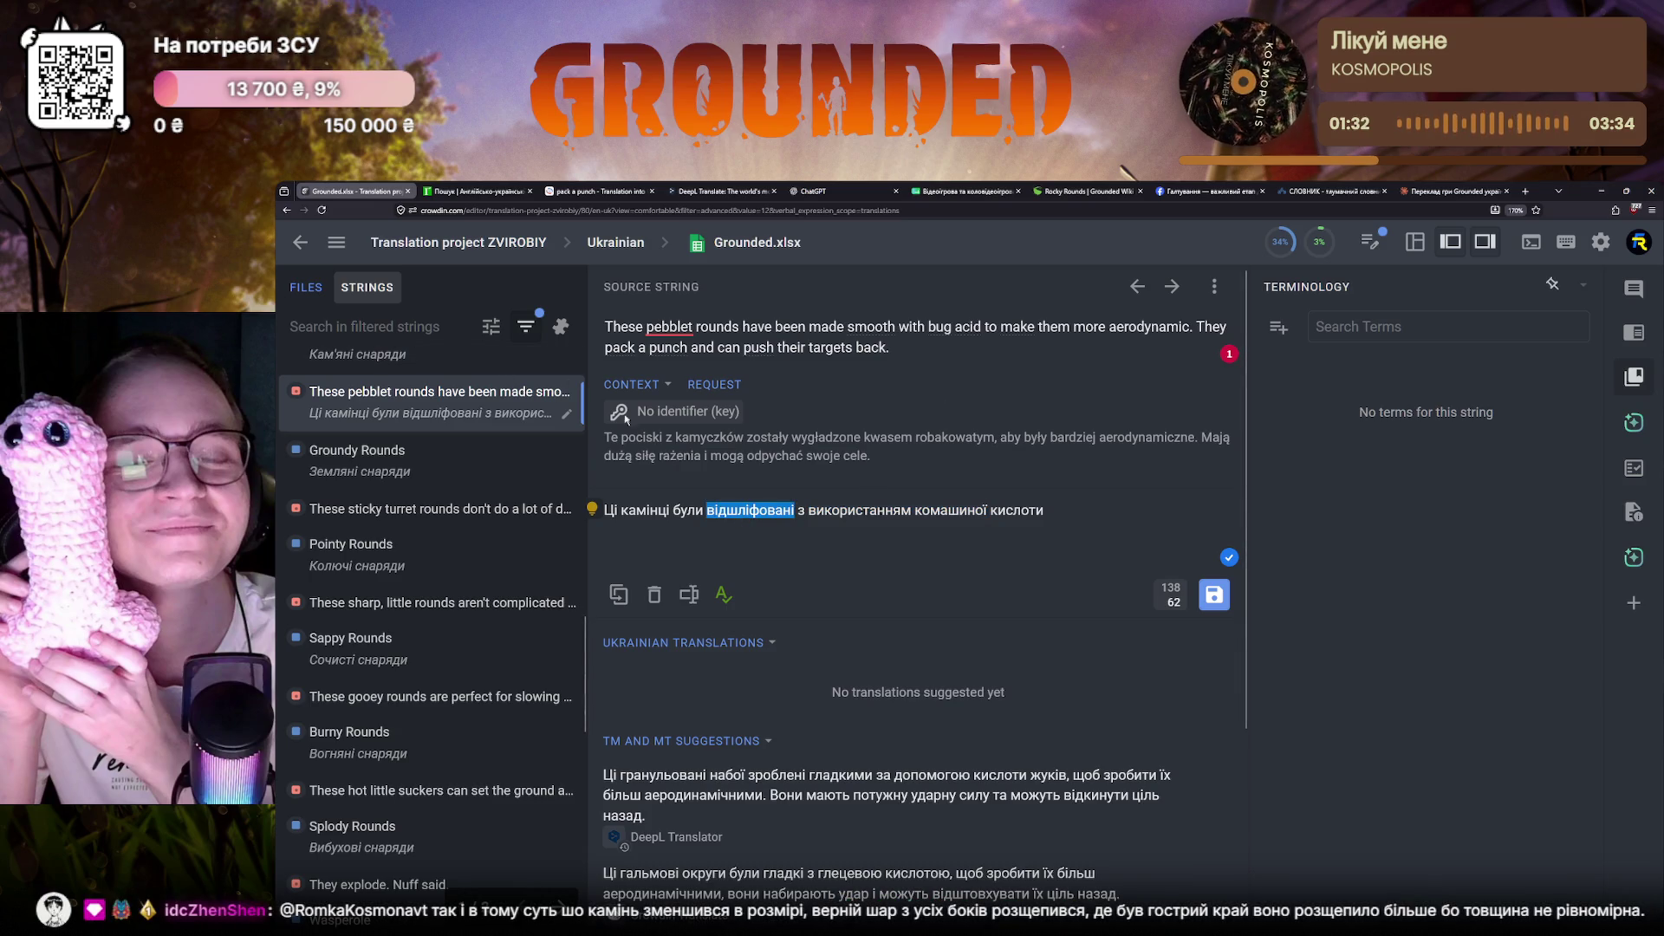
left_click(895, 539)
key("ctrl+a")
type("Ці камінці були відшліфовані з використанням комашиною кислотою для ліпшої аеродинаміки.")
key("ctrl+a")
type("Ці камінці були відшліфовані з комашиною кислотою для ліпшої аеродинаміки.")
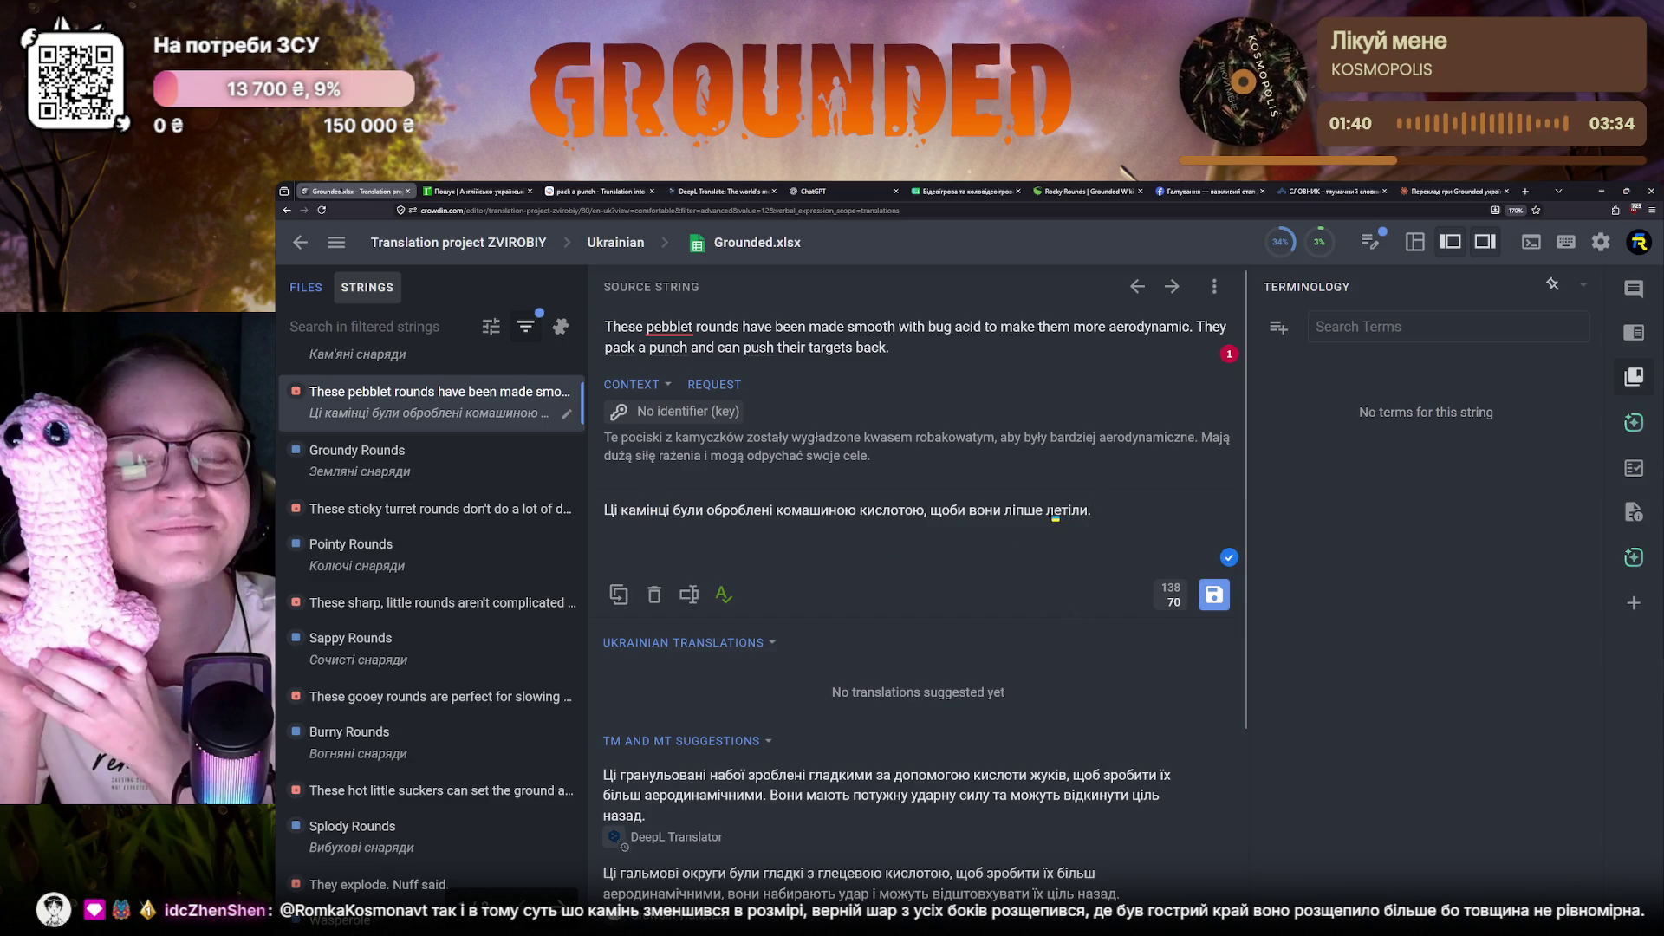
Change the sentence ending to 'для ліпшої аеродинаміки.' and fix the typo in 'кислотою'
left_click_drag(927, 510, 1095, 510)
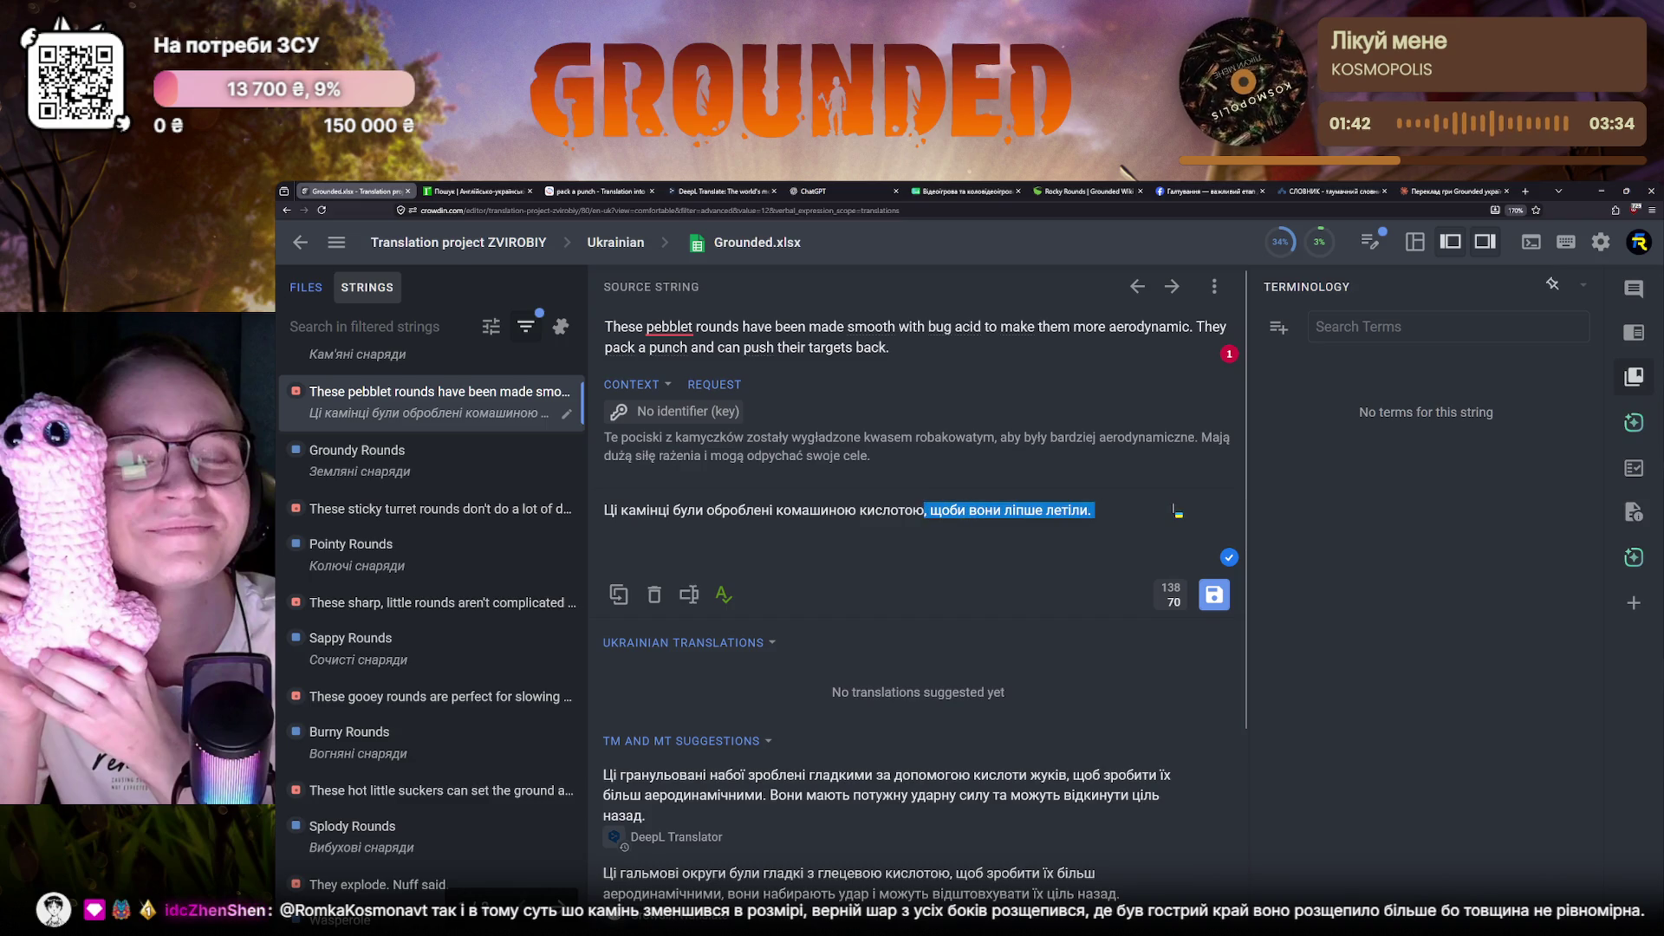
key("BackSpace")
type("для ліпшої")
key("BackSpace")
type("еродинамік")
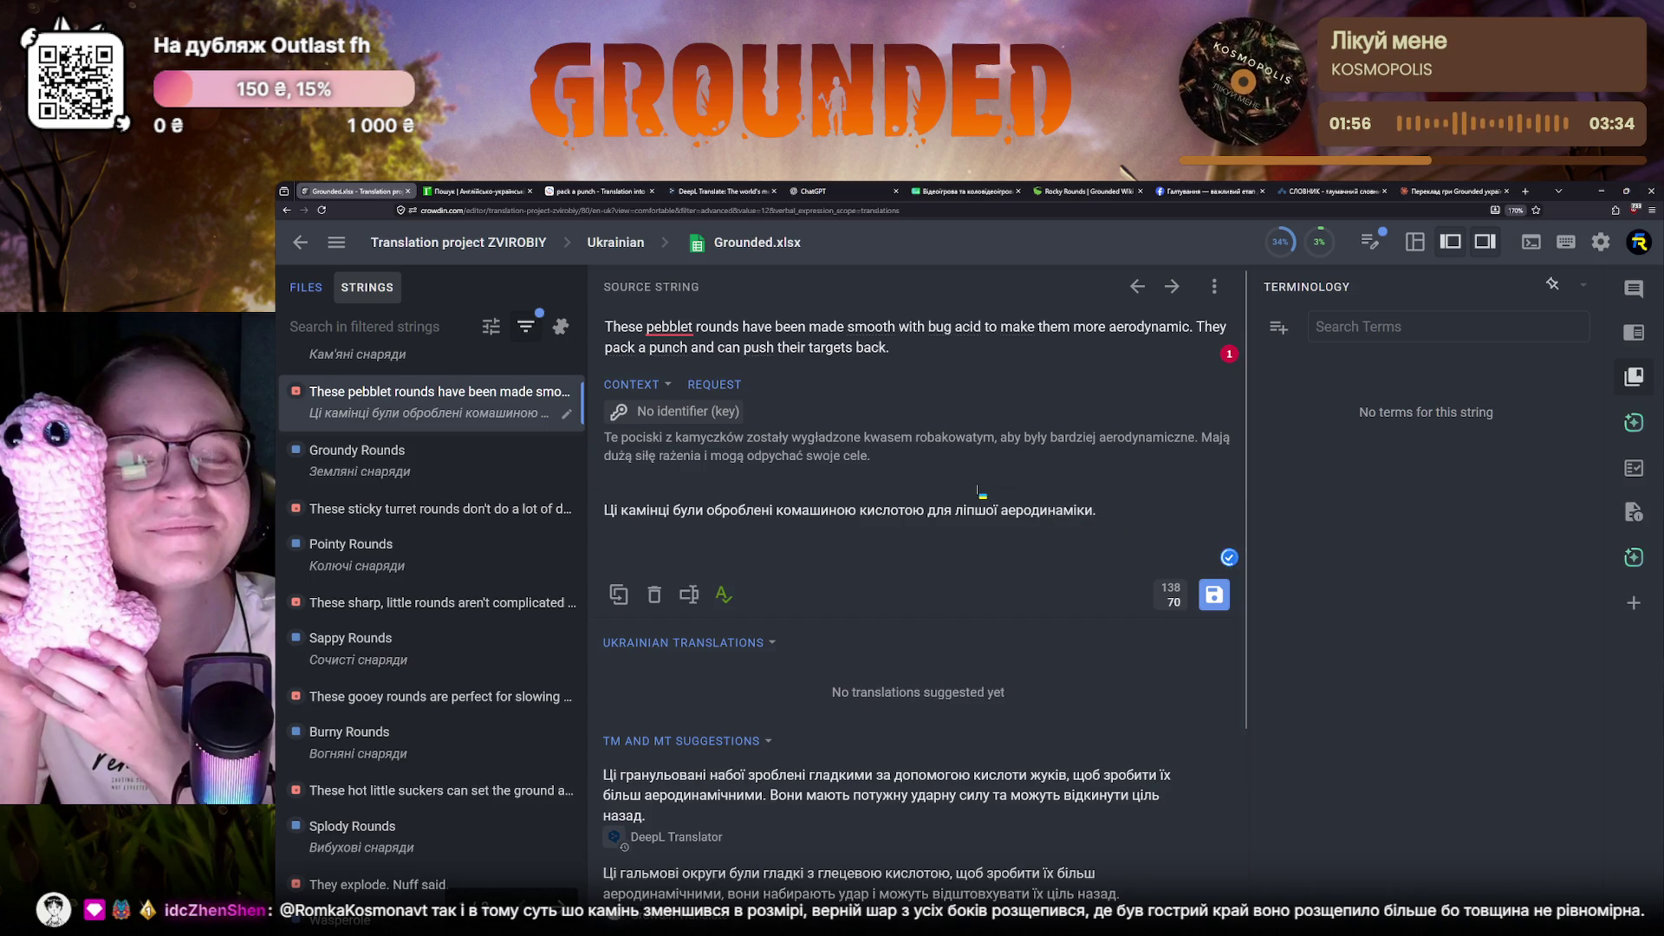
left_click_drag(611, 515, 1099, 512)
key("End")
left_click(927, 511)
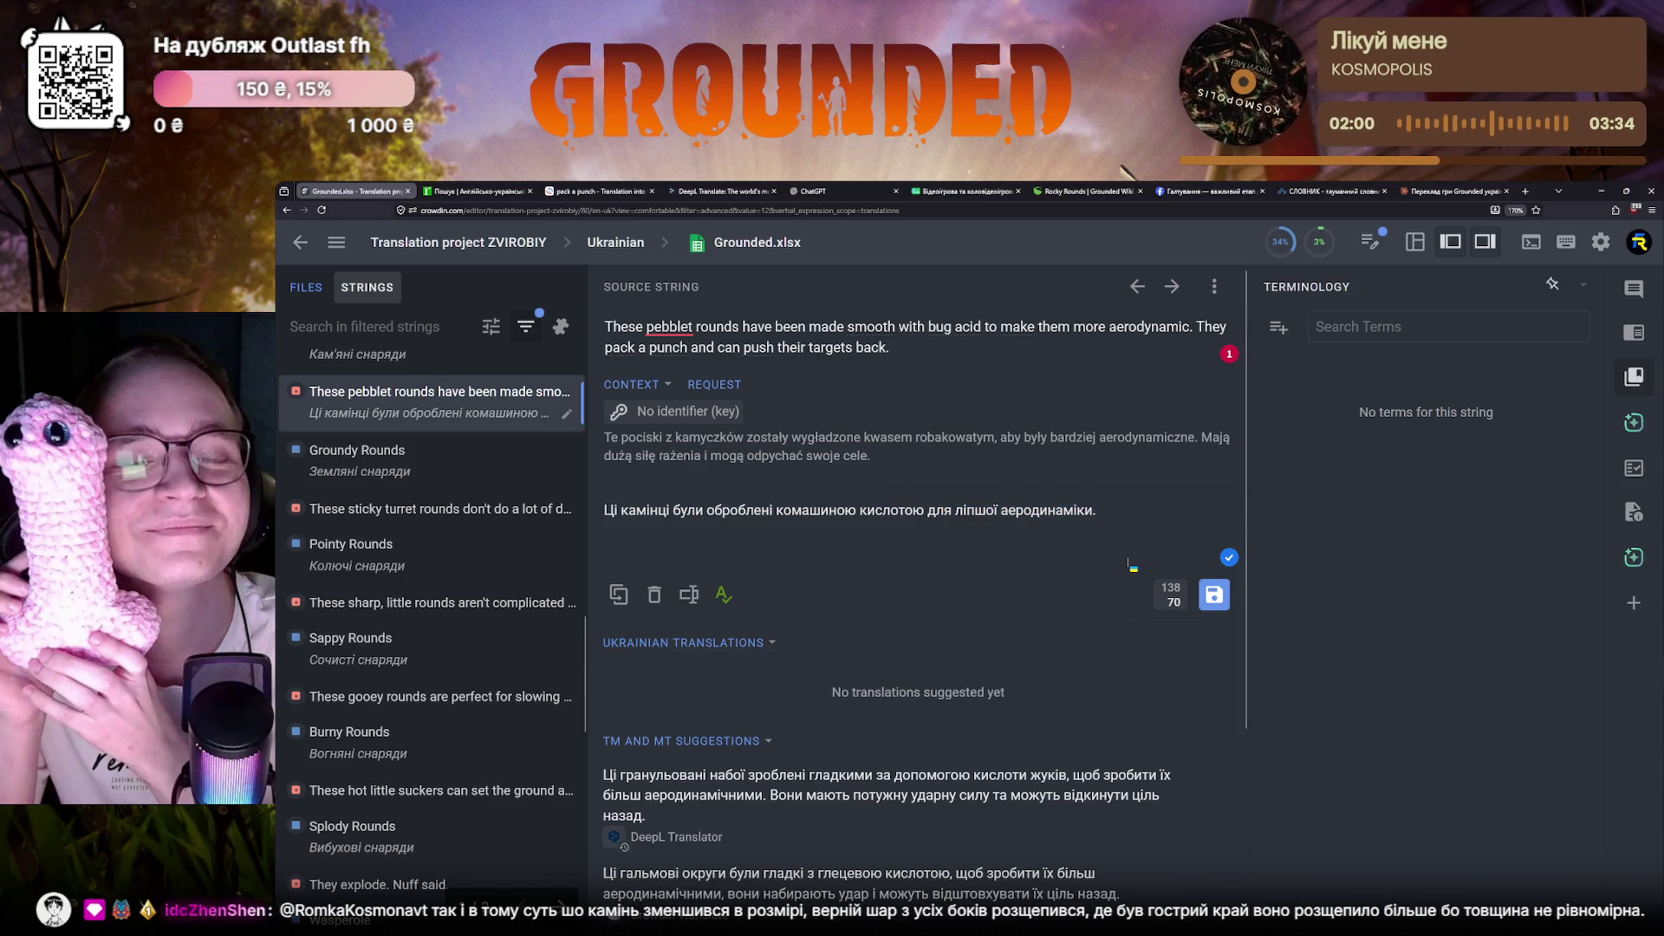
key("BackSpace")
type("ю")
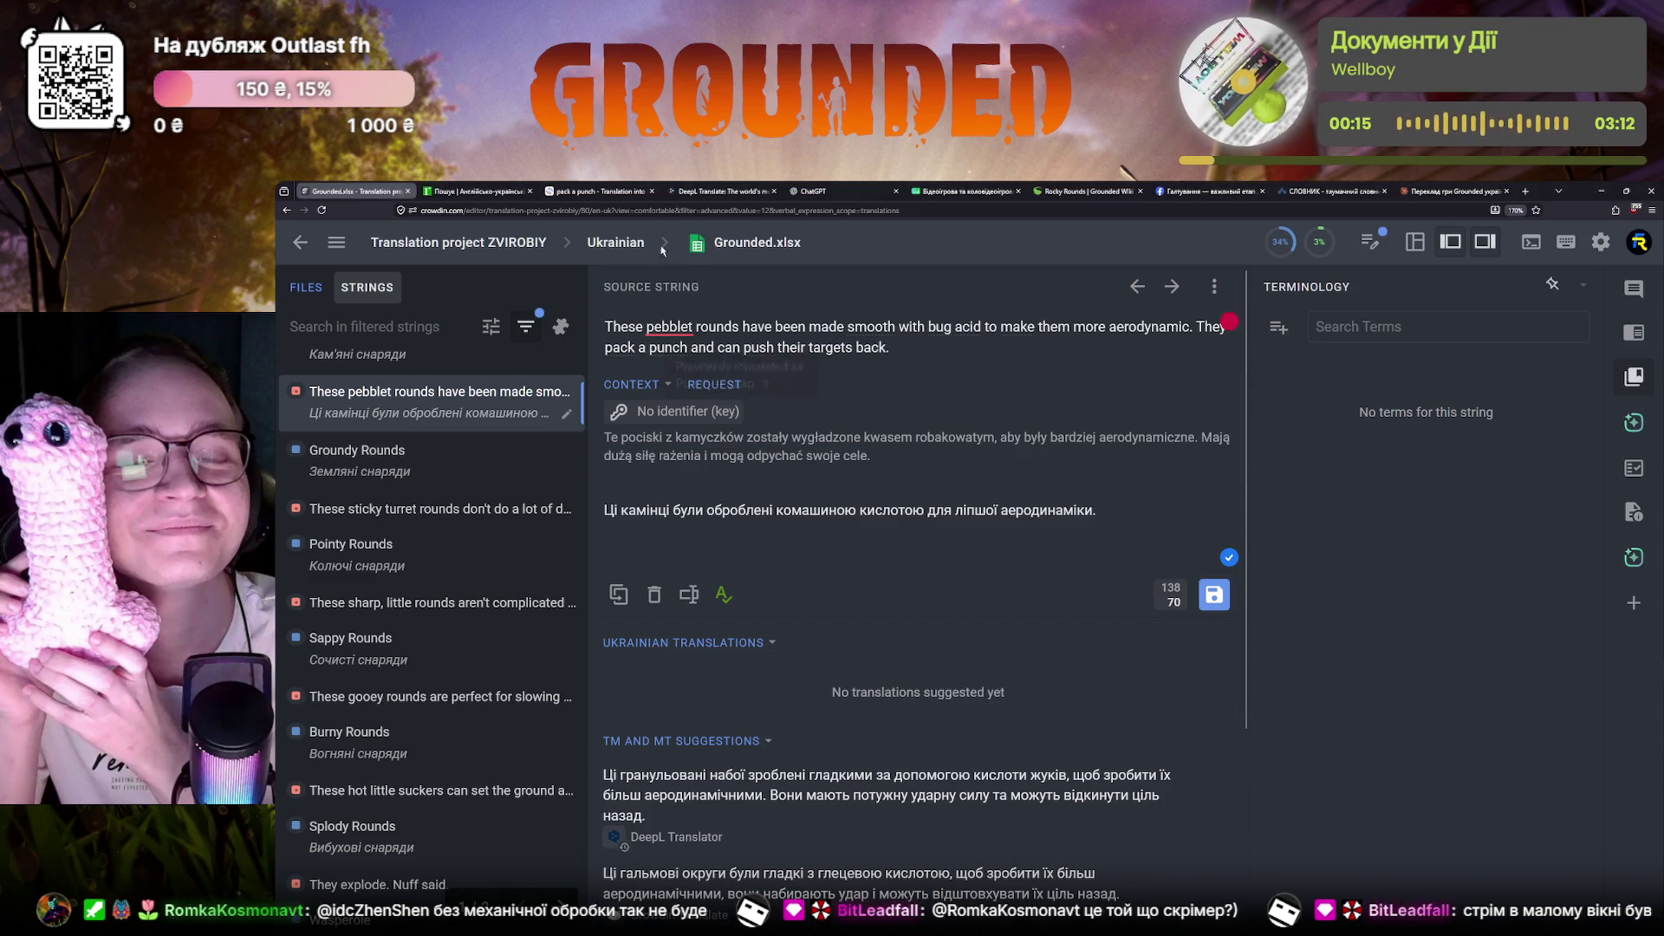
Search the Grounded Wiki for 'work' and go to the Workbench article
key("ctrl+Tab")
left_click(1089, 192)
left_click(1274, 237)
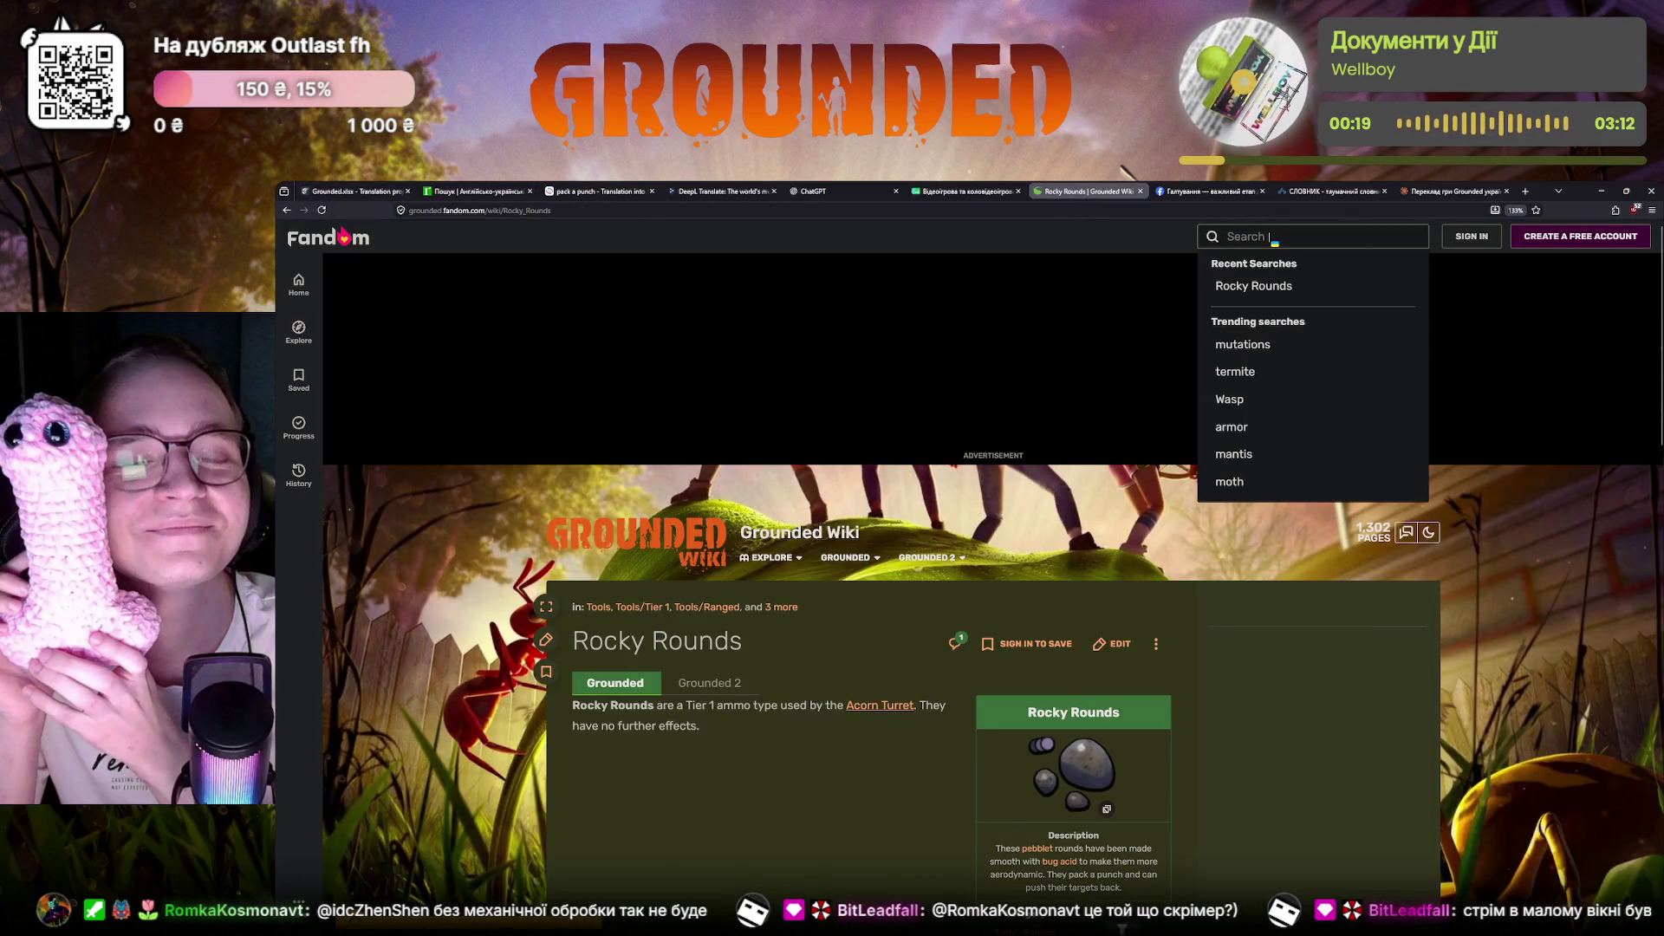
type("workshop")
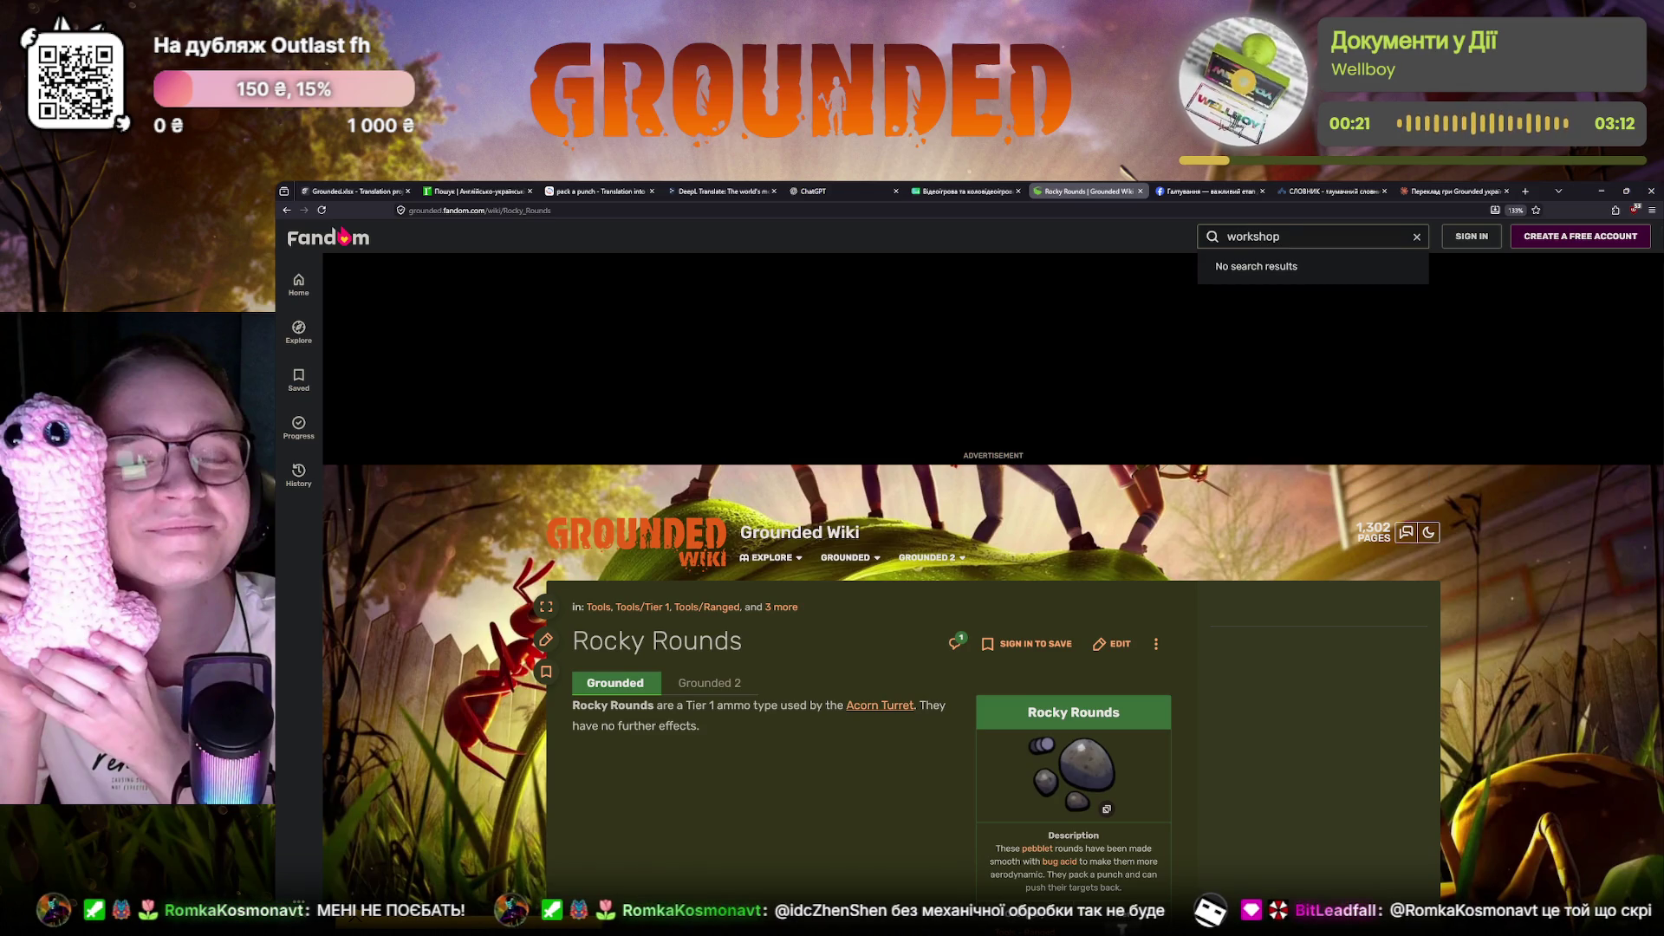
key("BackSpace")
key("BackSpace")
key("BackSpace")
key("BackSpace")
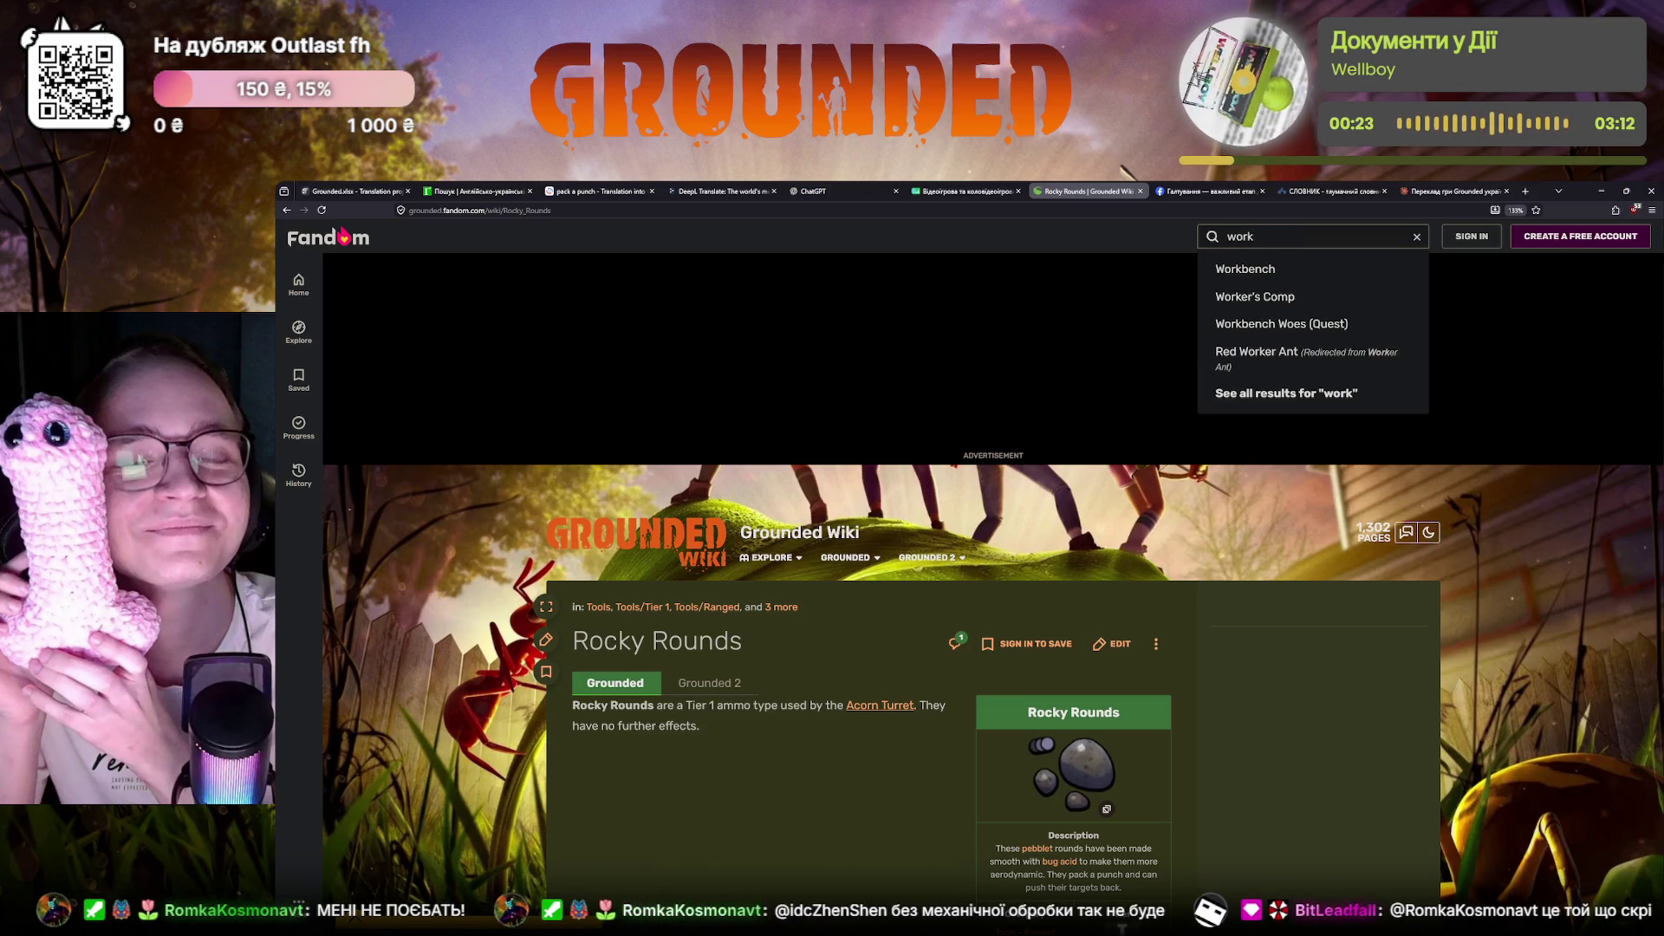
key("Down")
key("Return")
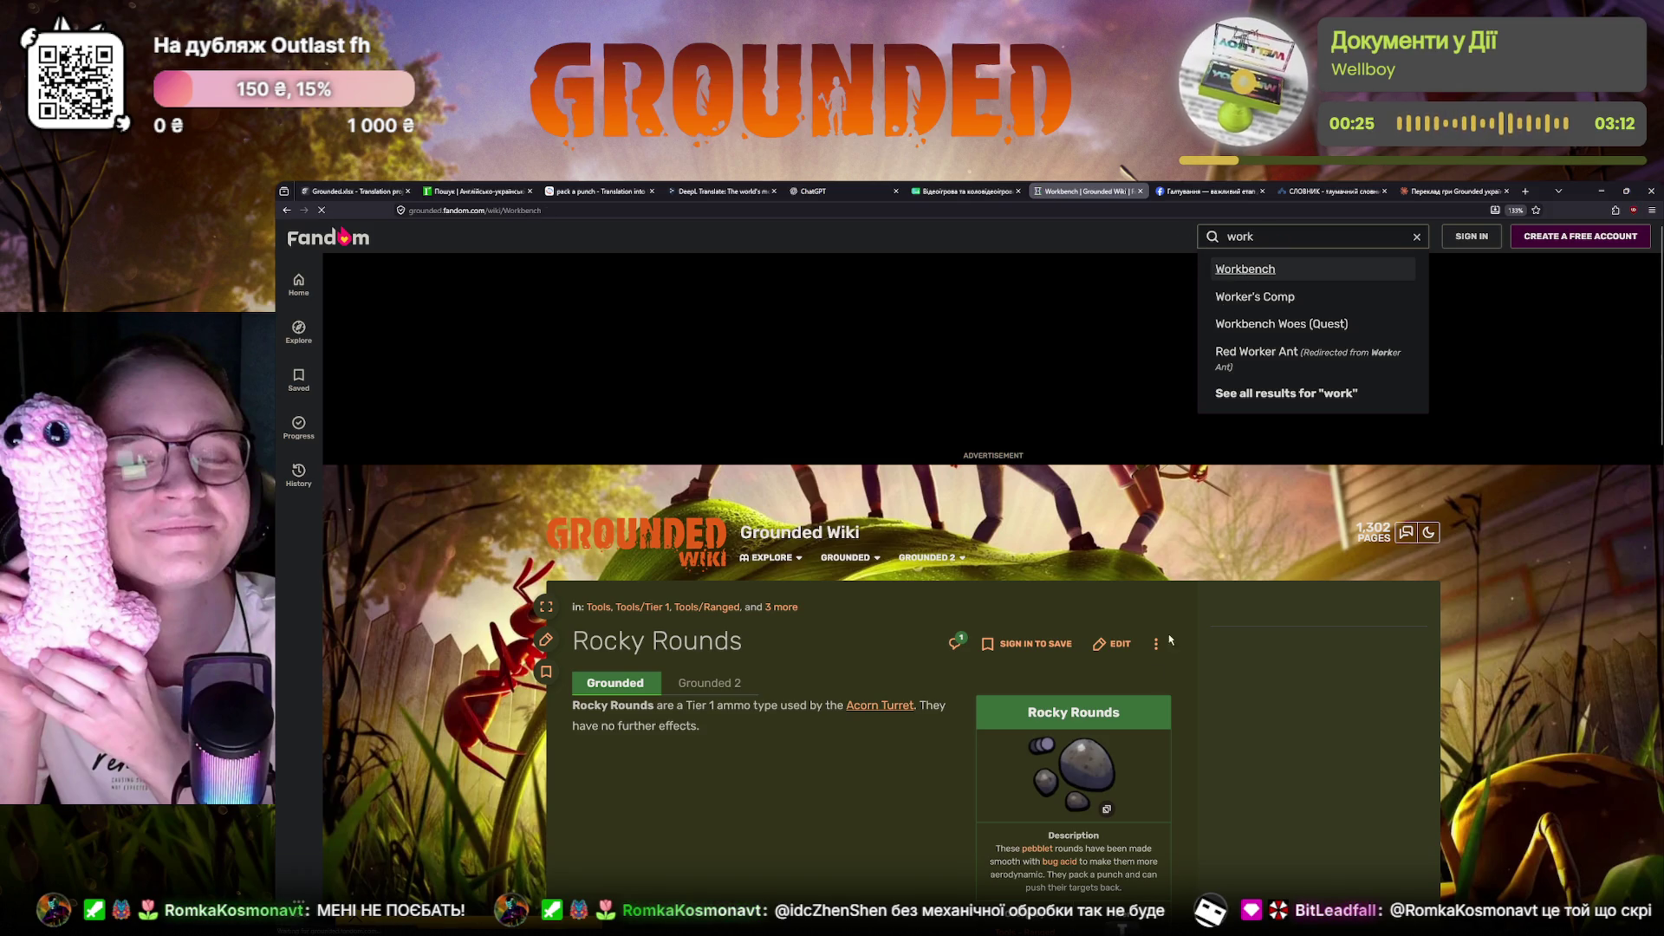
scroll(983, 521, "up", 4, "ctrl")
scroll(985, 522, "down", 1)
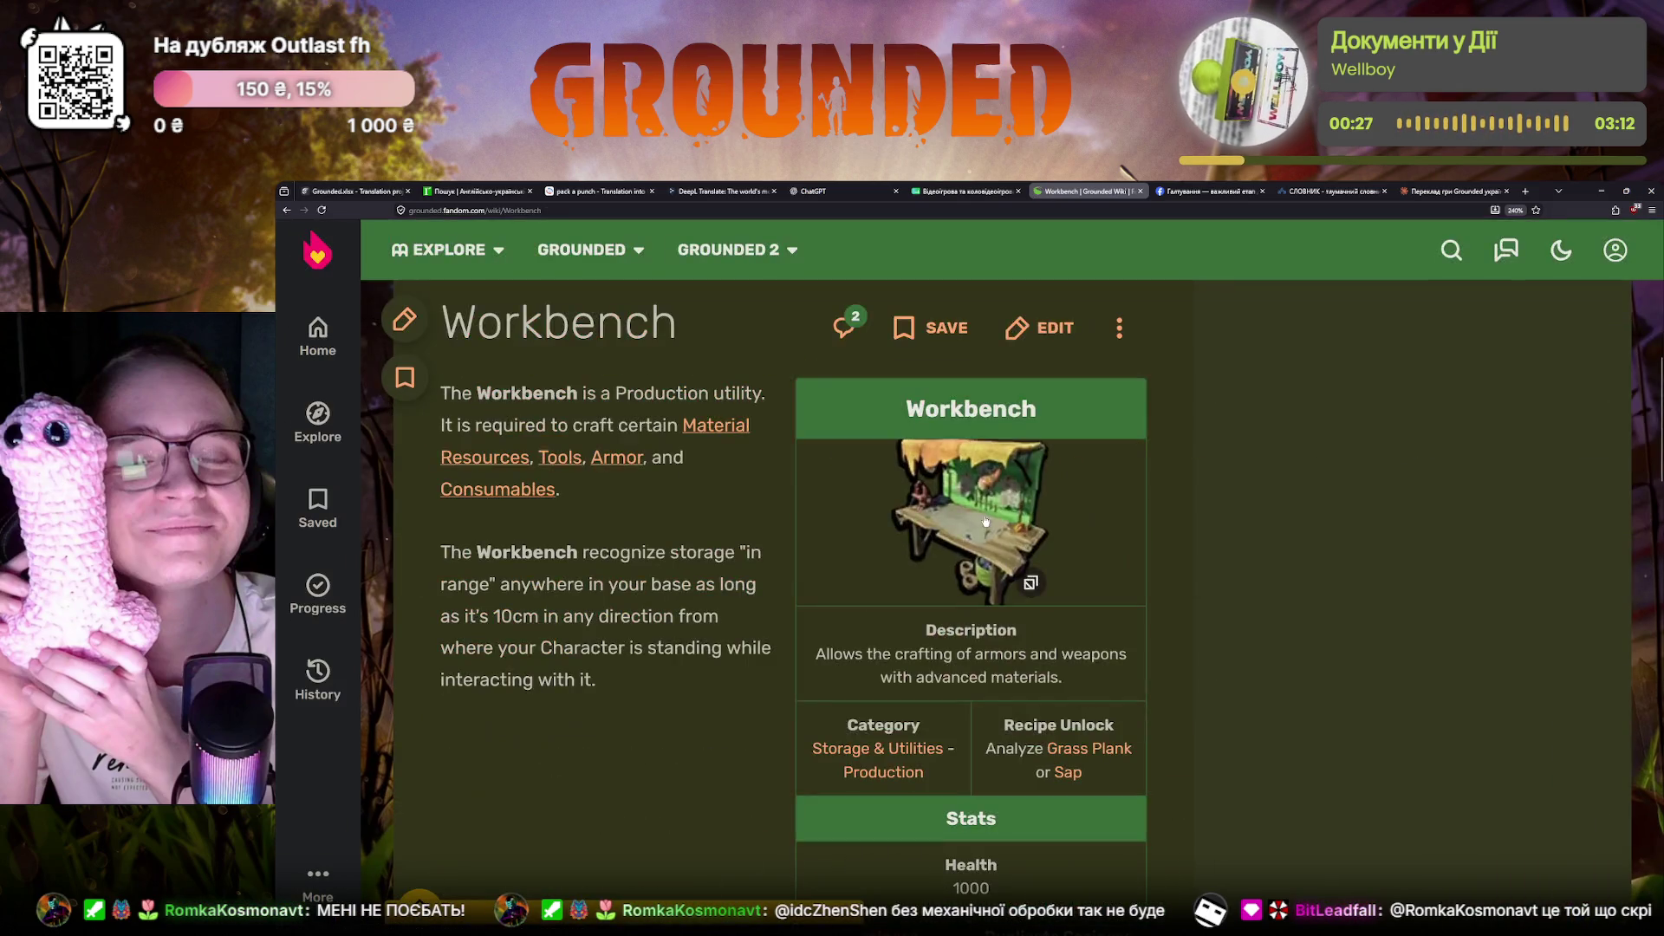
View the Workbench picture and article zoomed out, then return to the Crowdin editor
left_click(983, 521)
scroll(1026, 581, "up", 3, "ctrl")
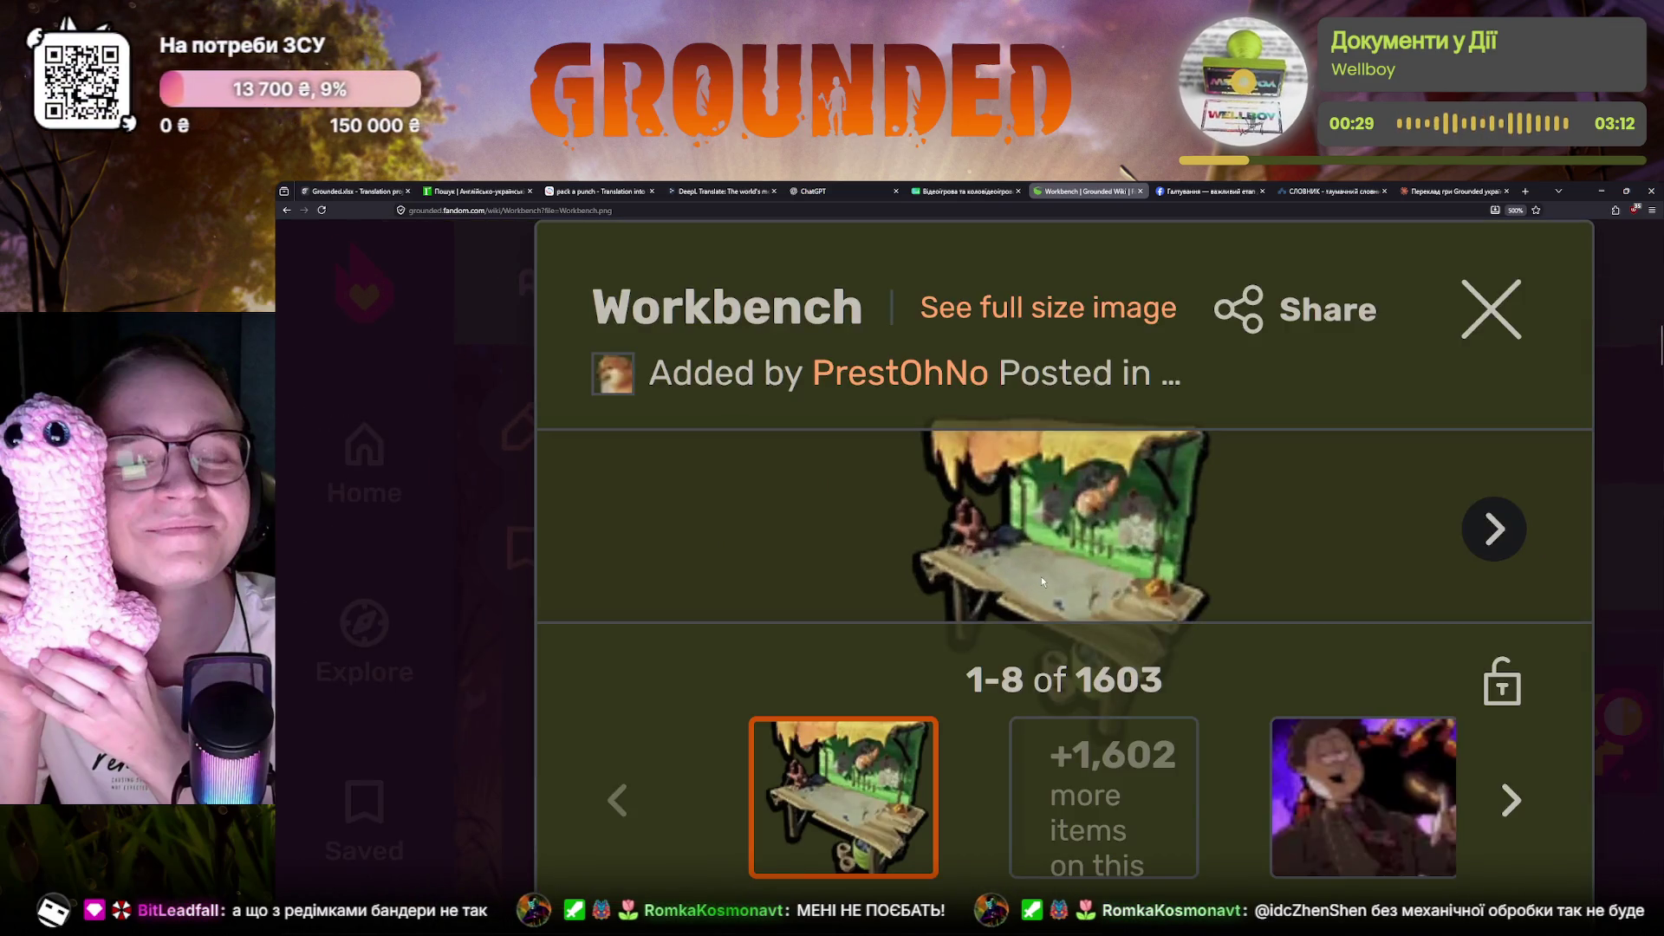
scroll(1042, 577, "down", 2, "ctrl")
scroll(1028, 573, "up", 1, "ctrl")
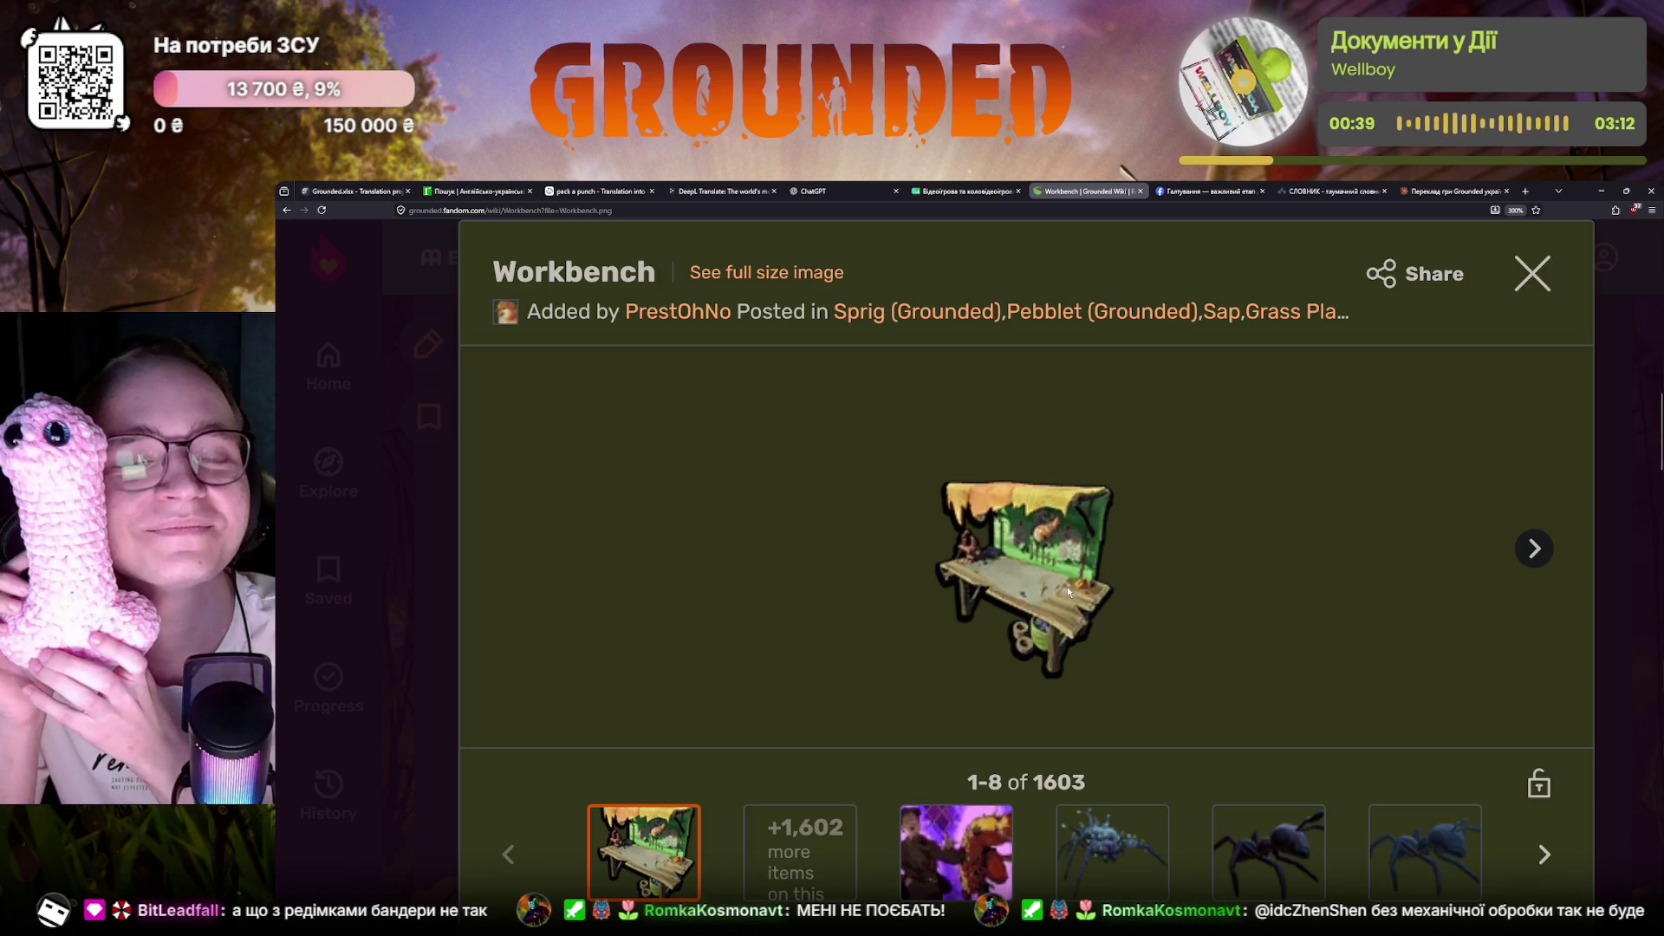
key("Escape")
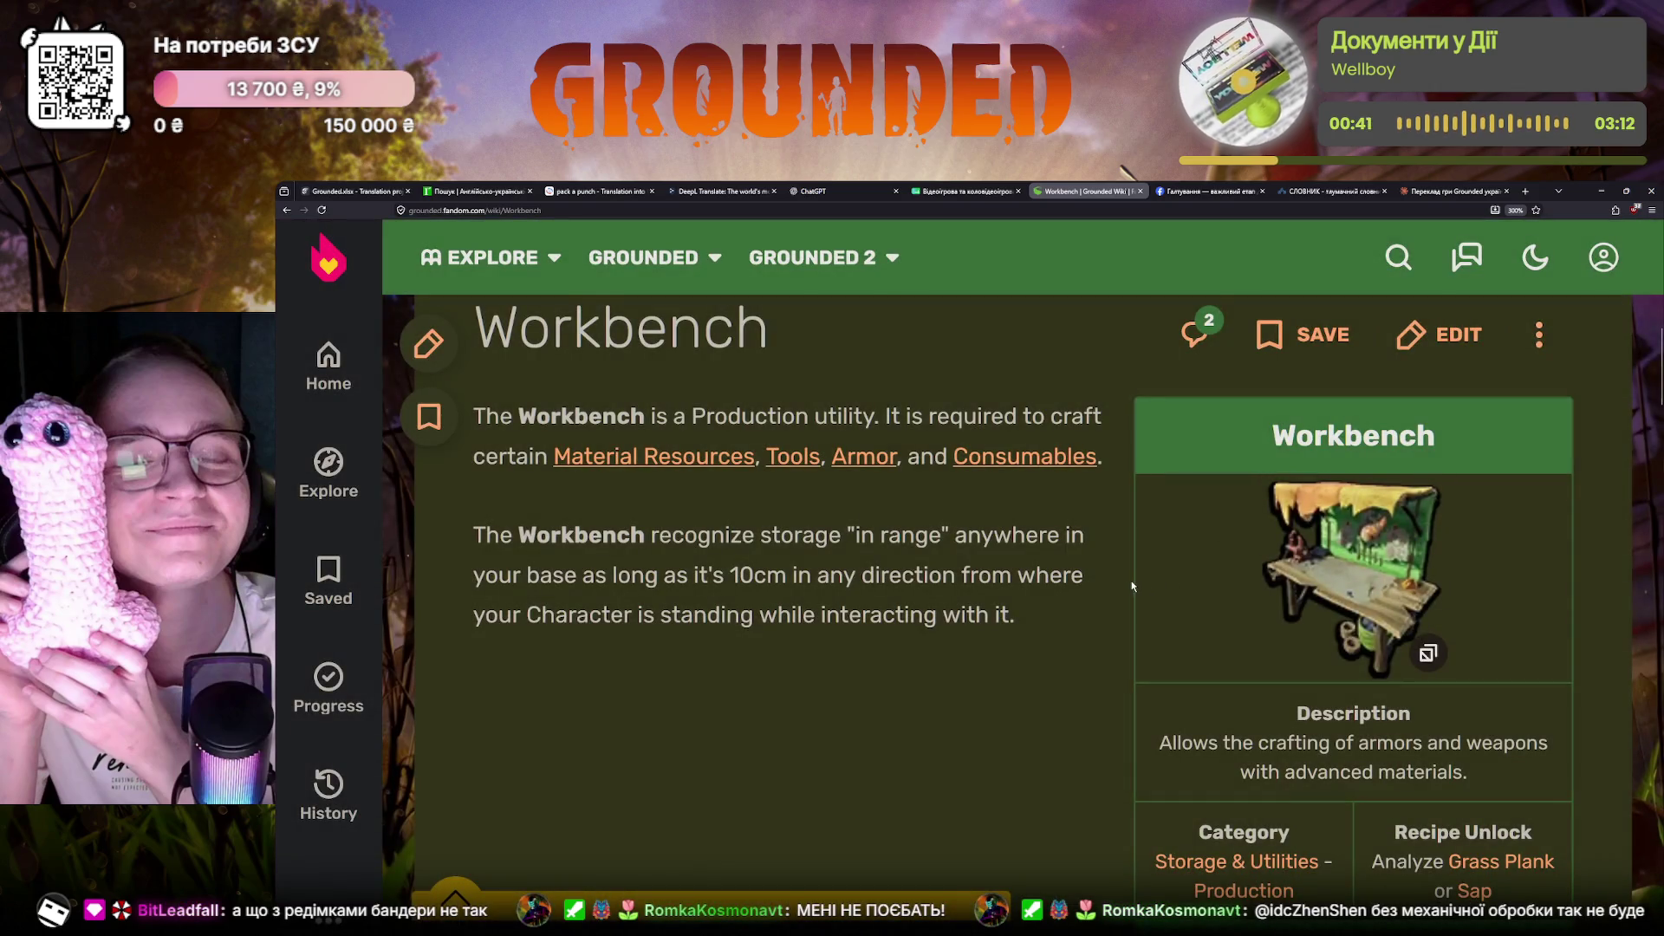
key("ctrl+minus")
key("ctrl+minus")
key("ctrl+minus")
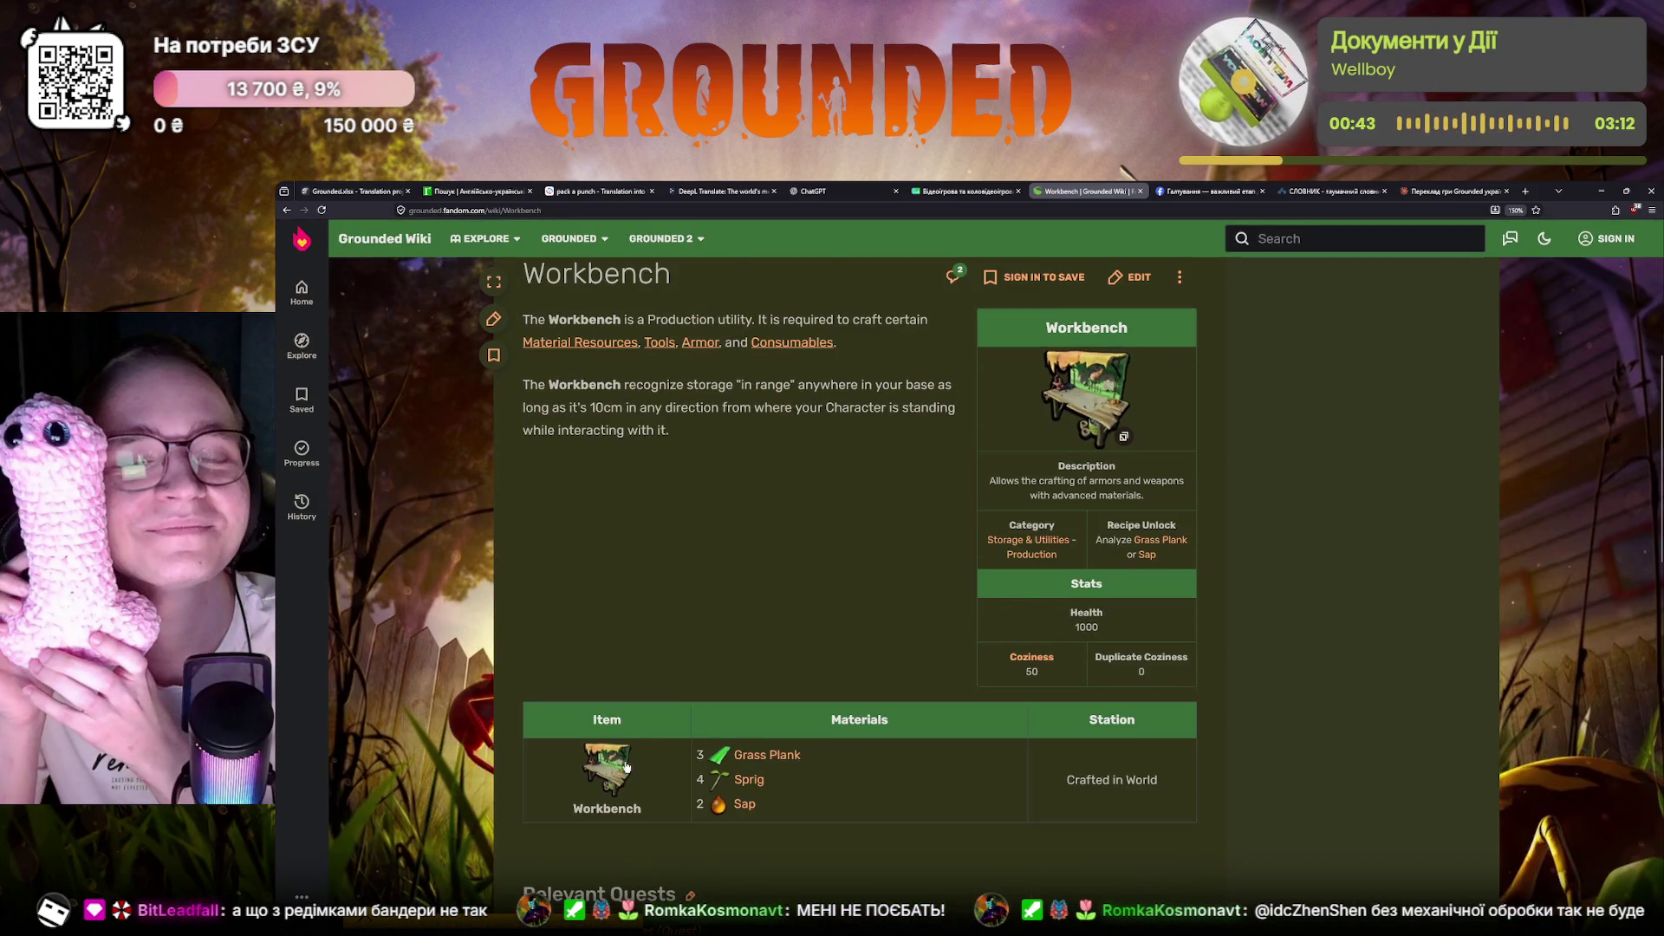
scroll(625, 768, "down", 2)
scroll(625, 767, "up", 4)
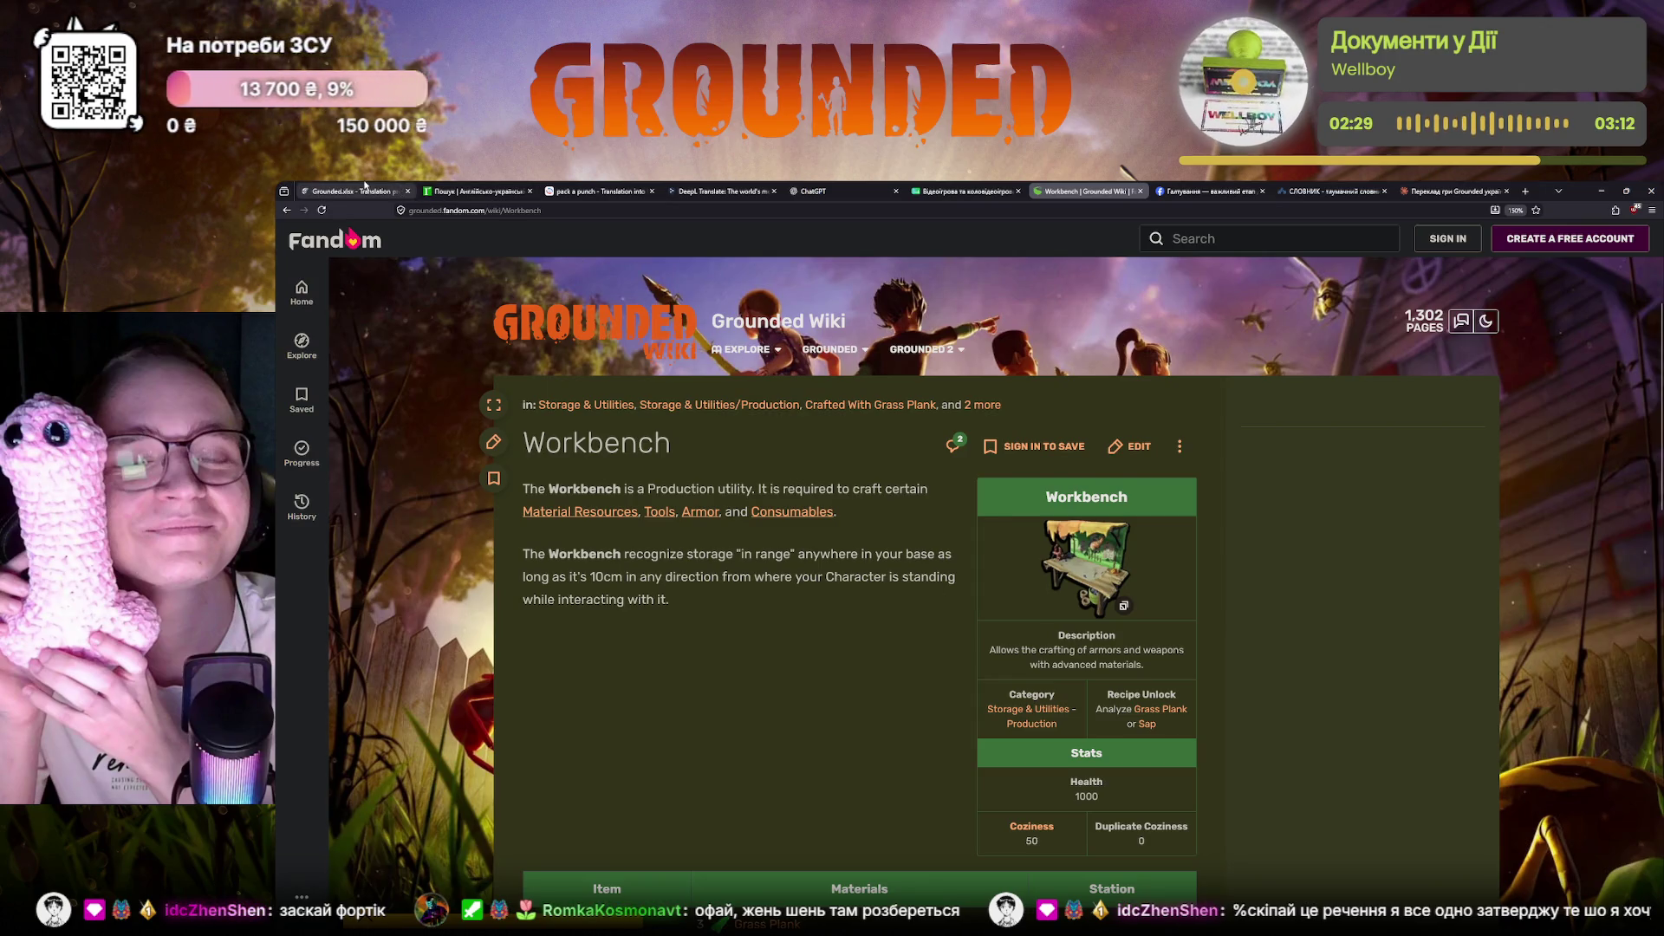
left_click(364, 190)
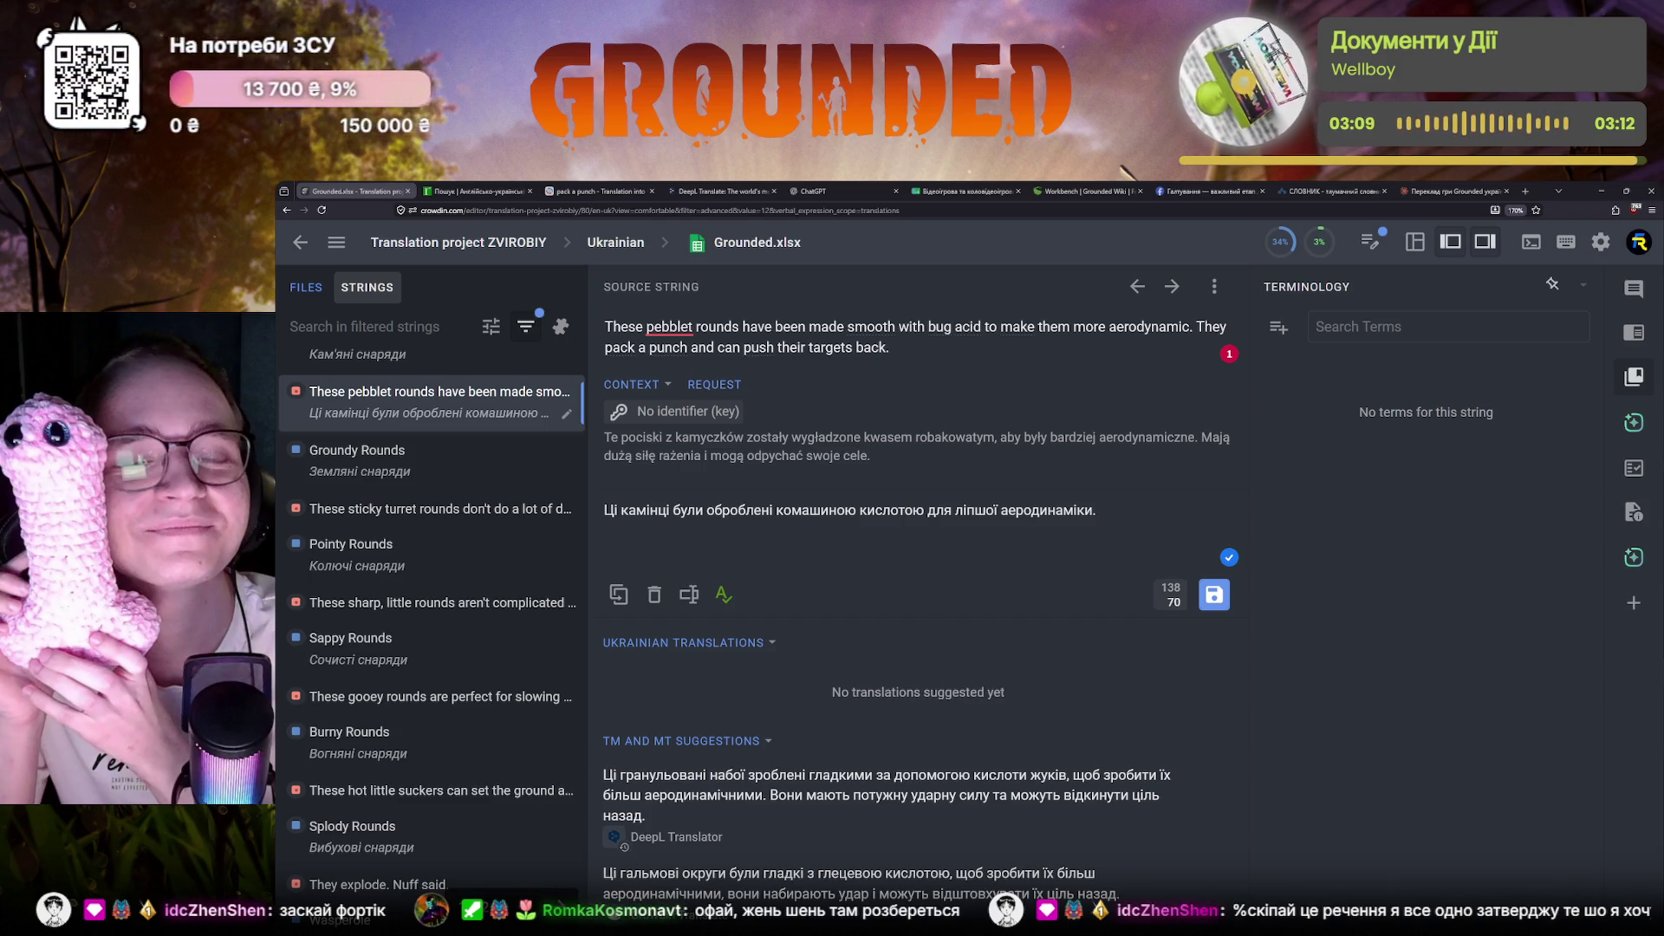
scroll(487, 630, "up", 3)
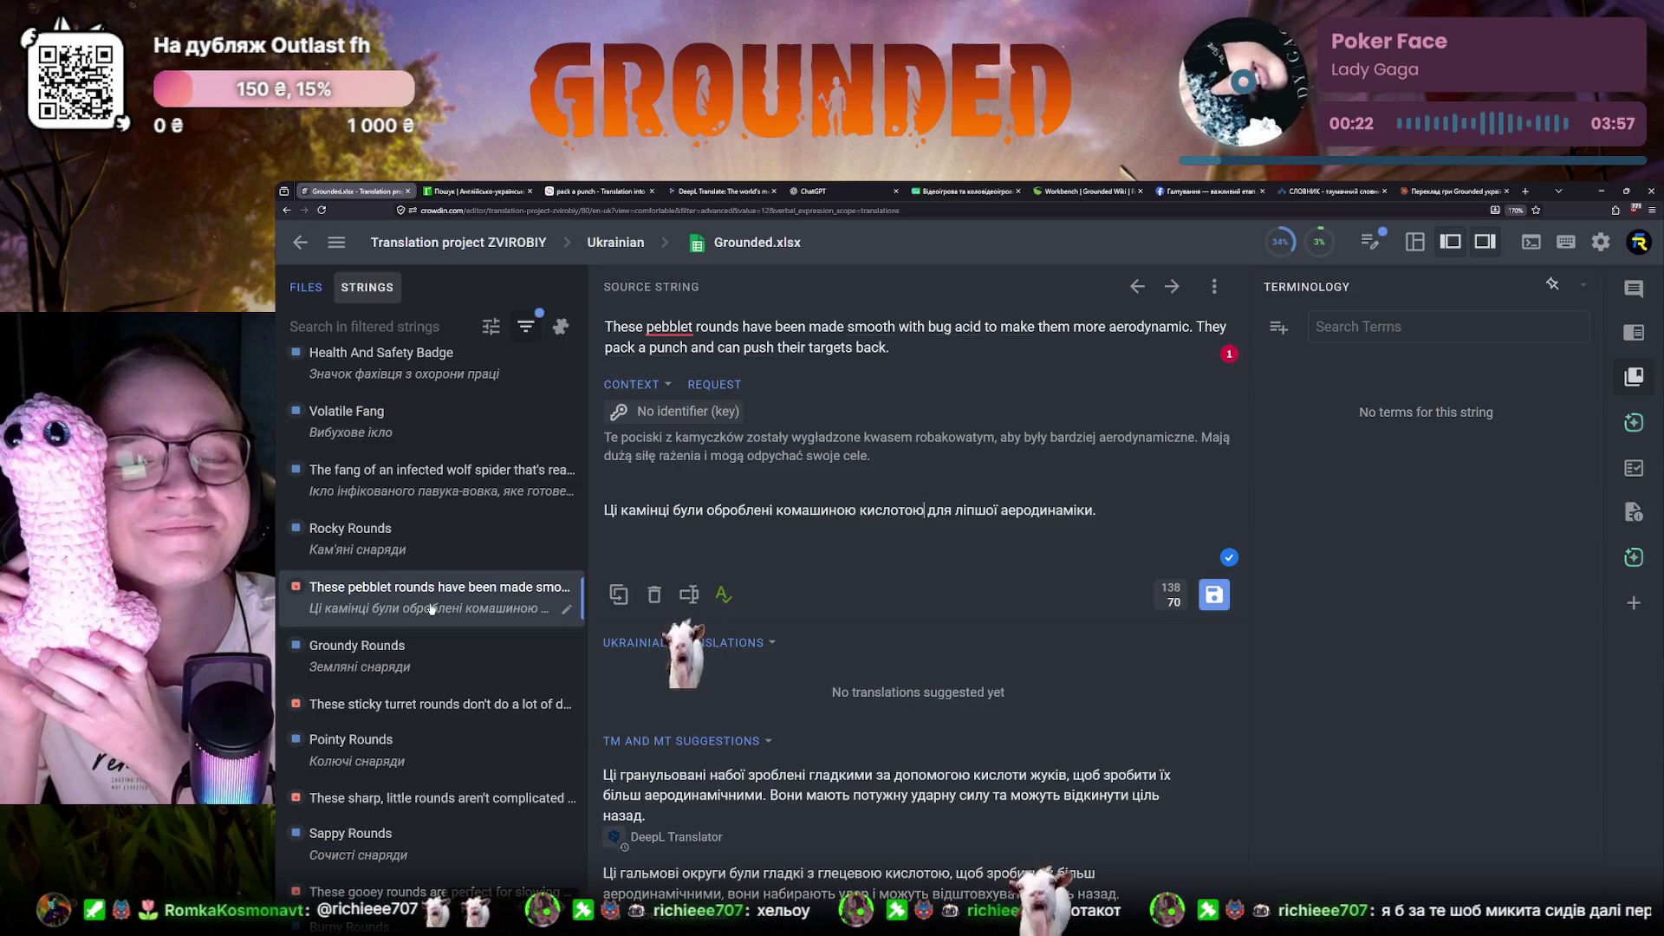
Check the 'pack a punch' references, go back to Rocky Rounds on the wiki and follow Acorn Turret
left_click(721, 192)
left_click(598, 191)
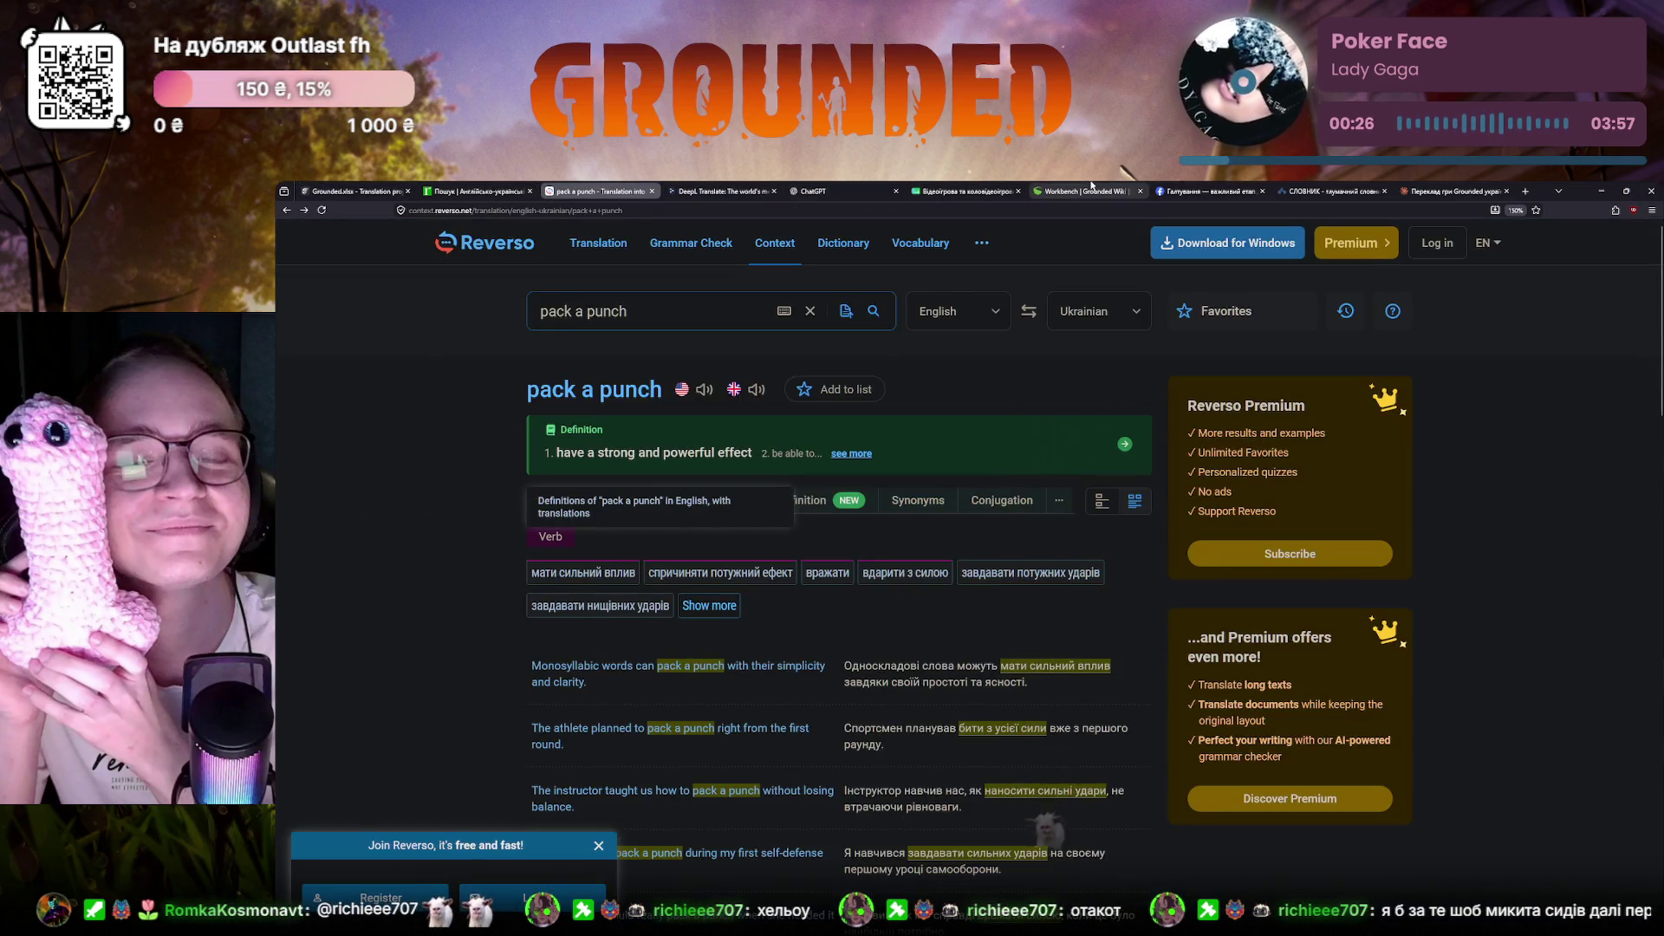
left_click(1085, 191)
key("alt+Left")
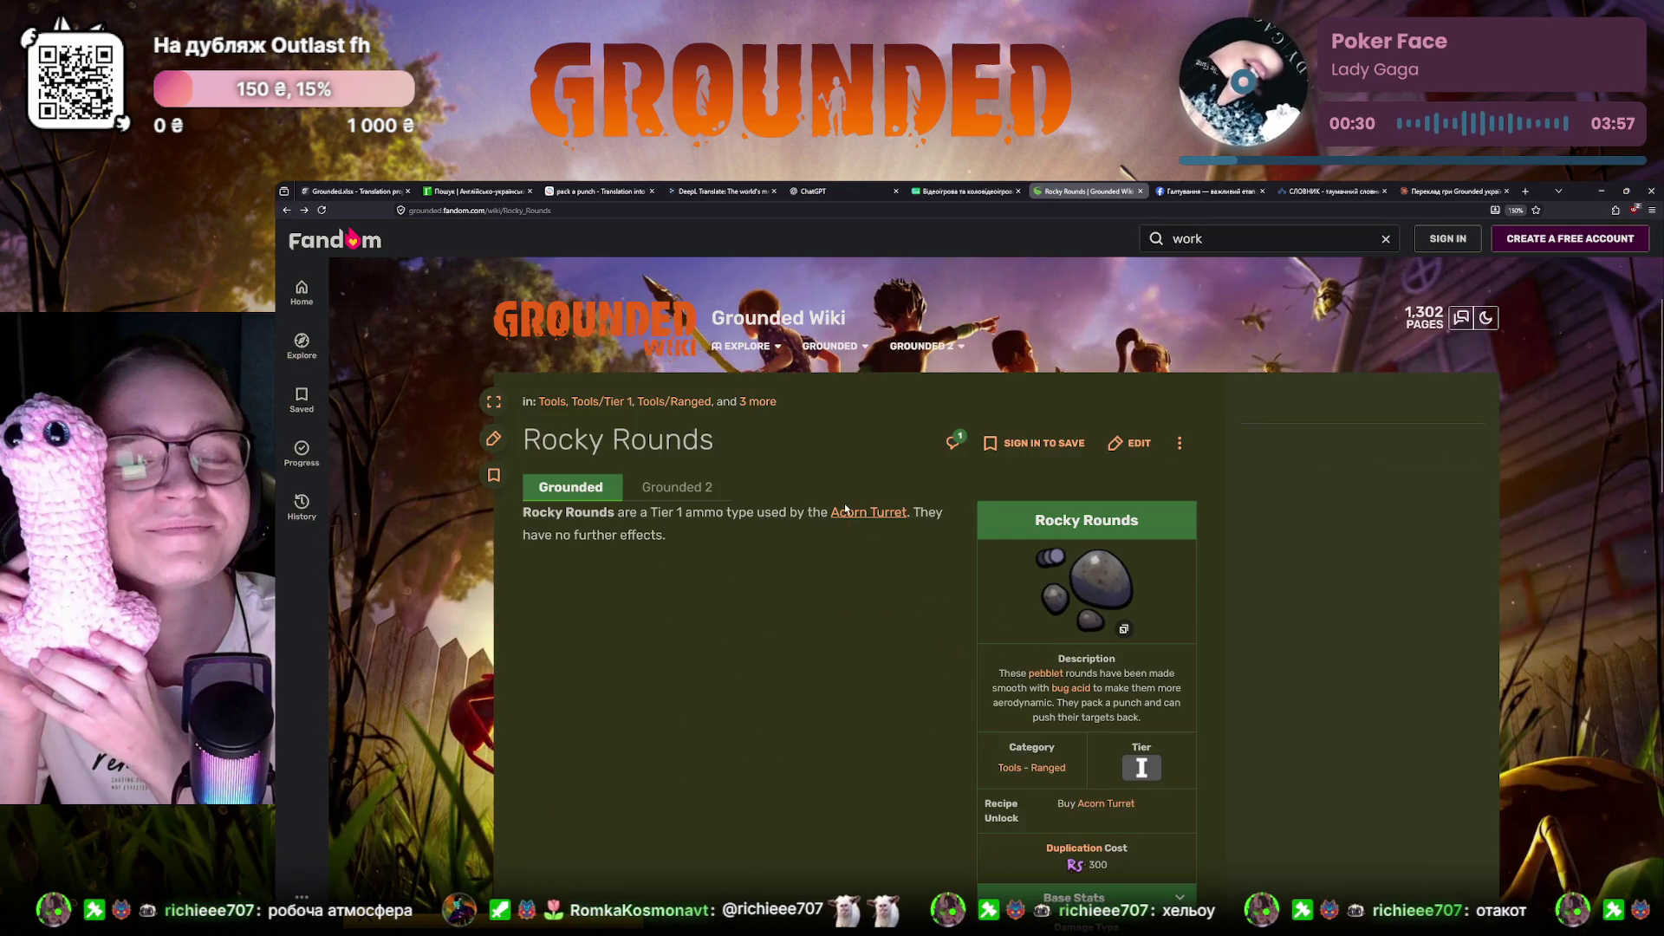
left_click(854, 514)
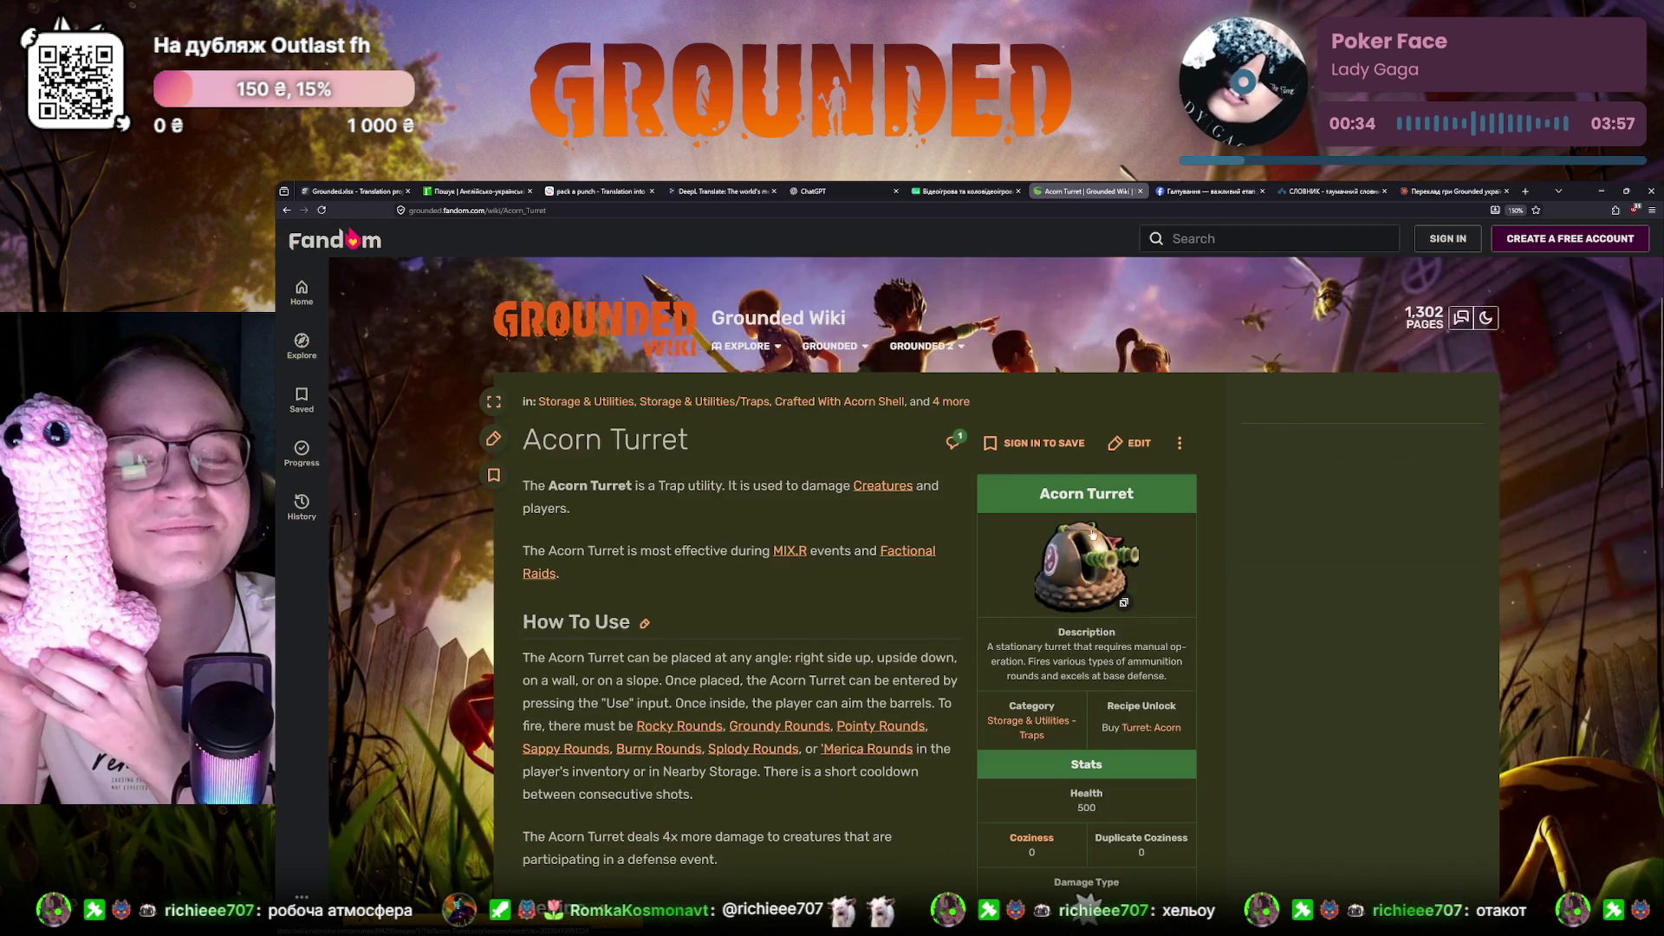
Confirm the Rocky Rounds recipe of 25 Pebblet and 3 Acid Gland, then return to Crowdin
left_click(280, 213)
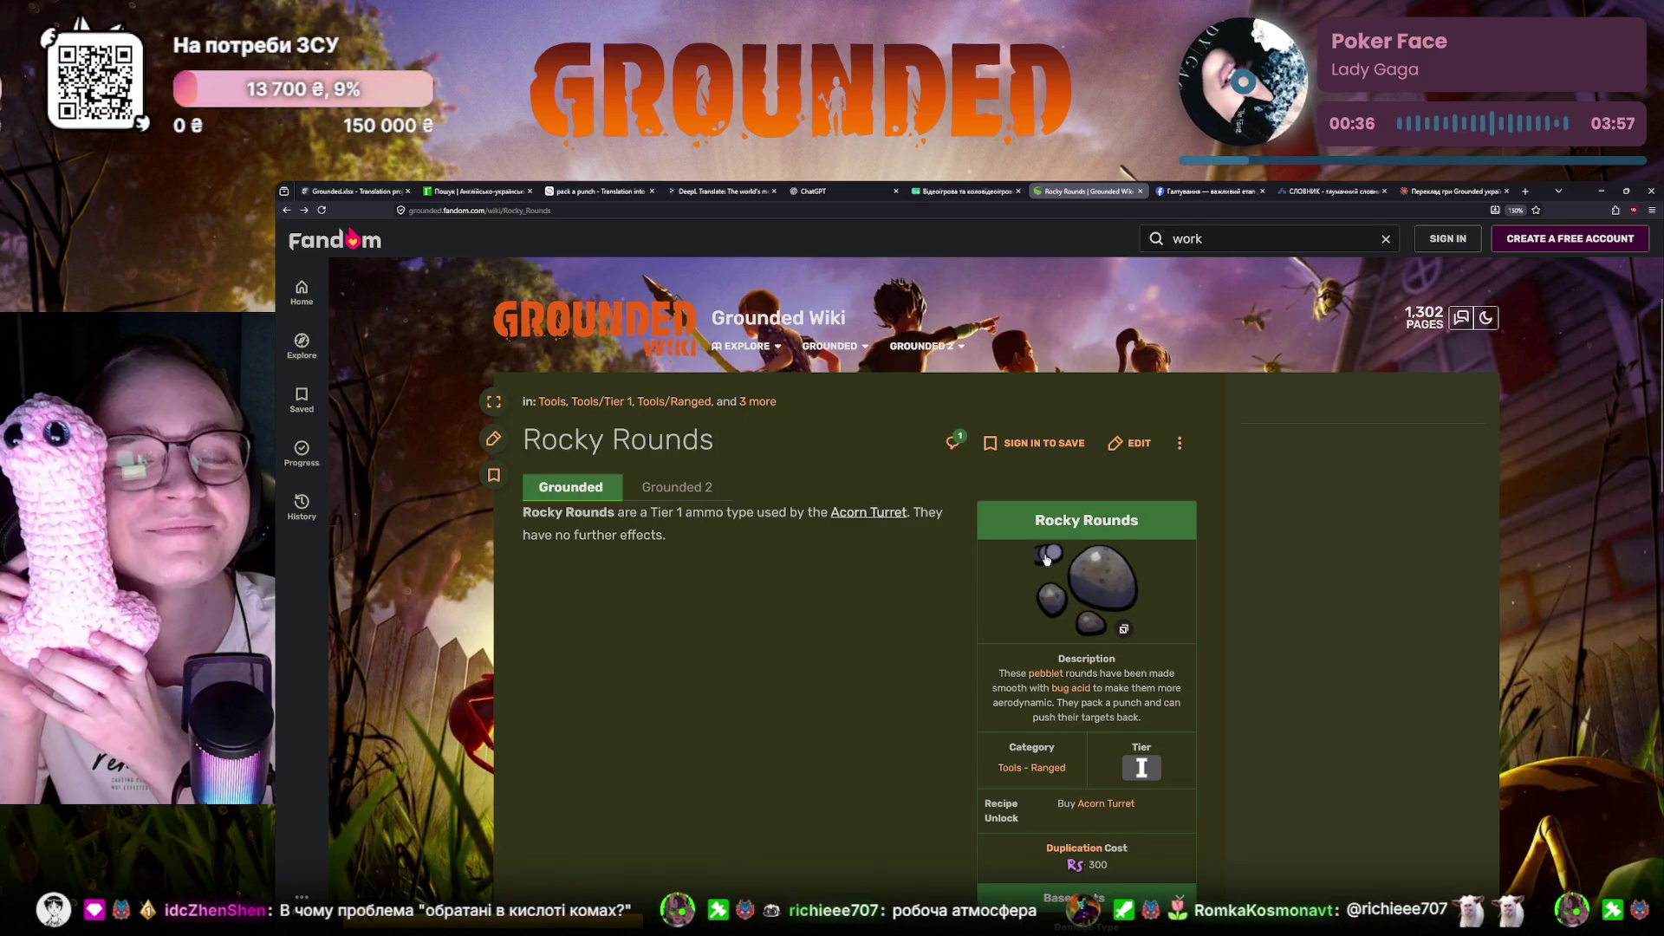
scroll(772, 595, "down", 1)
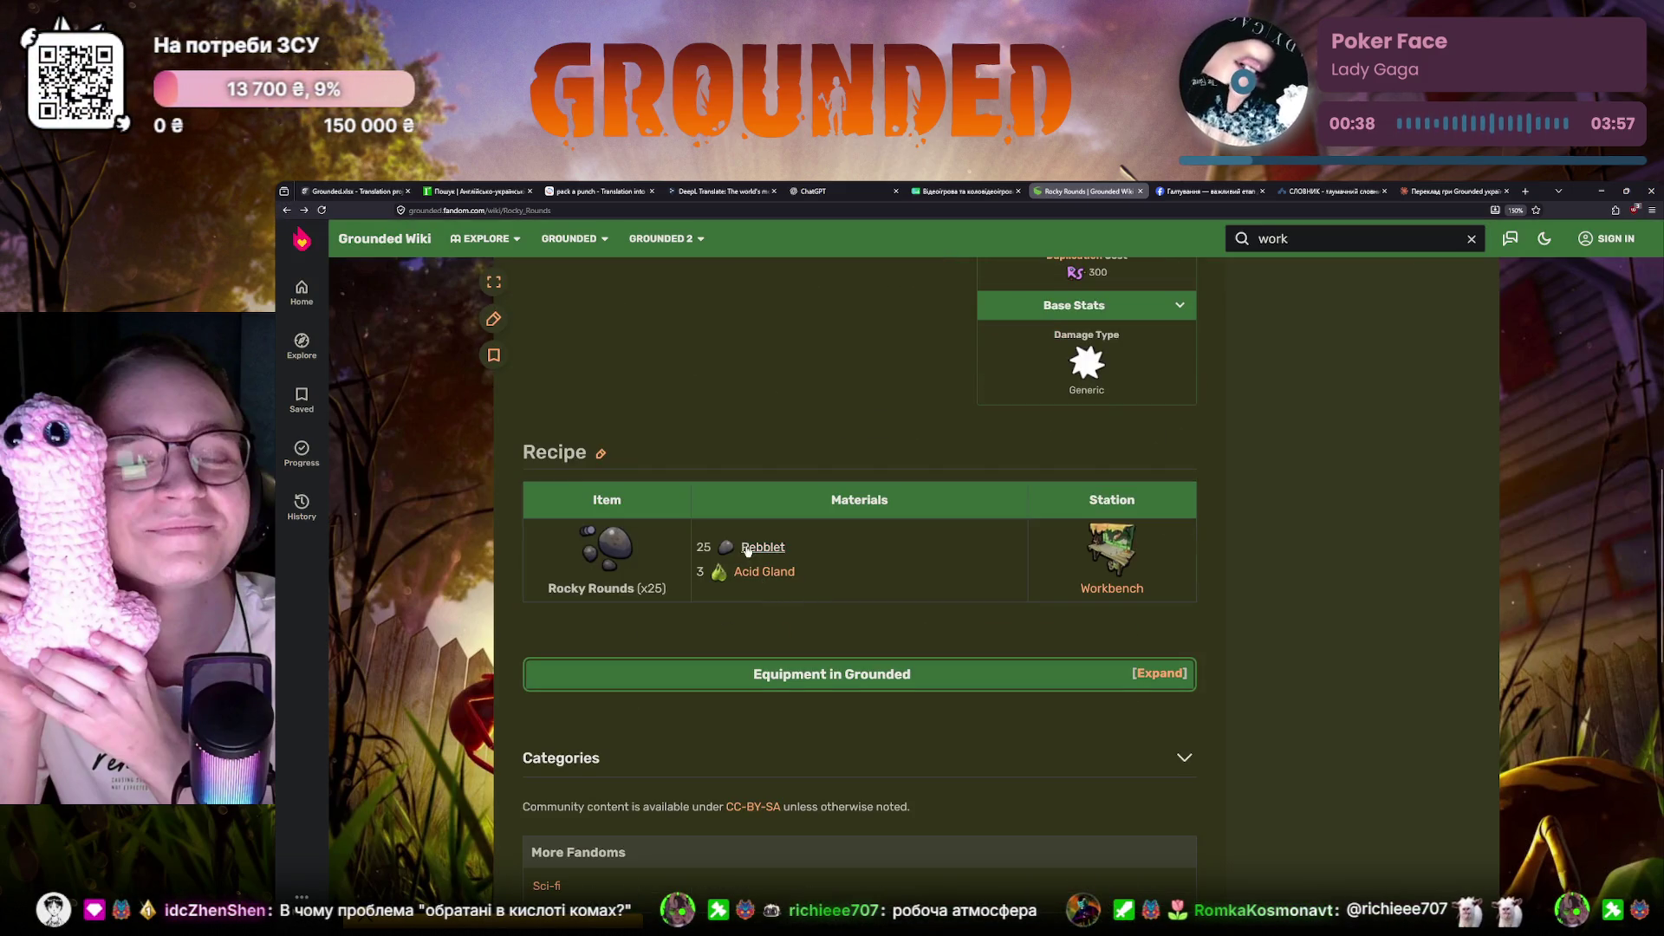
left_click(757, 617)
left_click_drag(709, 579, 796, 575)
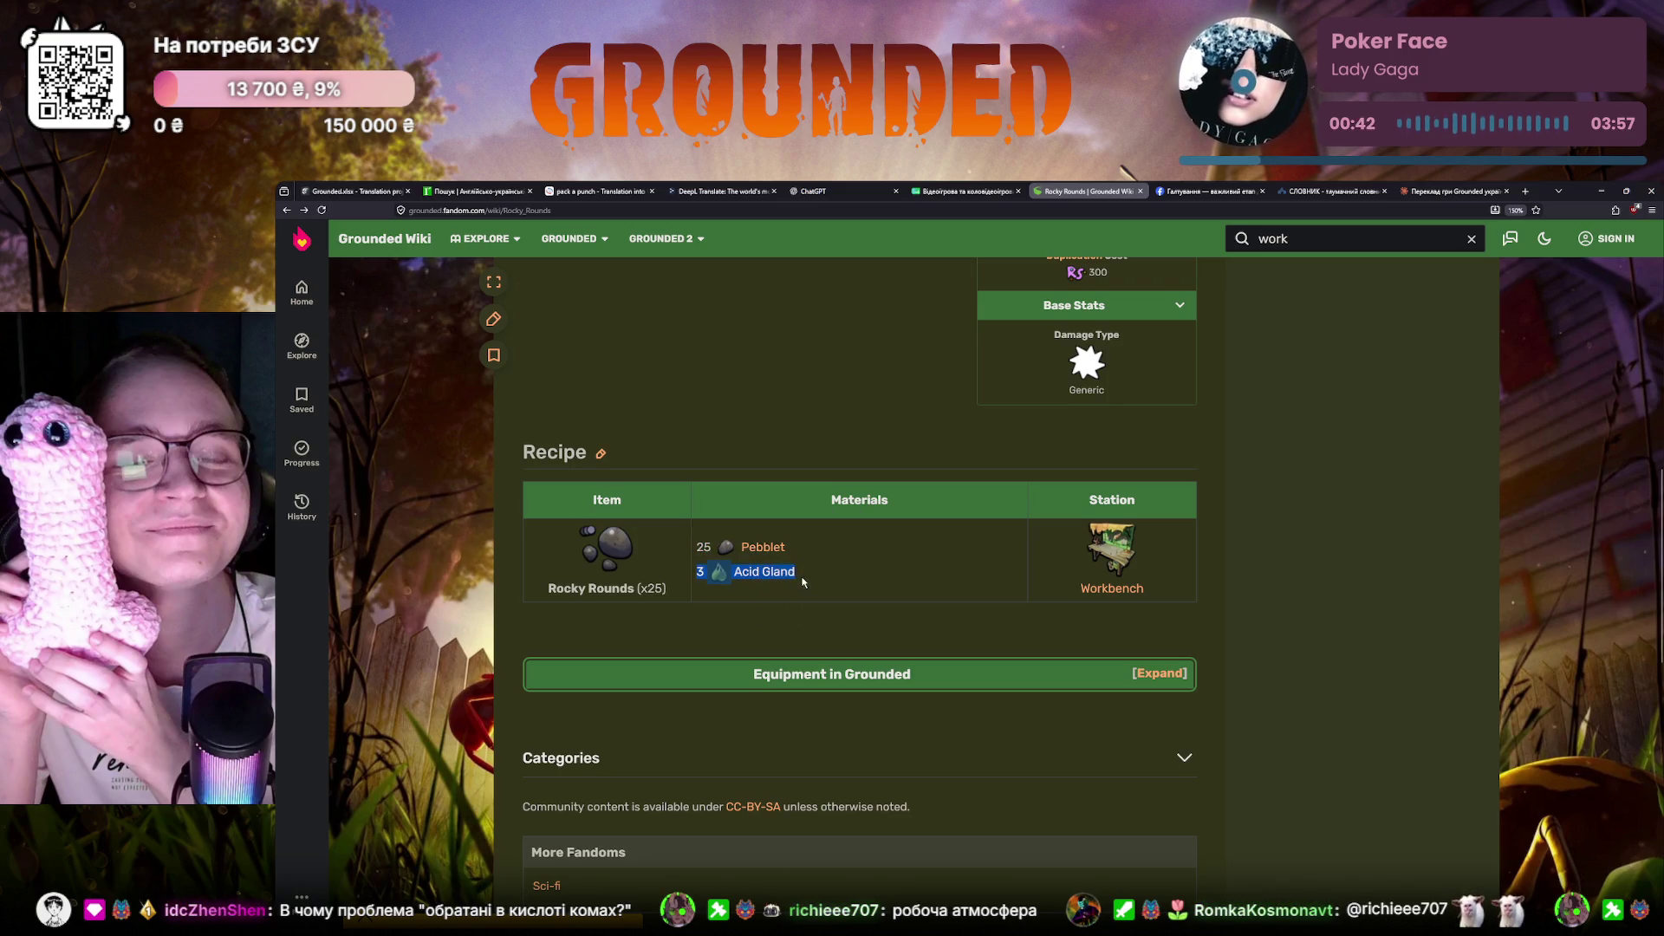
left_click(763, 606)
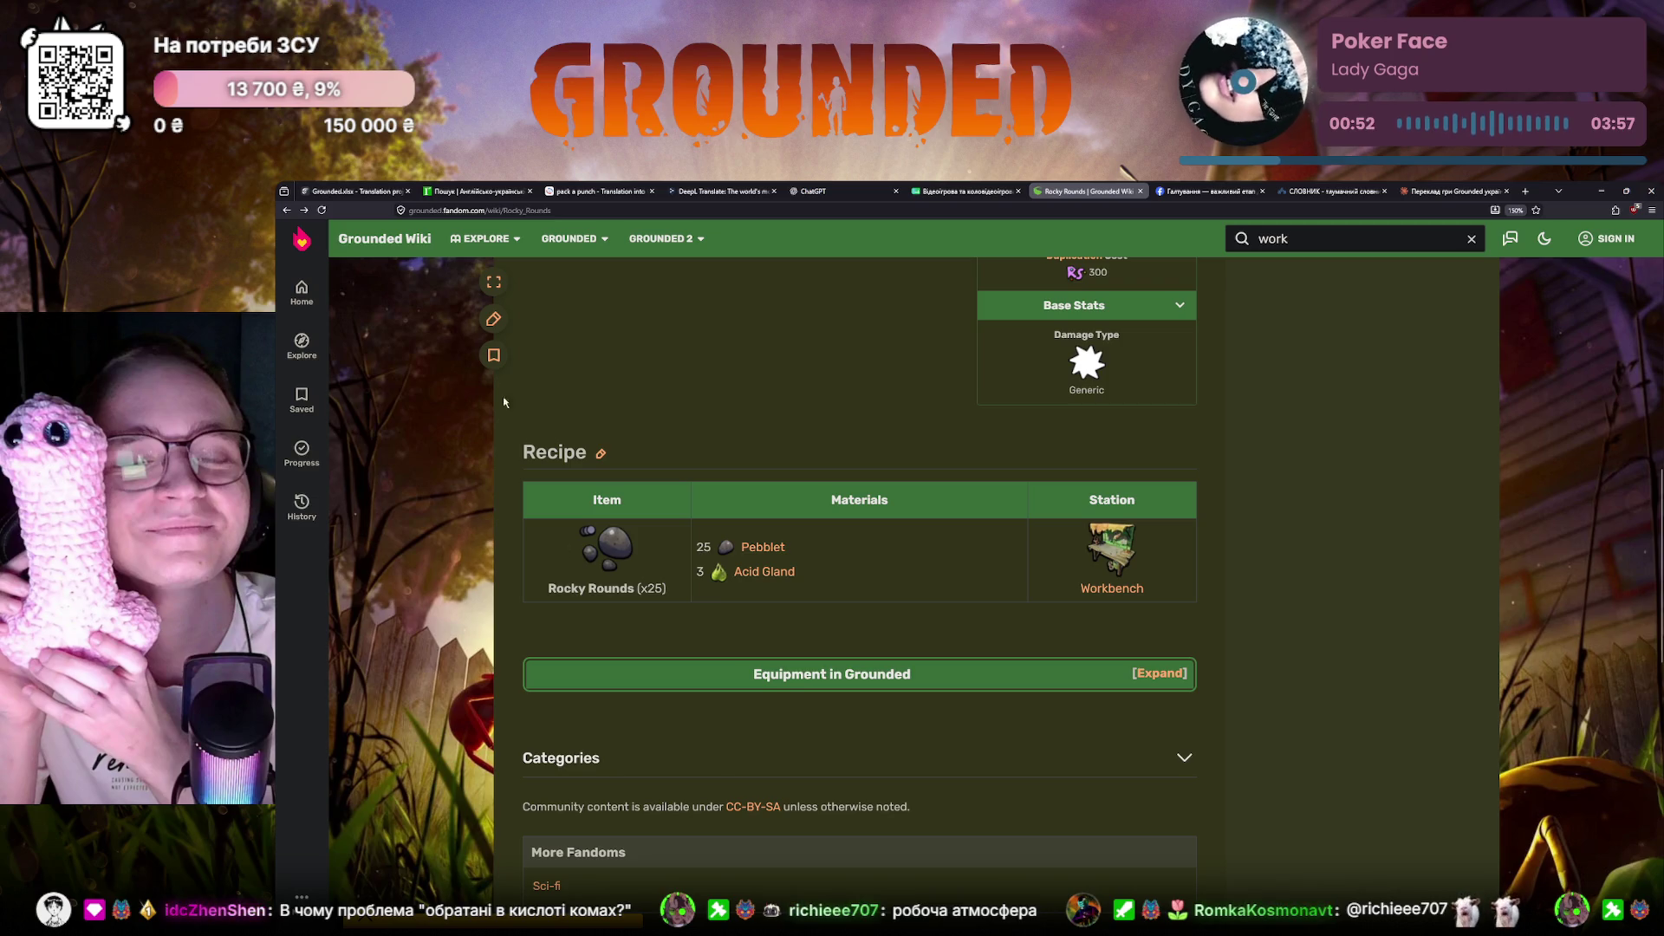
key("ctrl+1")
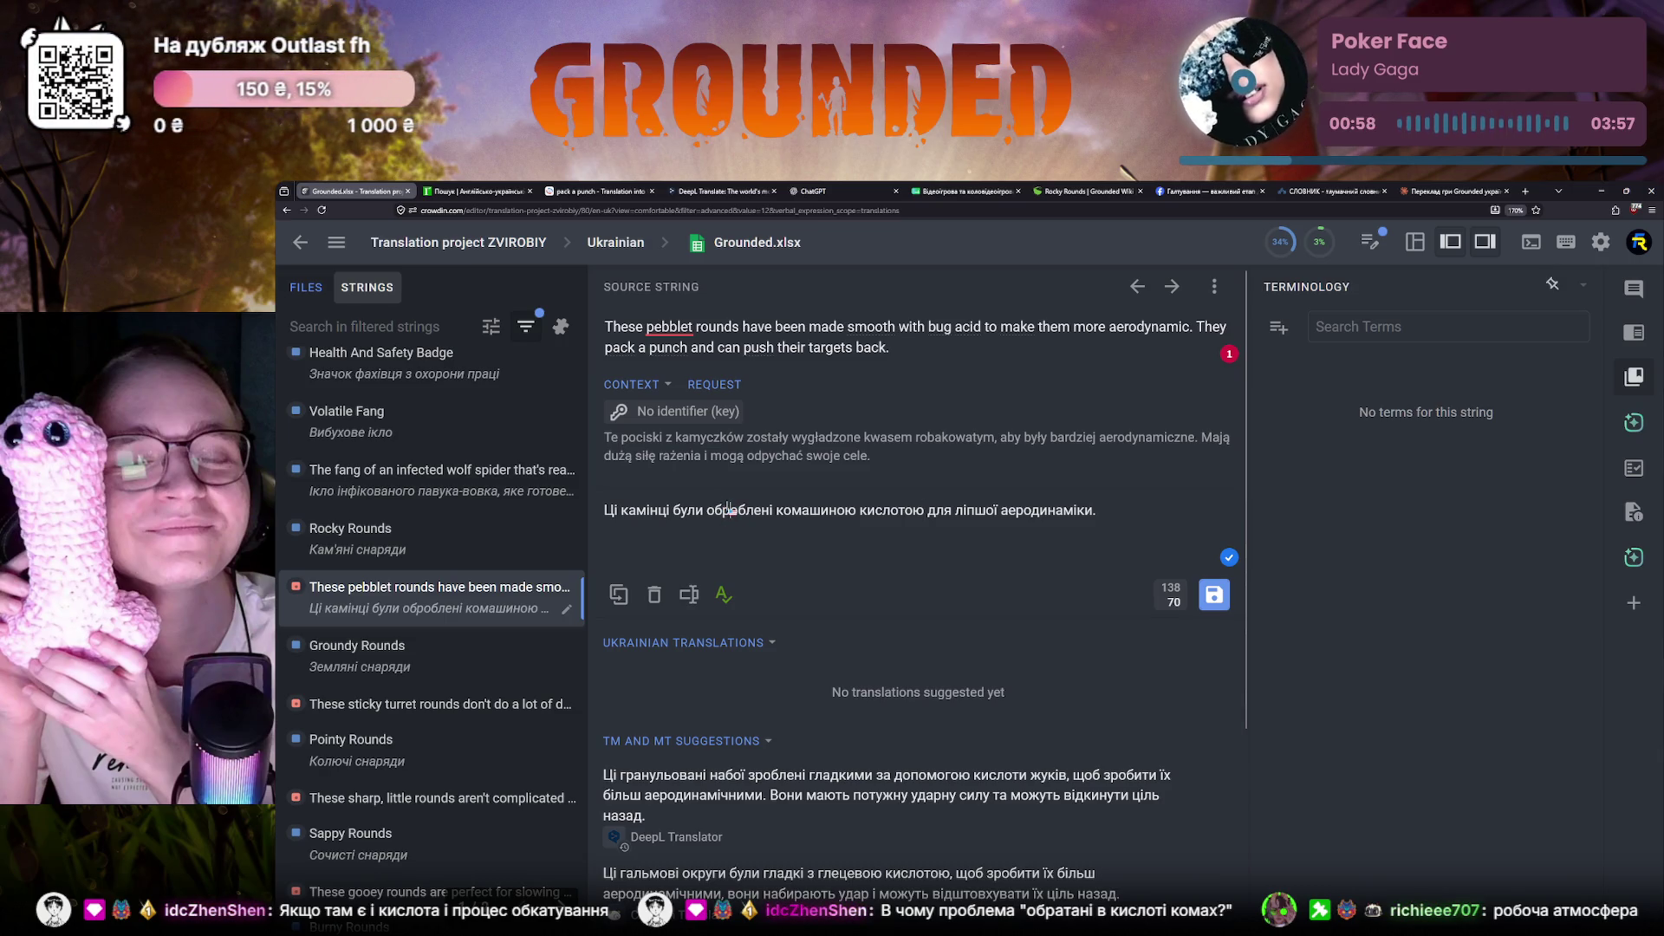
Reword to 'обкатані в комашиній кислоті для ліпшої аеродинаміки.'
double_click(731, 511)
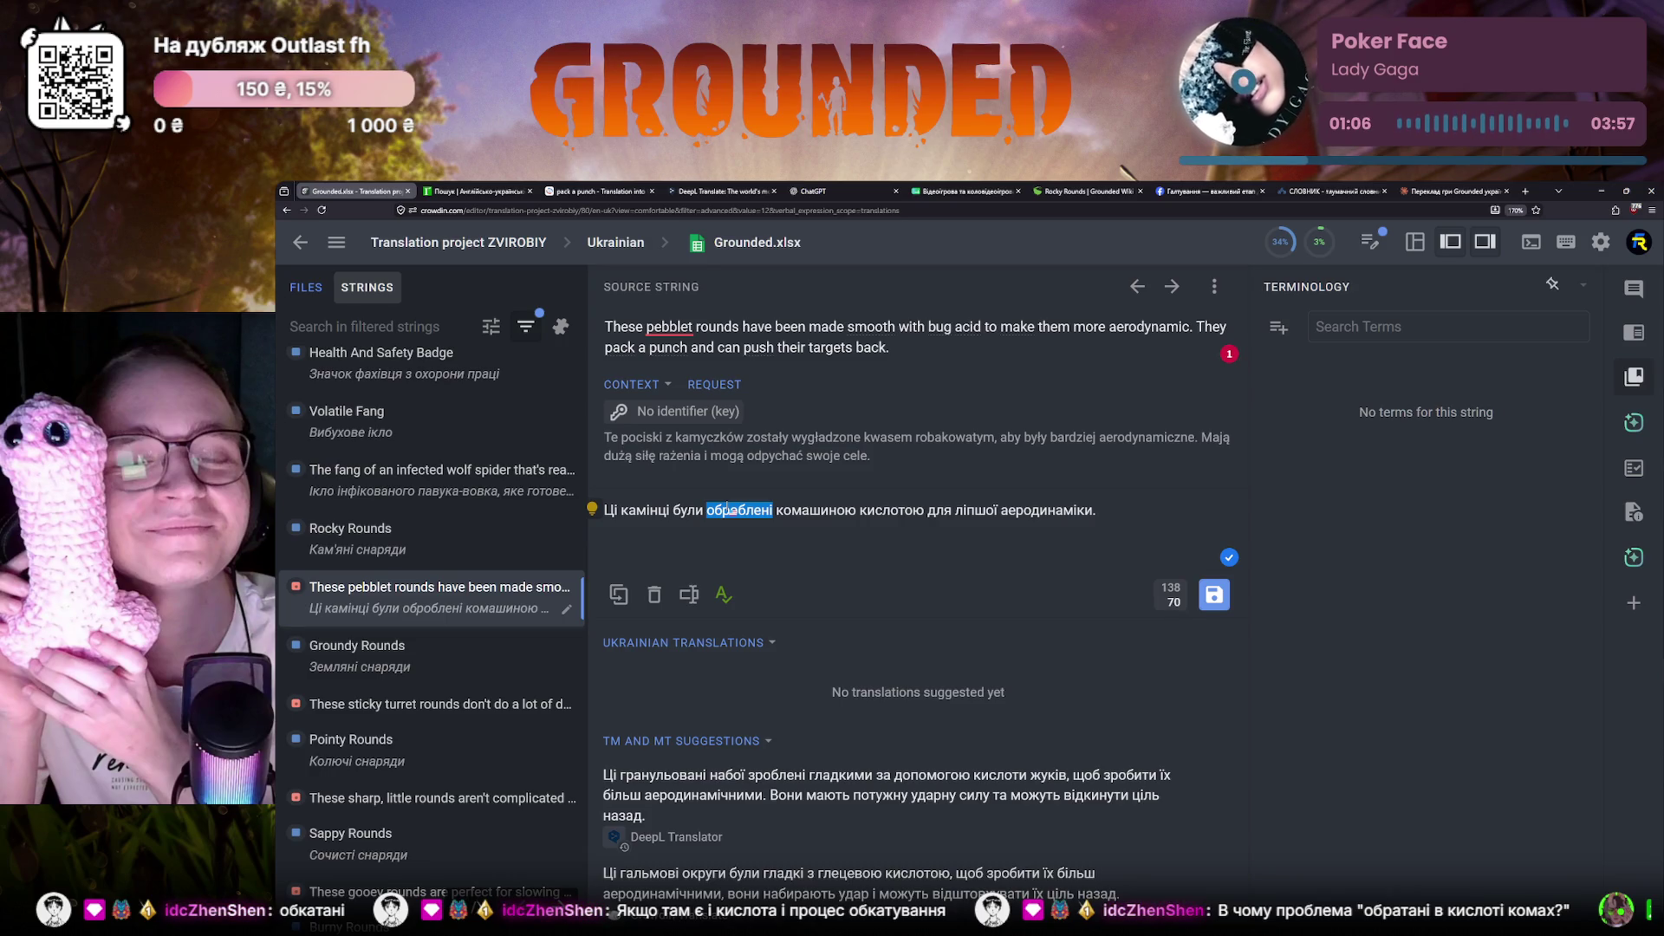
type("обкат")
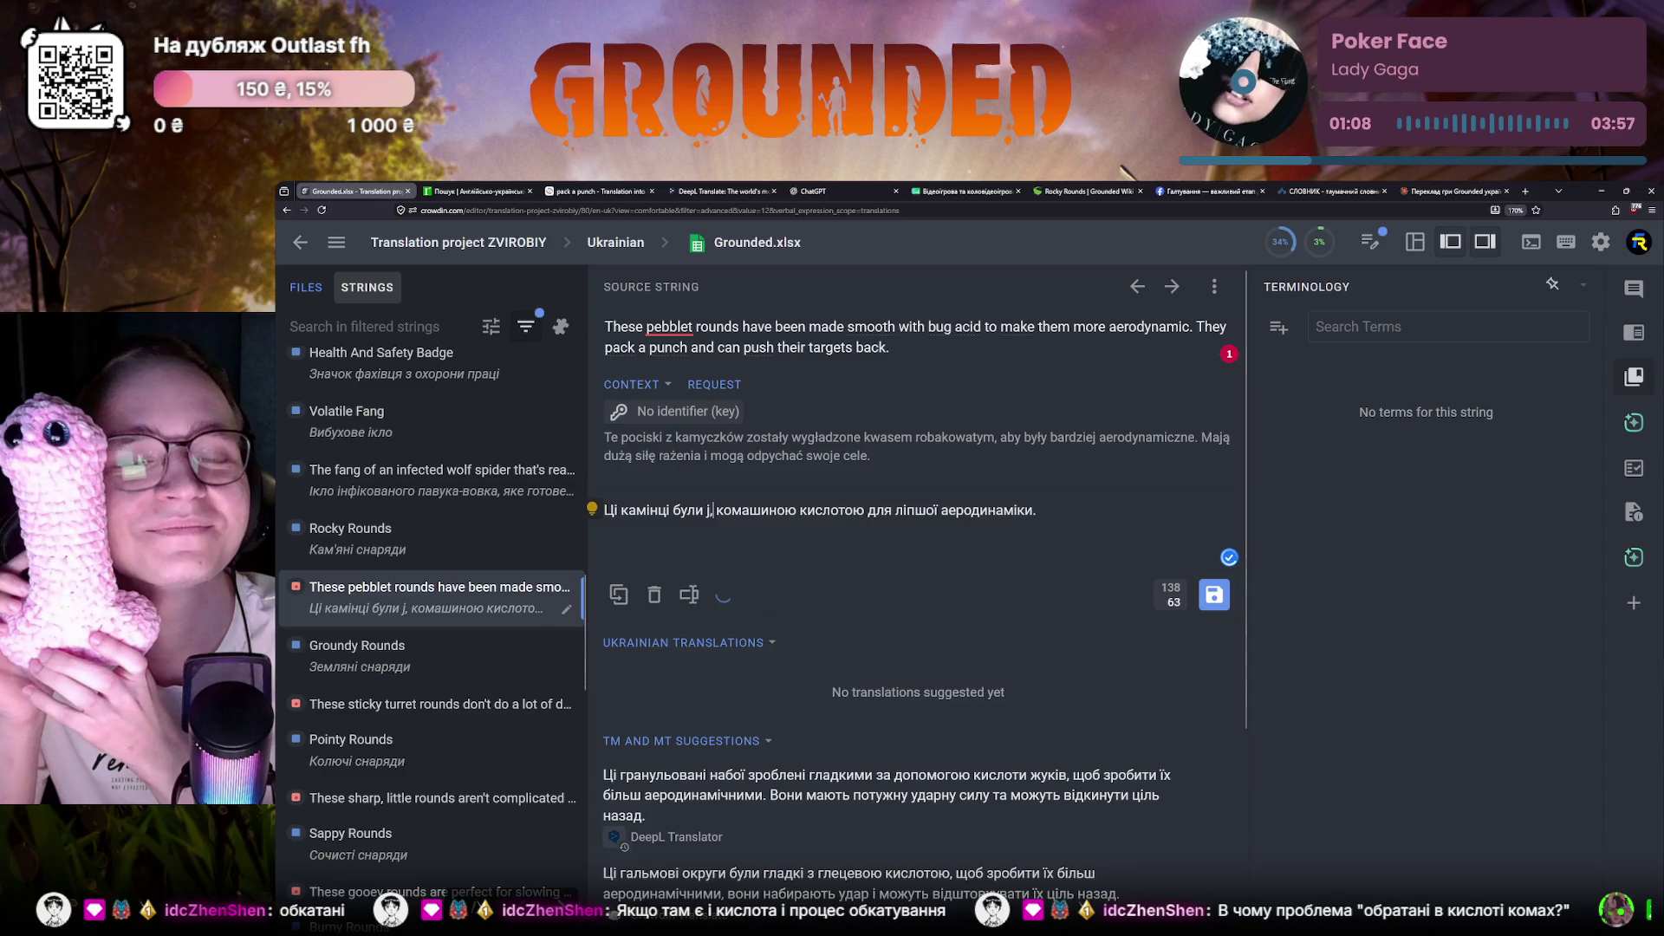
type("ані")
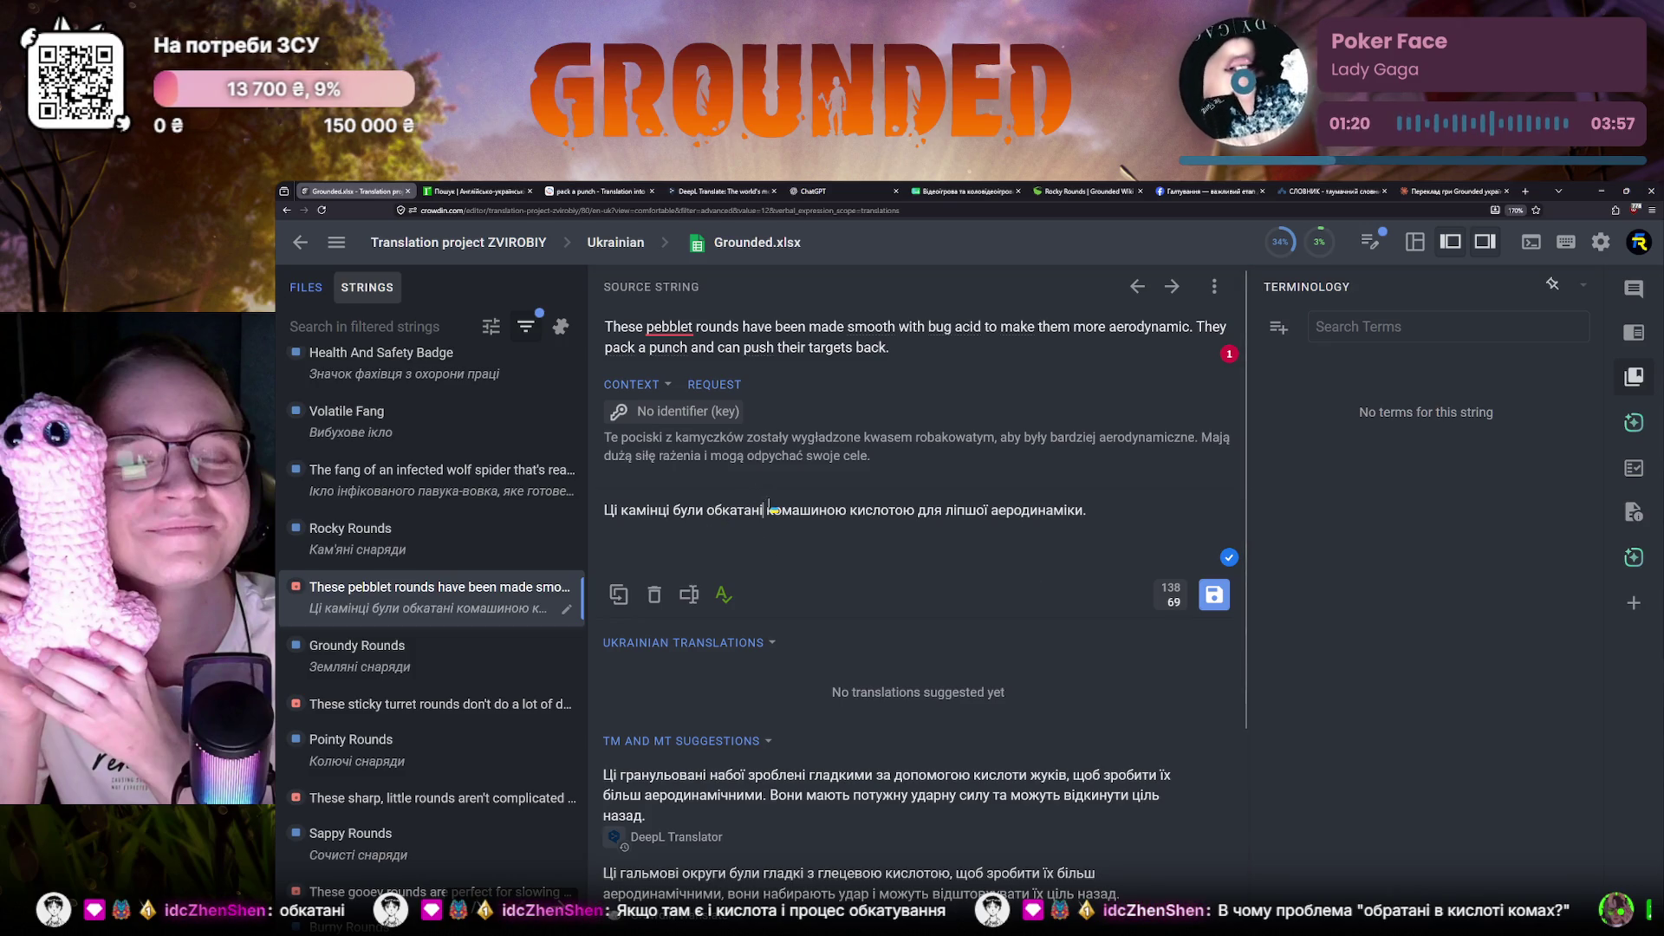
type("в")
key("BackSpace")
key("BackSpace")
type("ій")
key("BackSpace")
key("BackSpace")
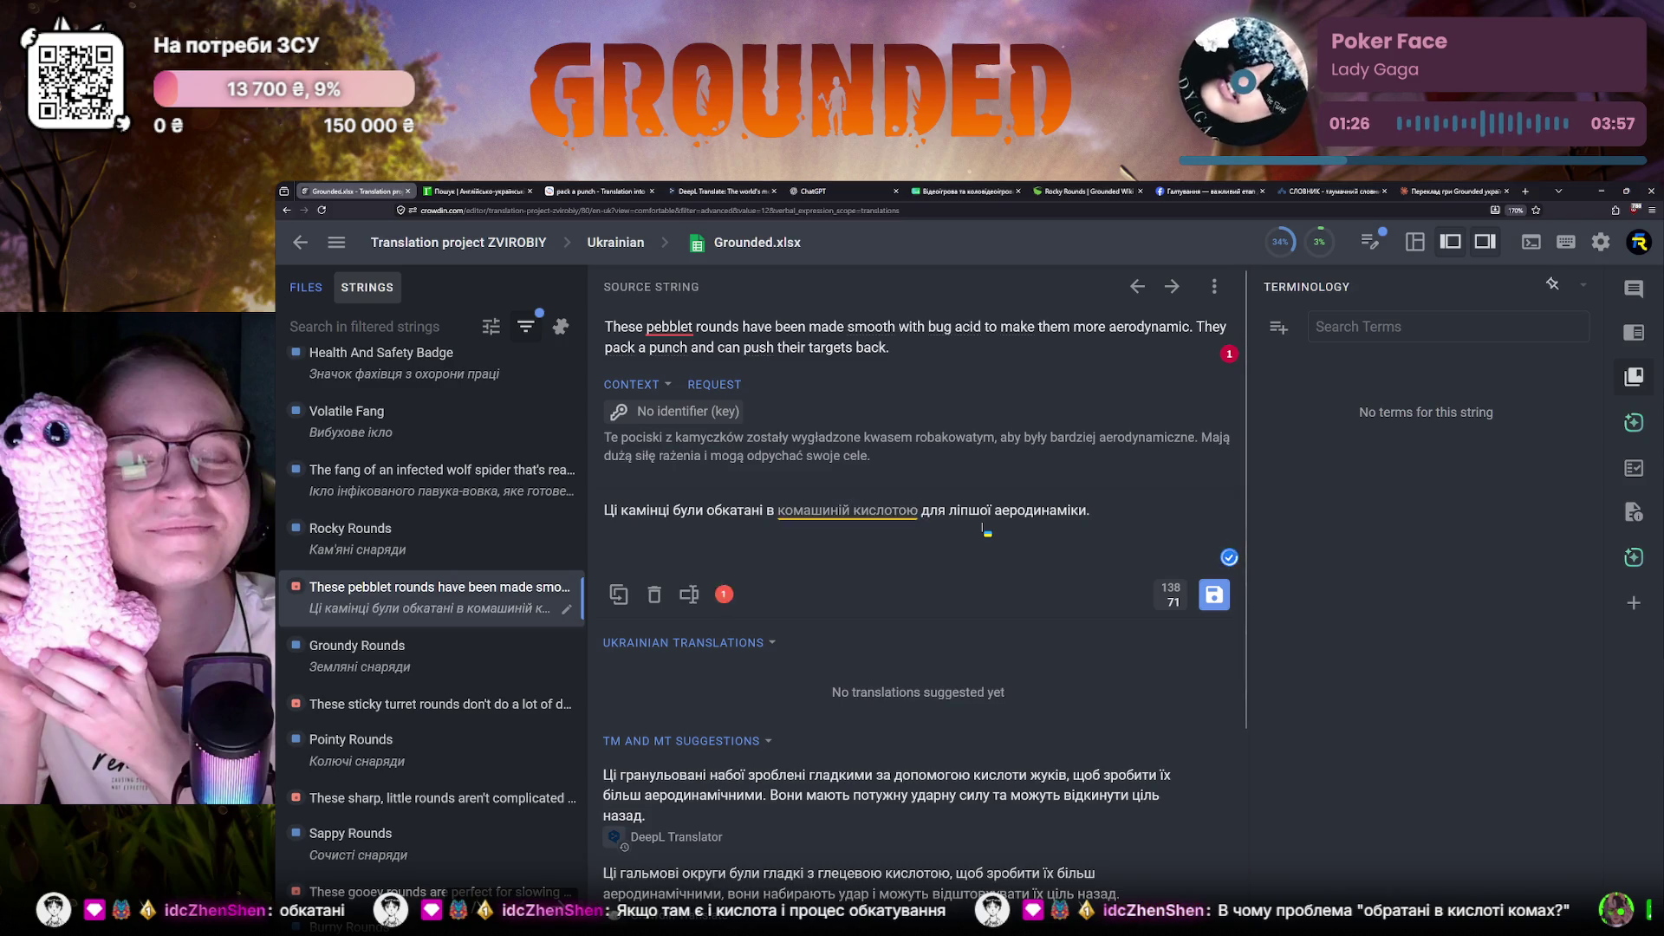
type("інці")
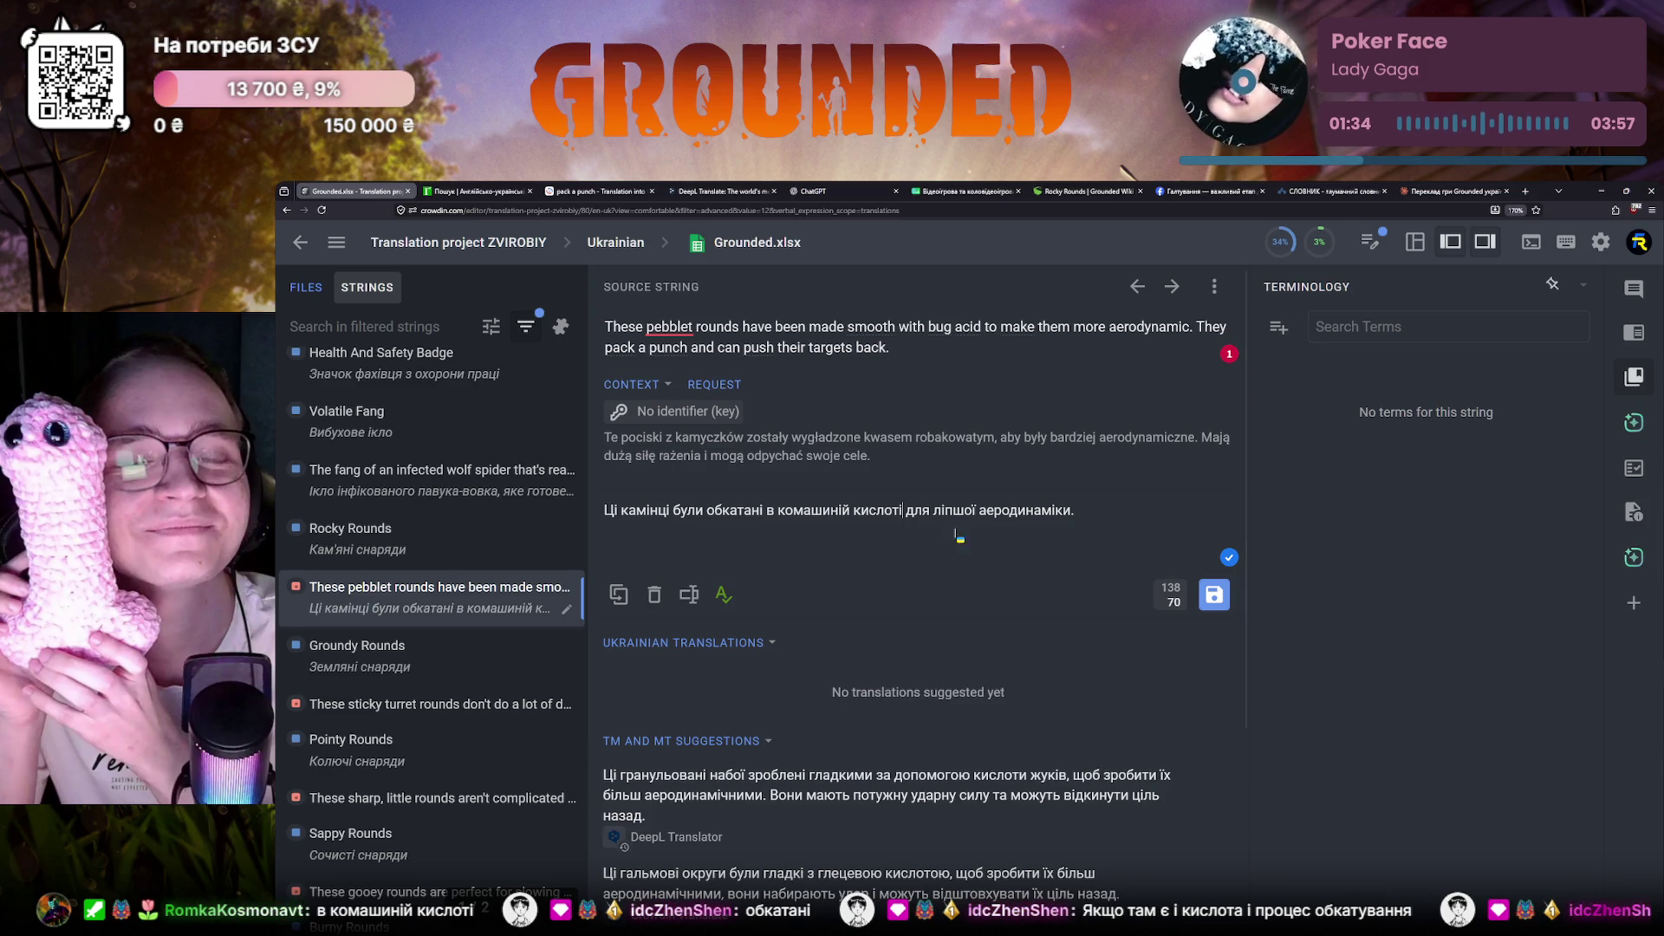
left_click_drag(905, 510, 1063, 509)
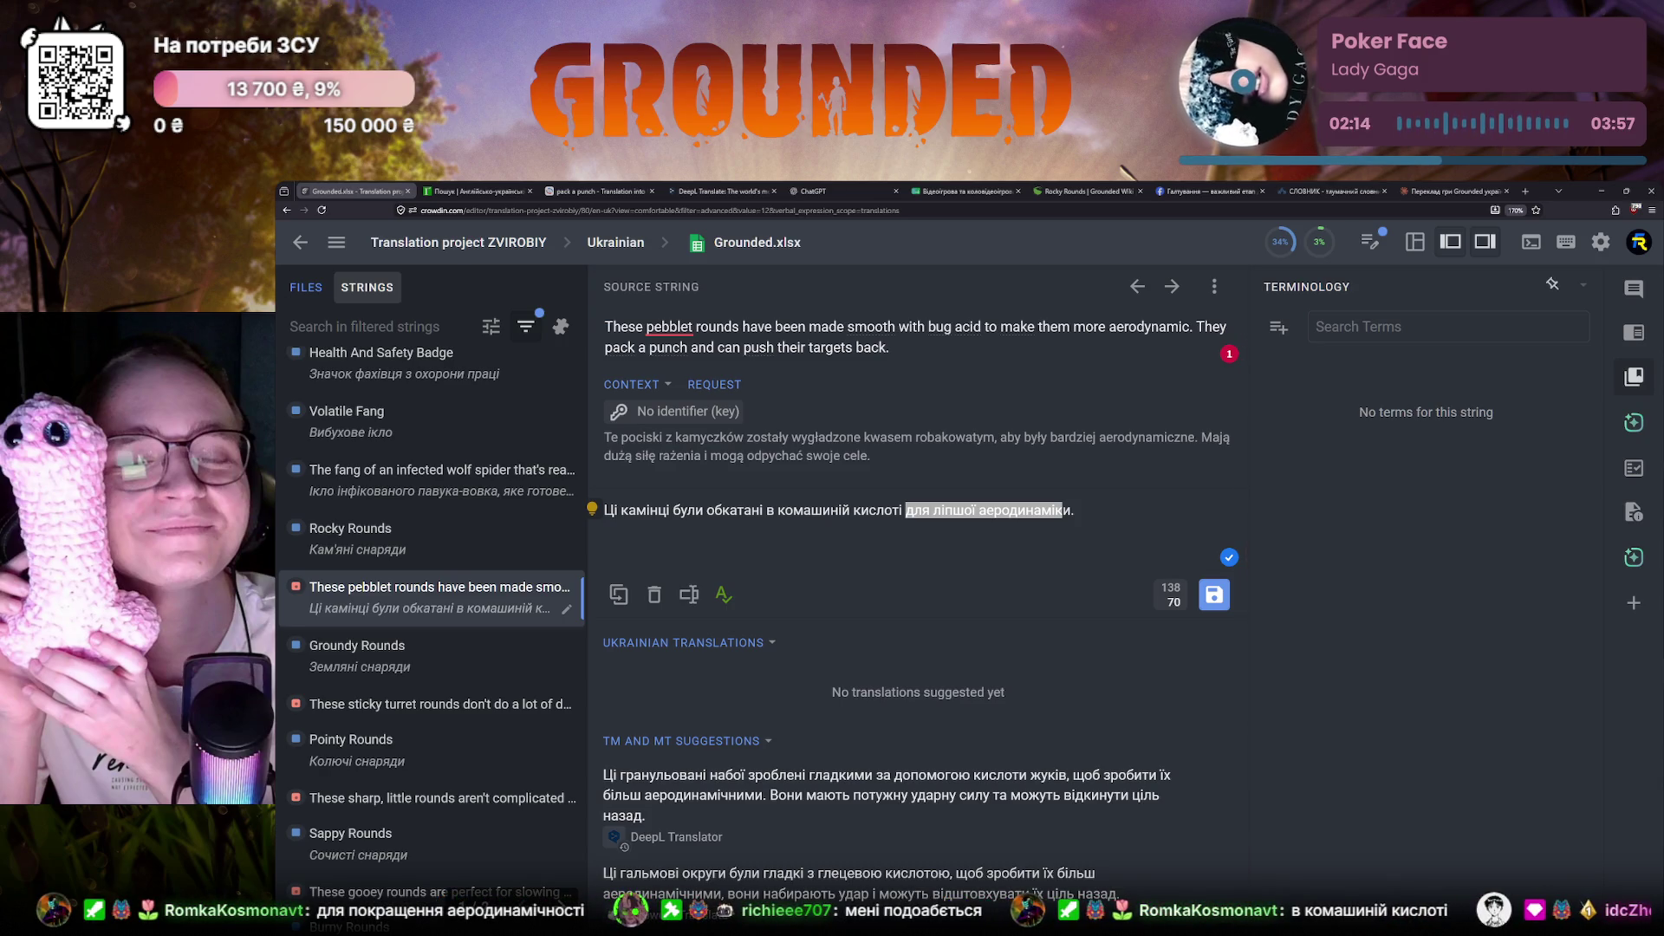
key("alt+Tab")
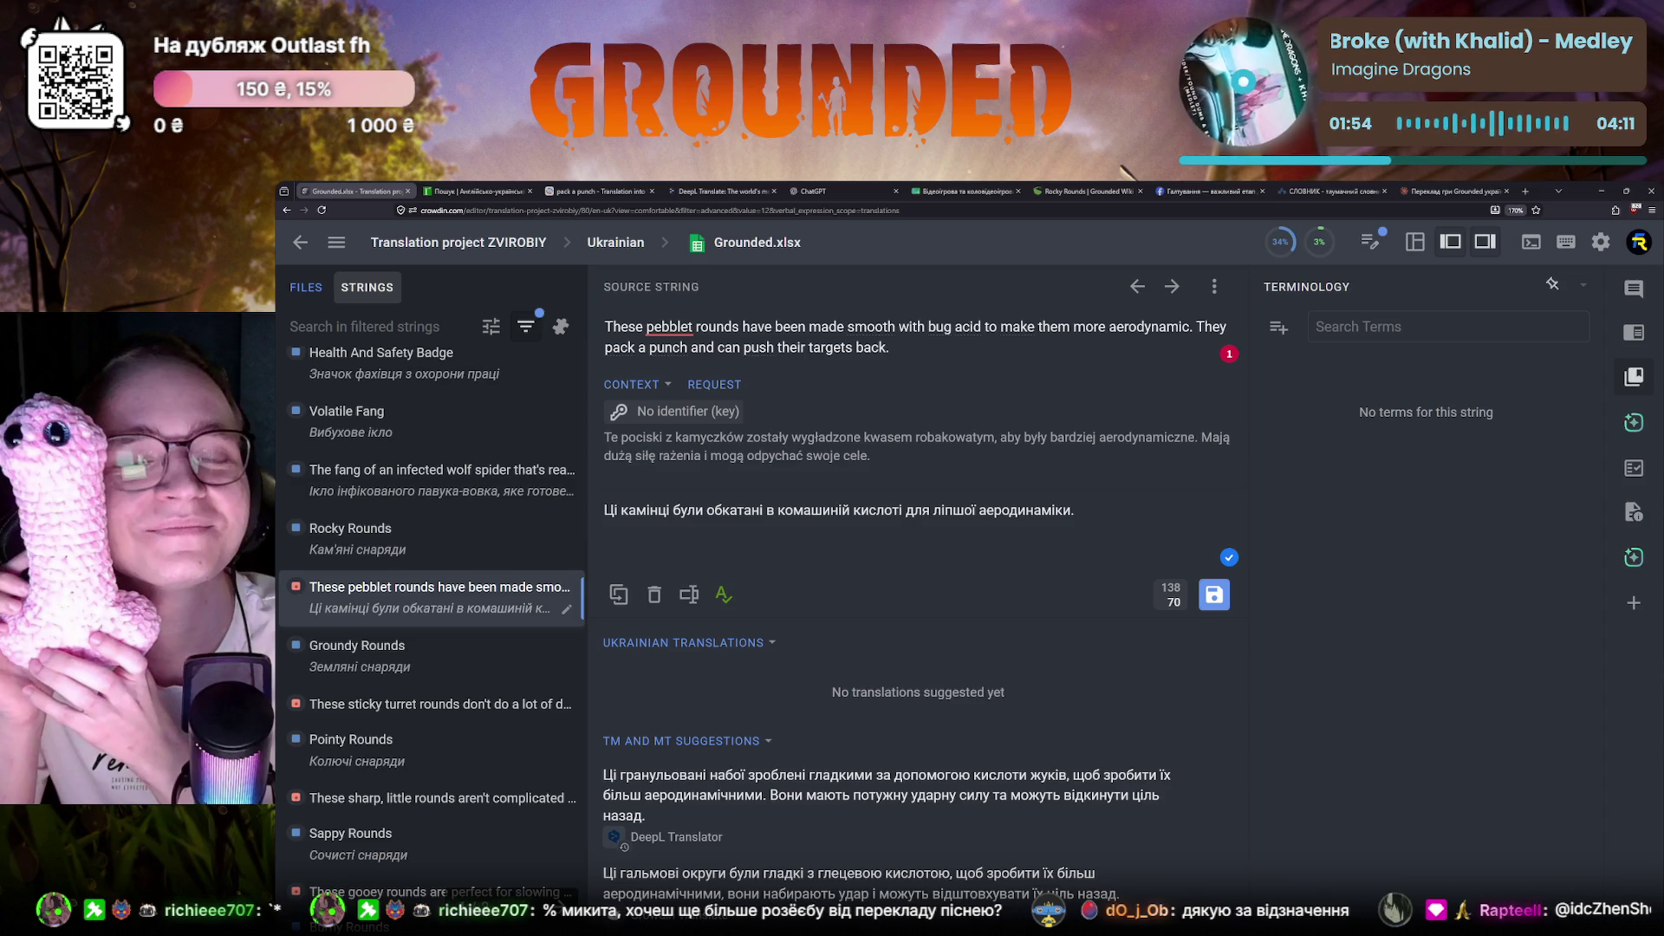
Resize the browser window and switch back to the Crowdin editor
double_click(1574, 186)
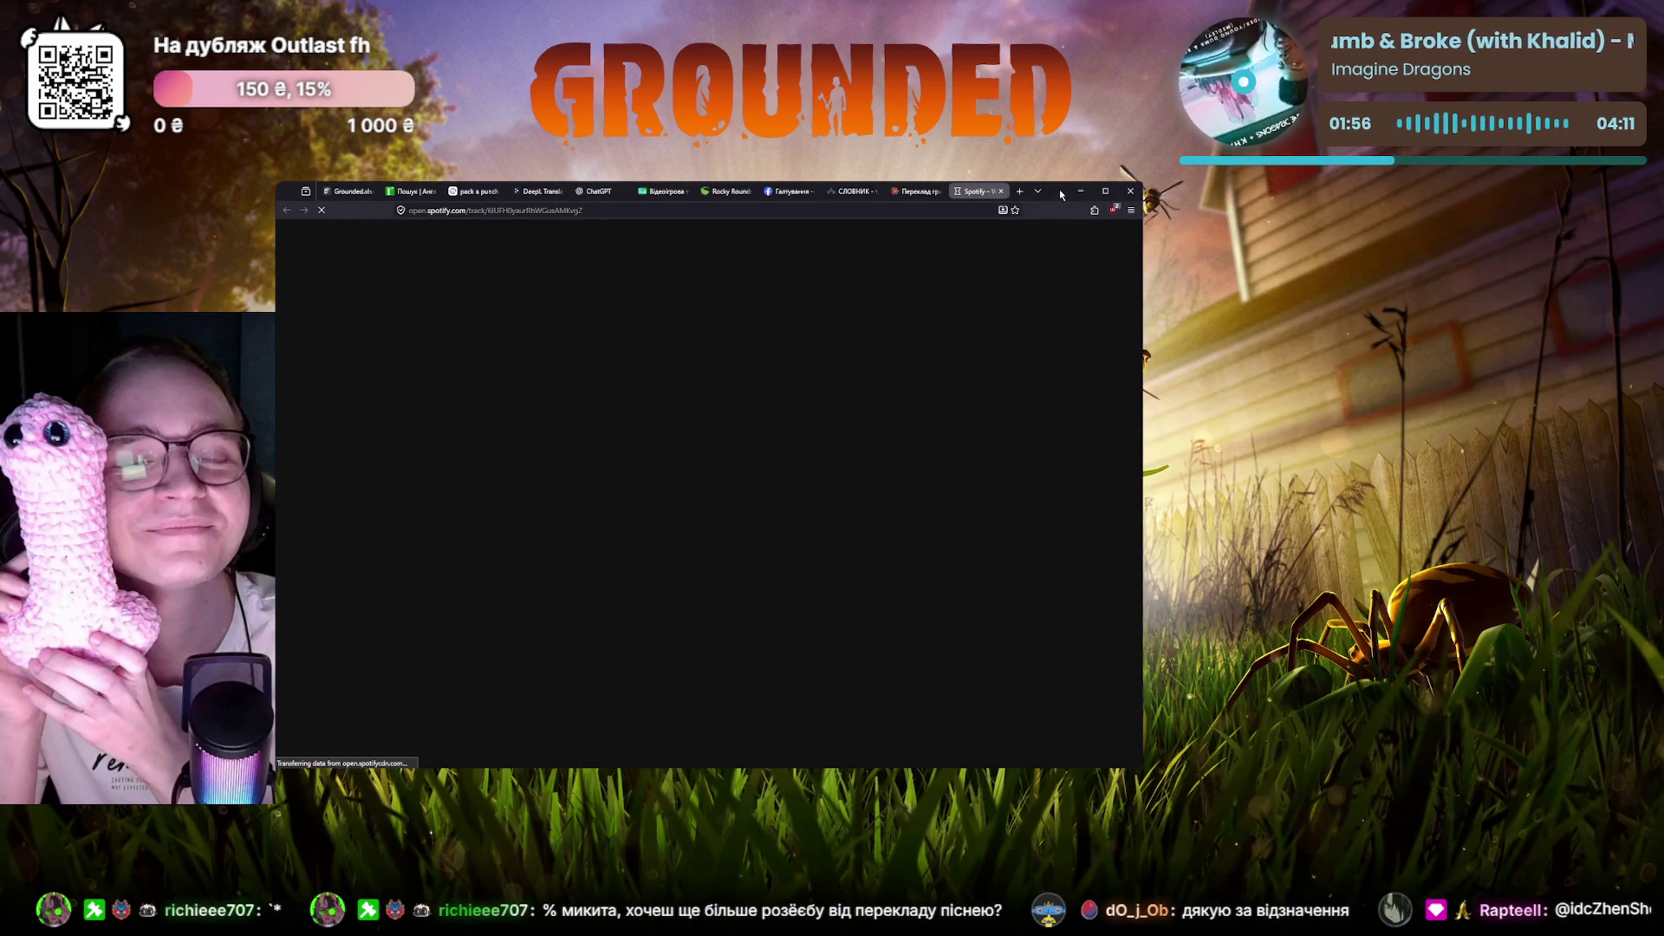
left_click(1114, 190)
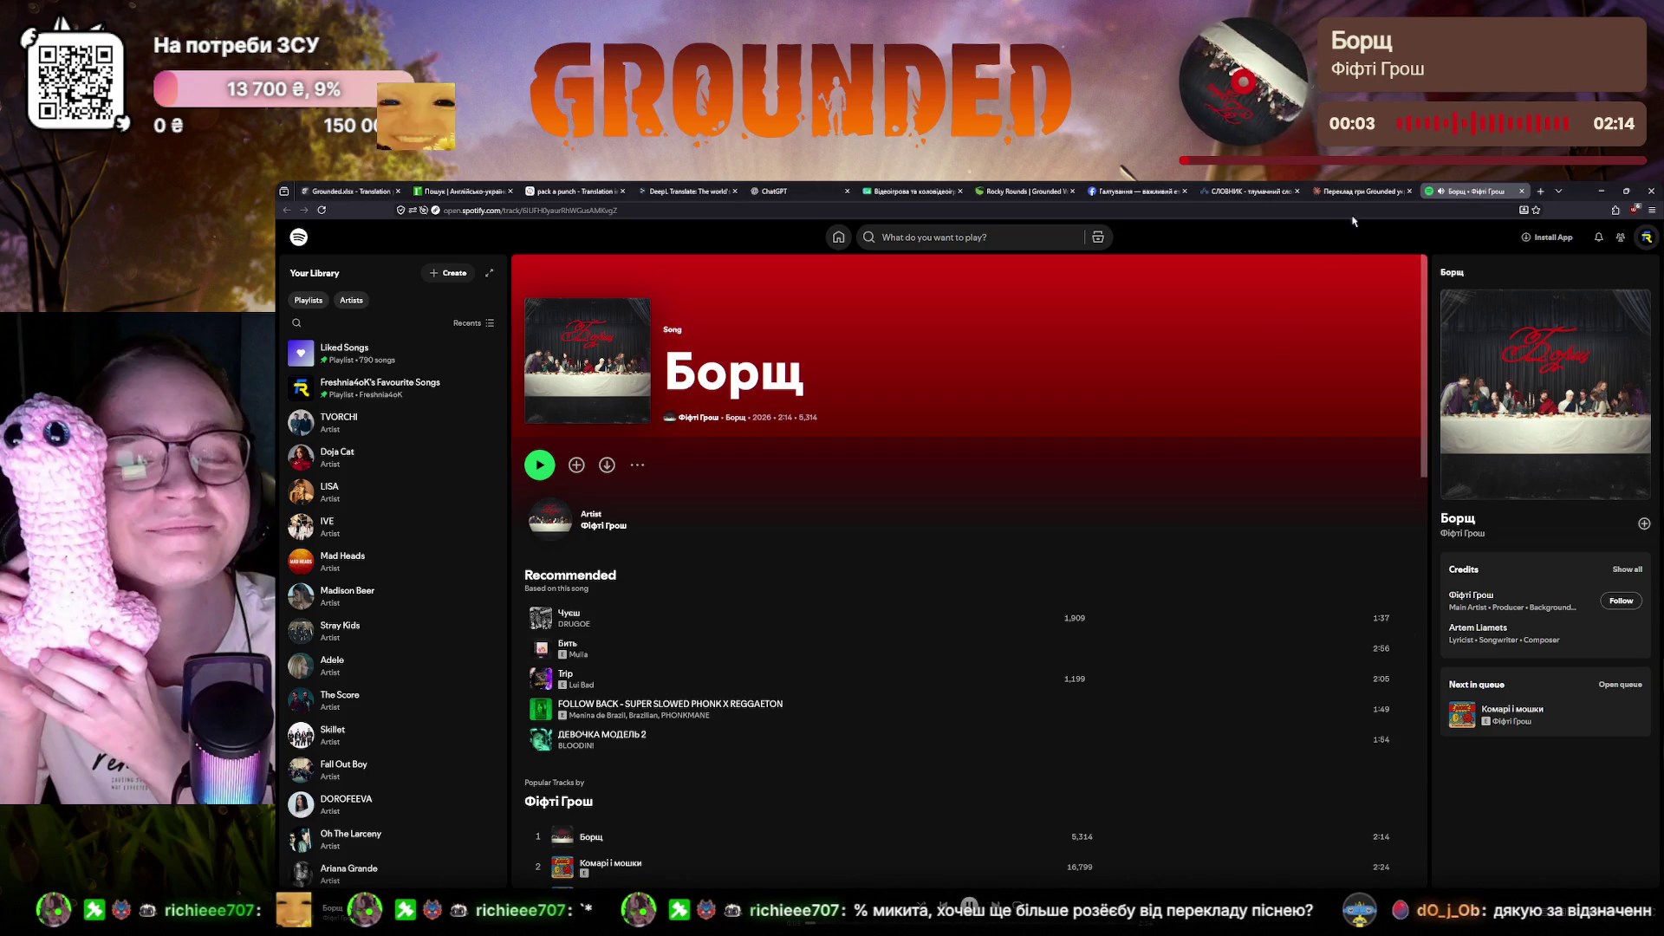
left_click(365, 191)
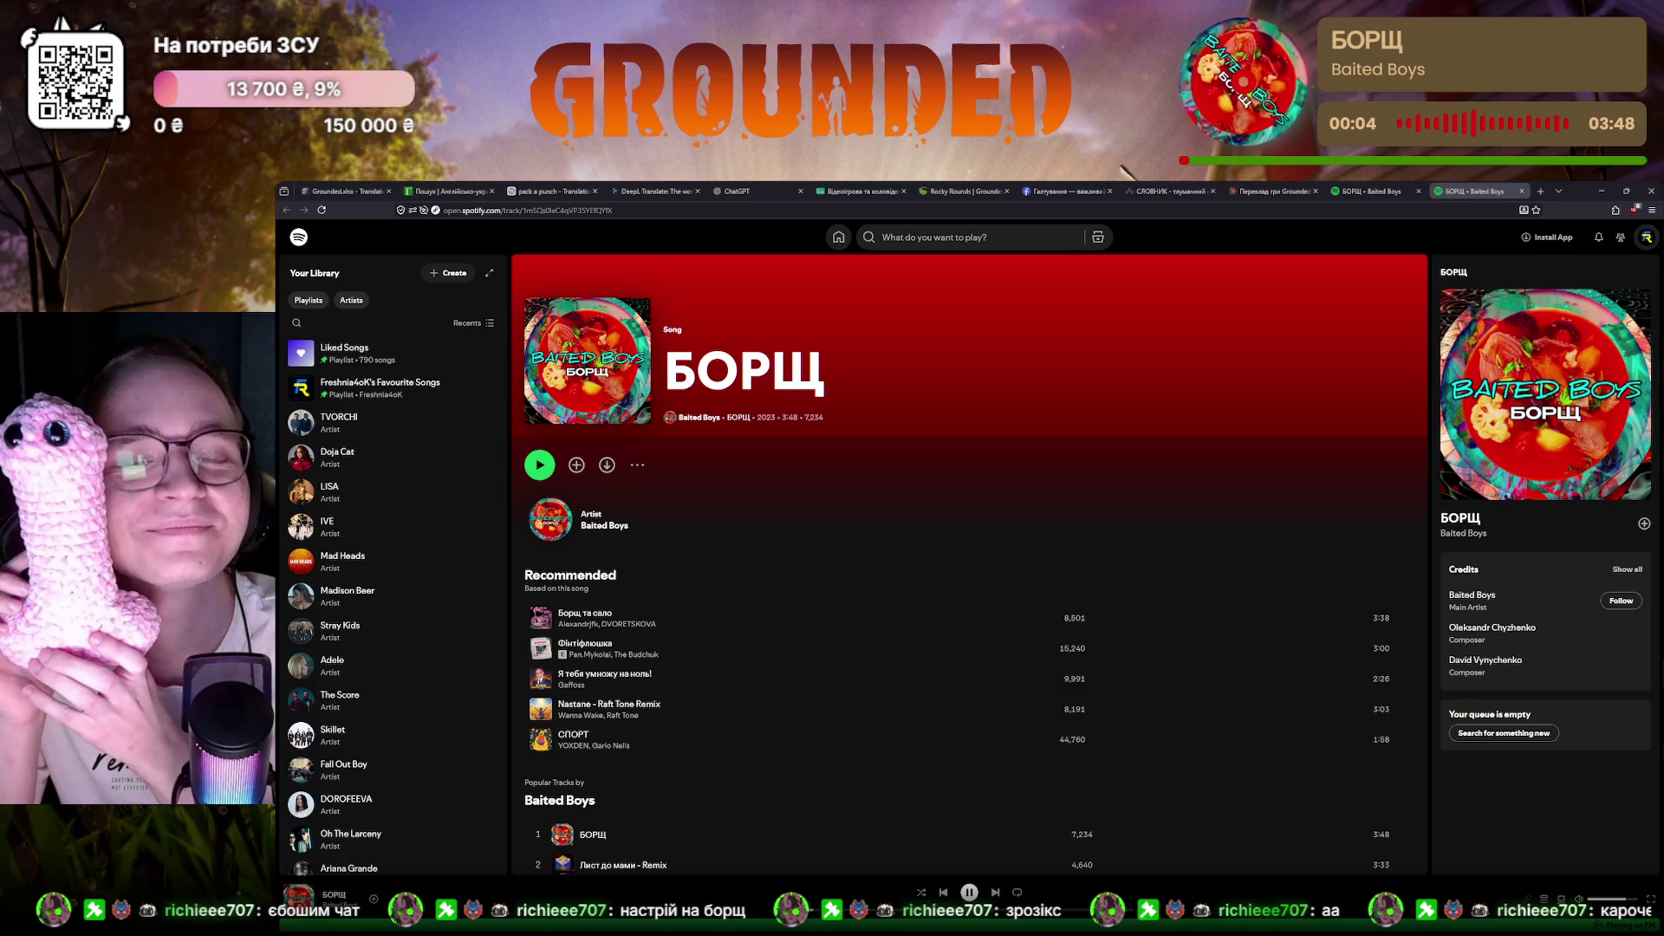
Close both Spotify 'БОРЩ' song pages, leaving the Crowdin editor showing
left_click(1522, 191)
left_click(1421, 194)
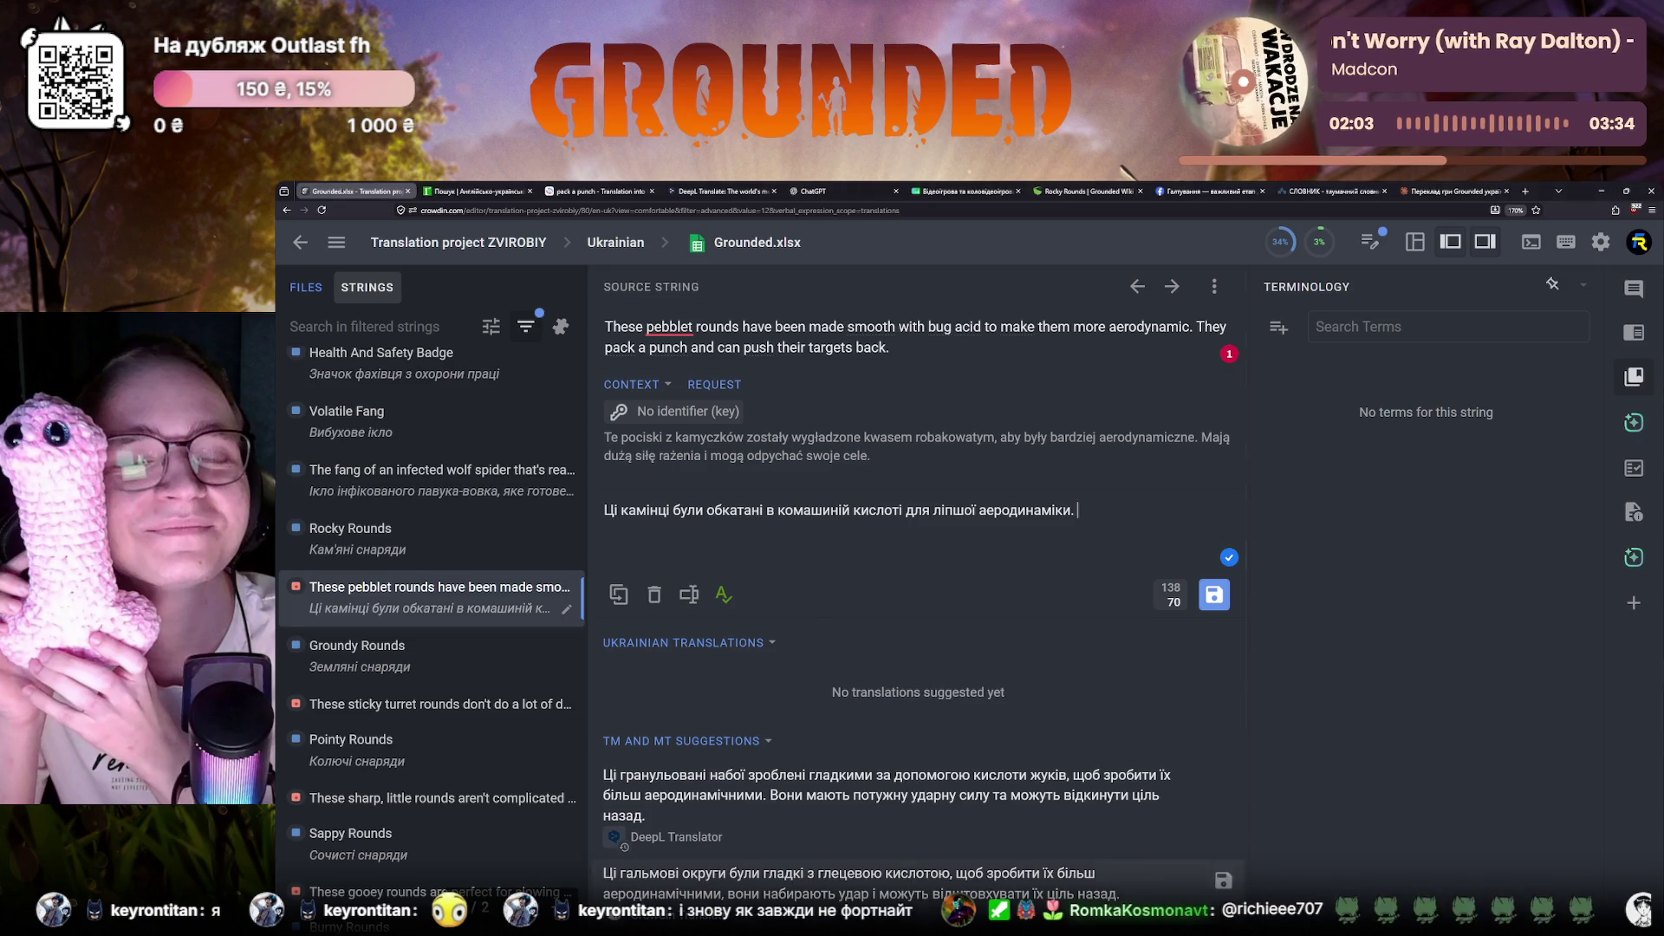
Copy the source sentence 'They pack a punch and can push their targets back.'
double_click(735, 510)
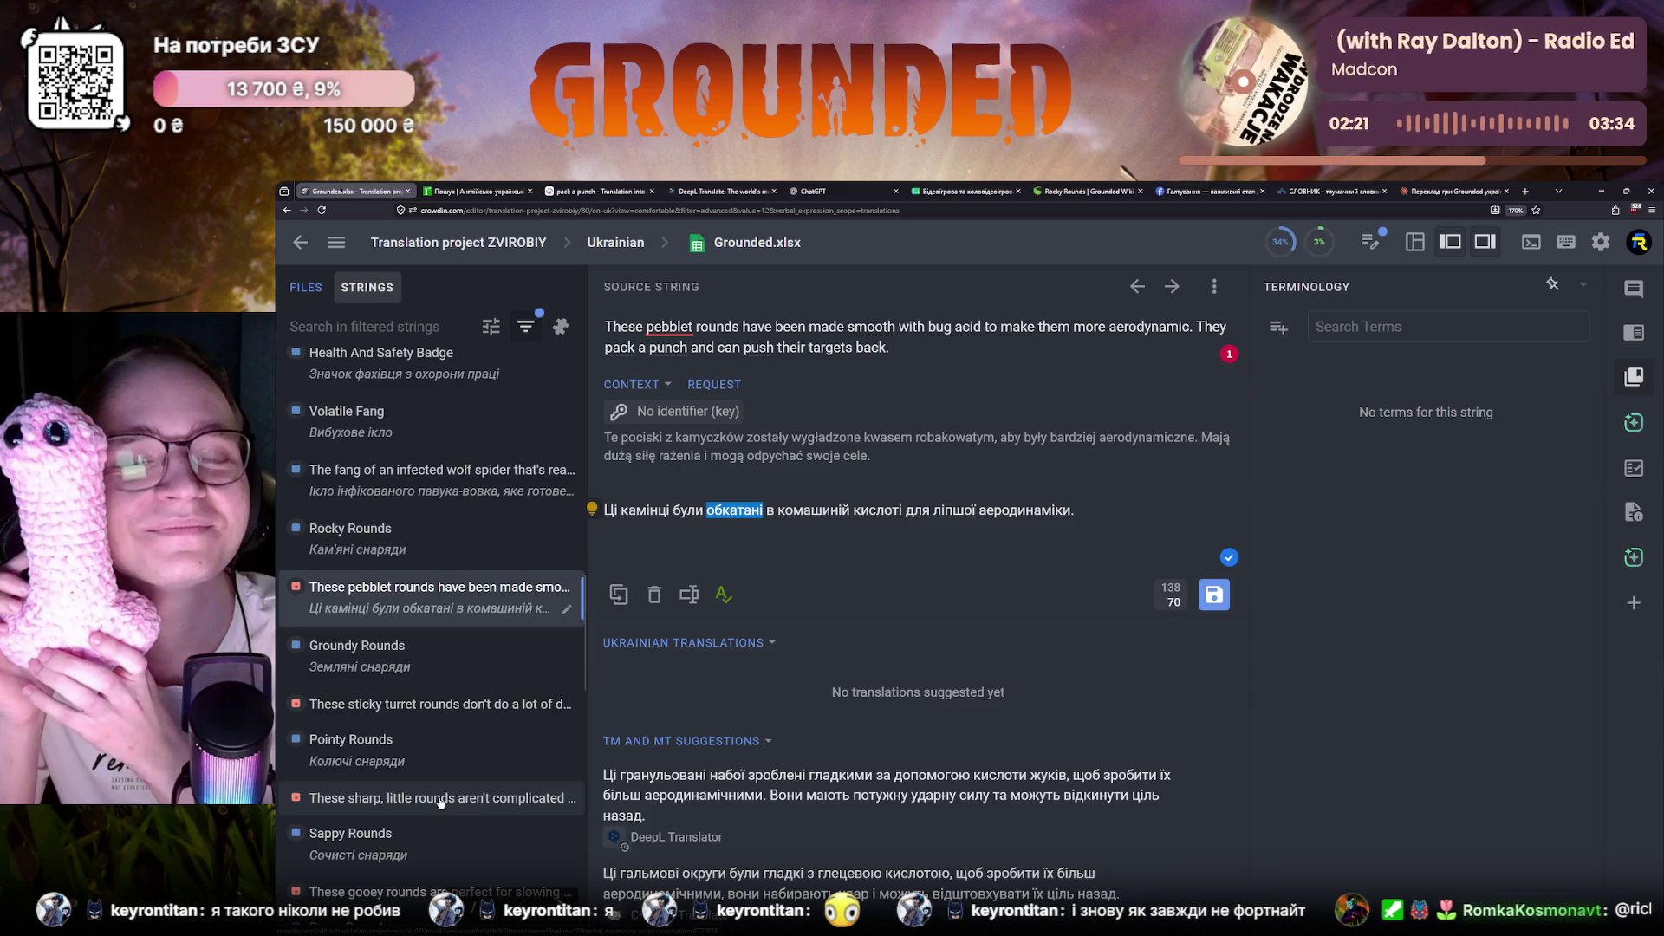
left_click(1078, 520)
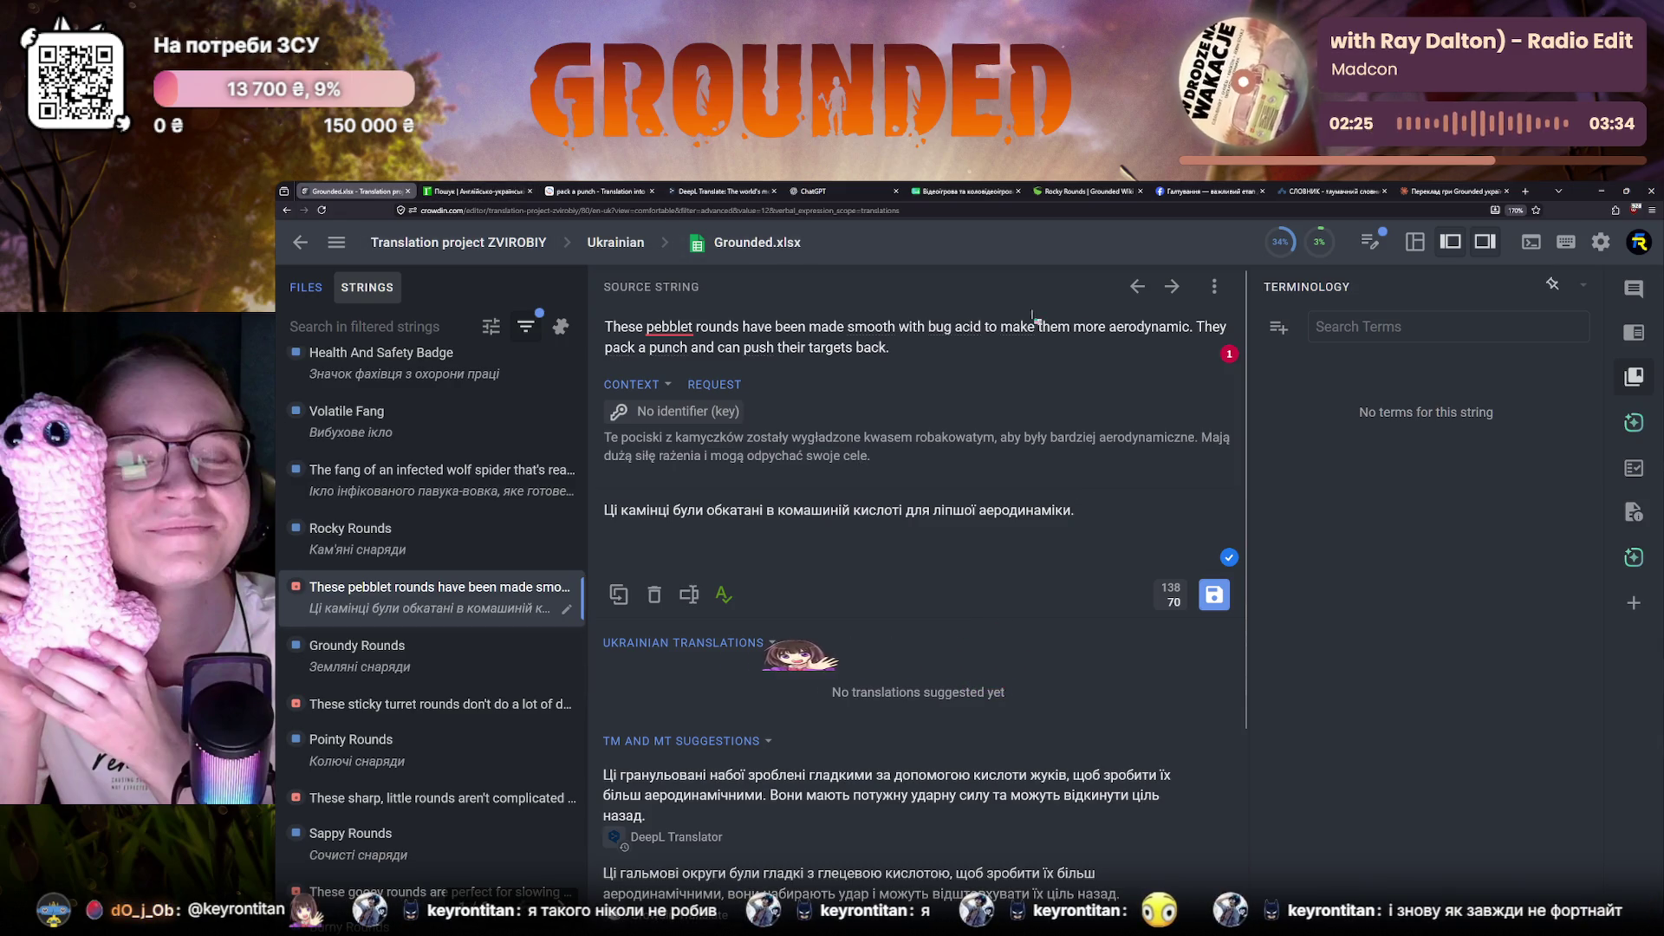
mouse_move(1196, 327)
left_mouse_down()
mouse_move(1211, 328)
mouse_move(889, 347)
left_mouse_up()
key("ctrl+c")
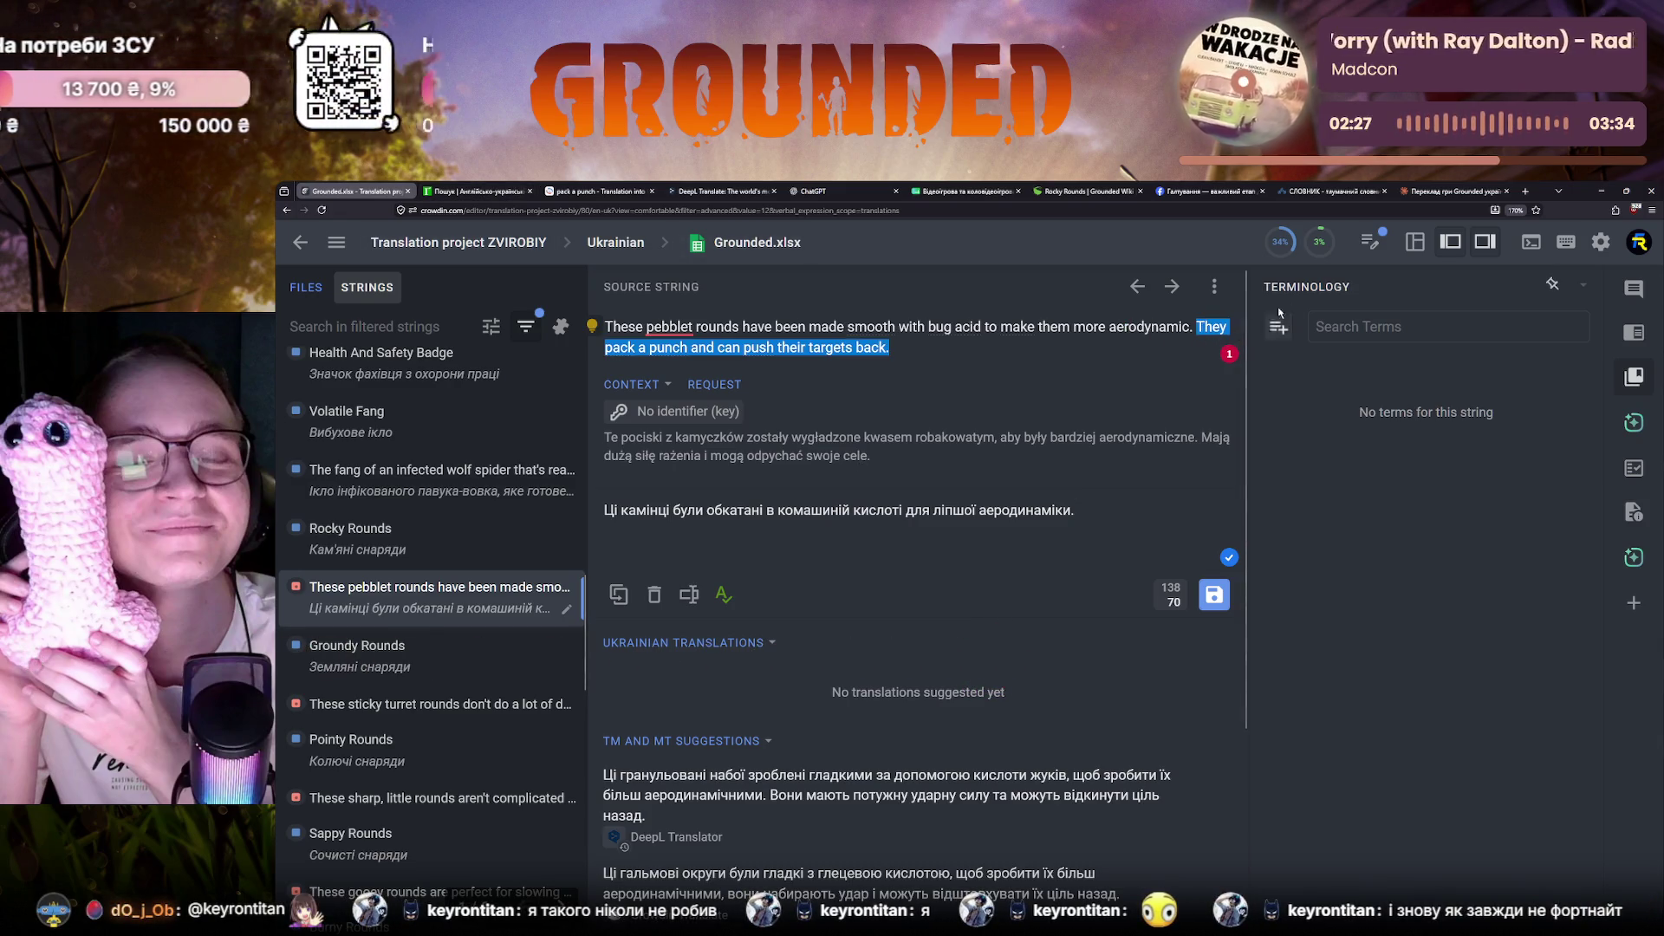
key("ctrl+9")
Send the sentence to Claude for a Ukrainian translation, then switch to the dictionary entry
key("ctrl+v")
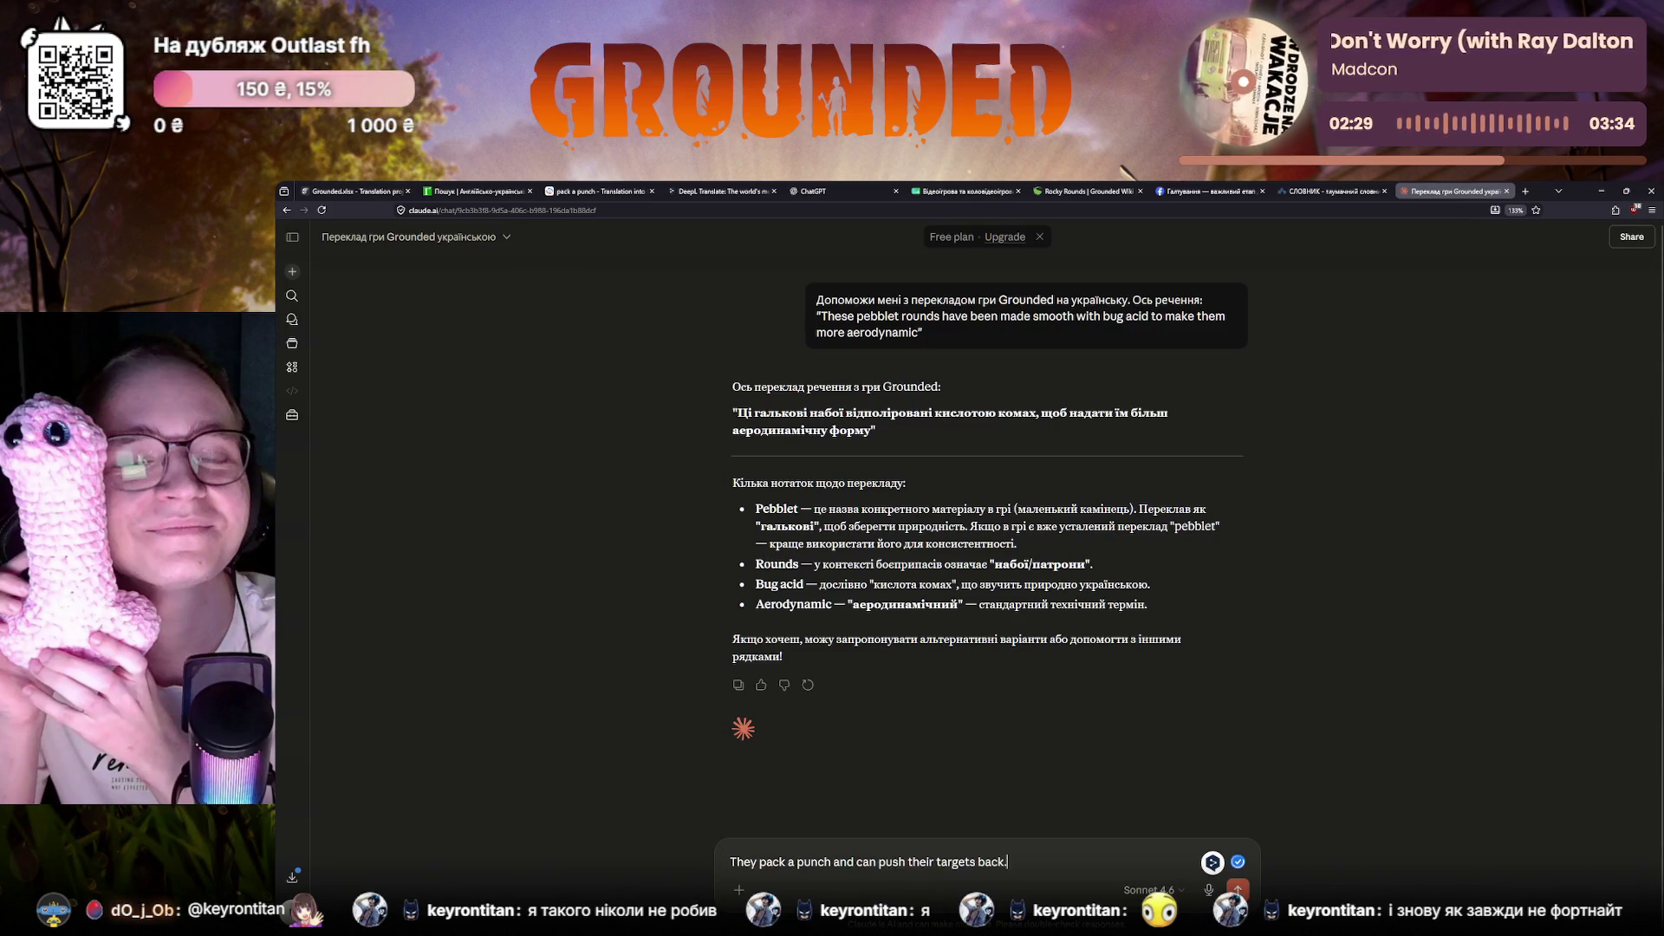
key("Return")
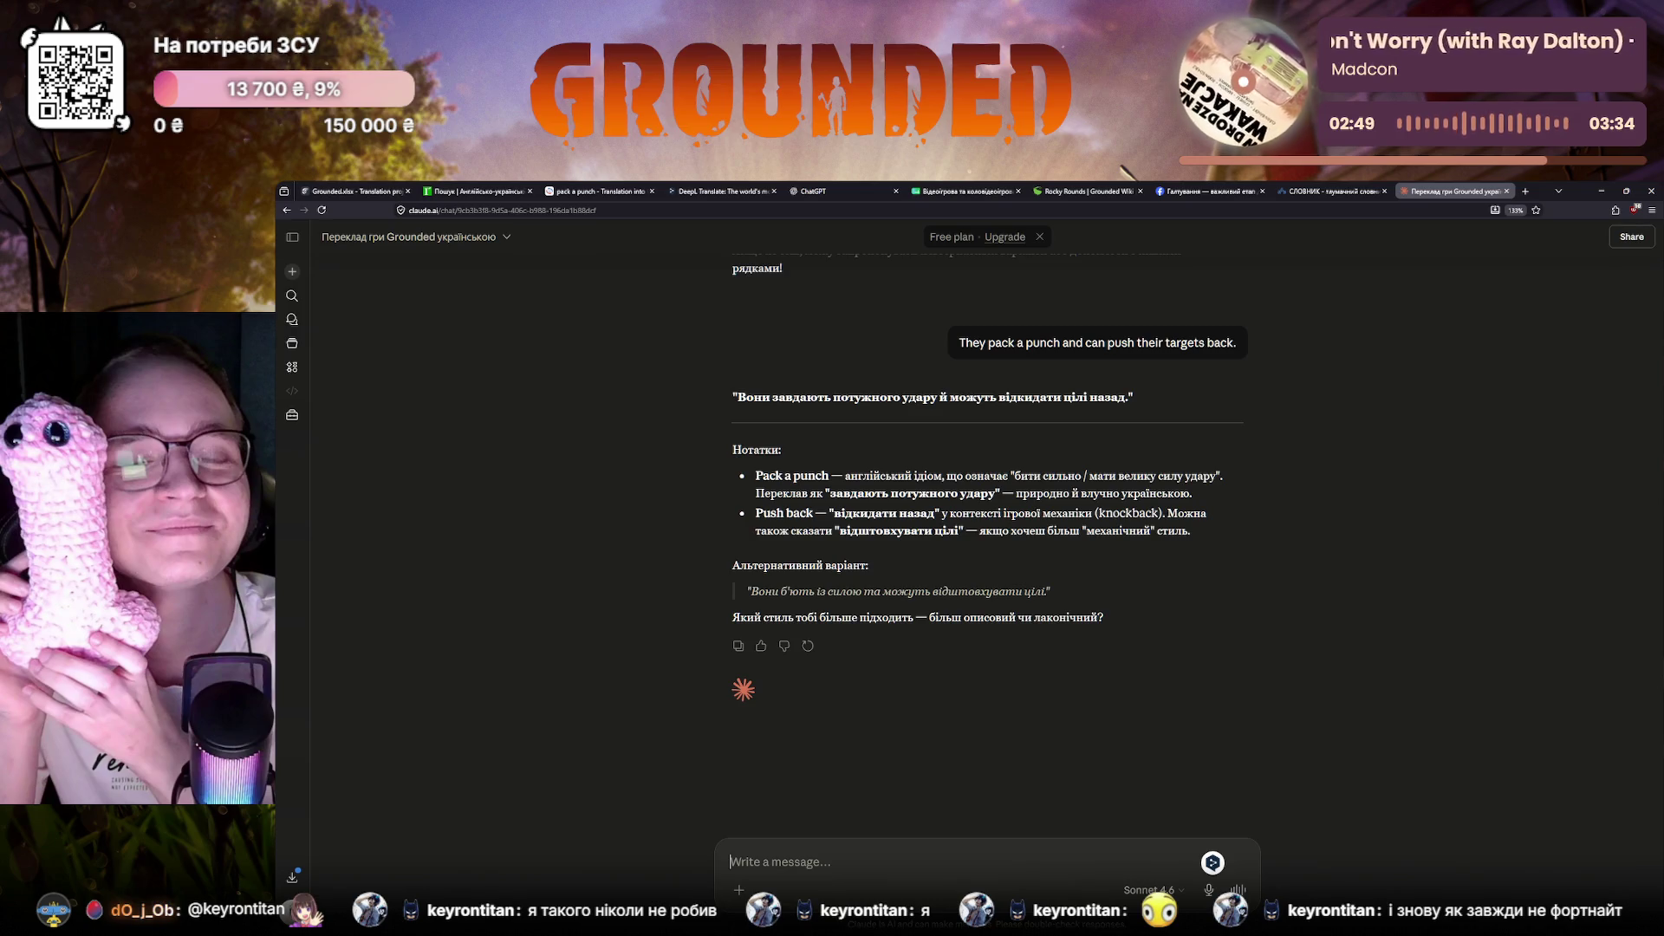
left_click(478, 191)
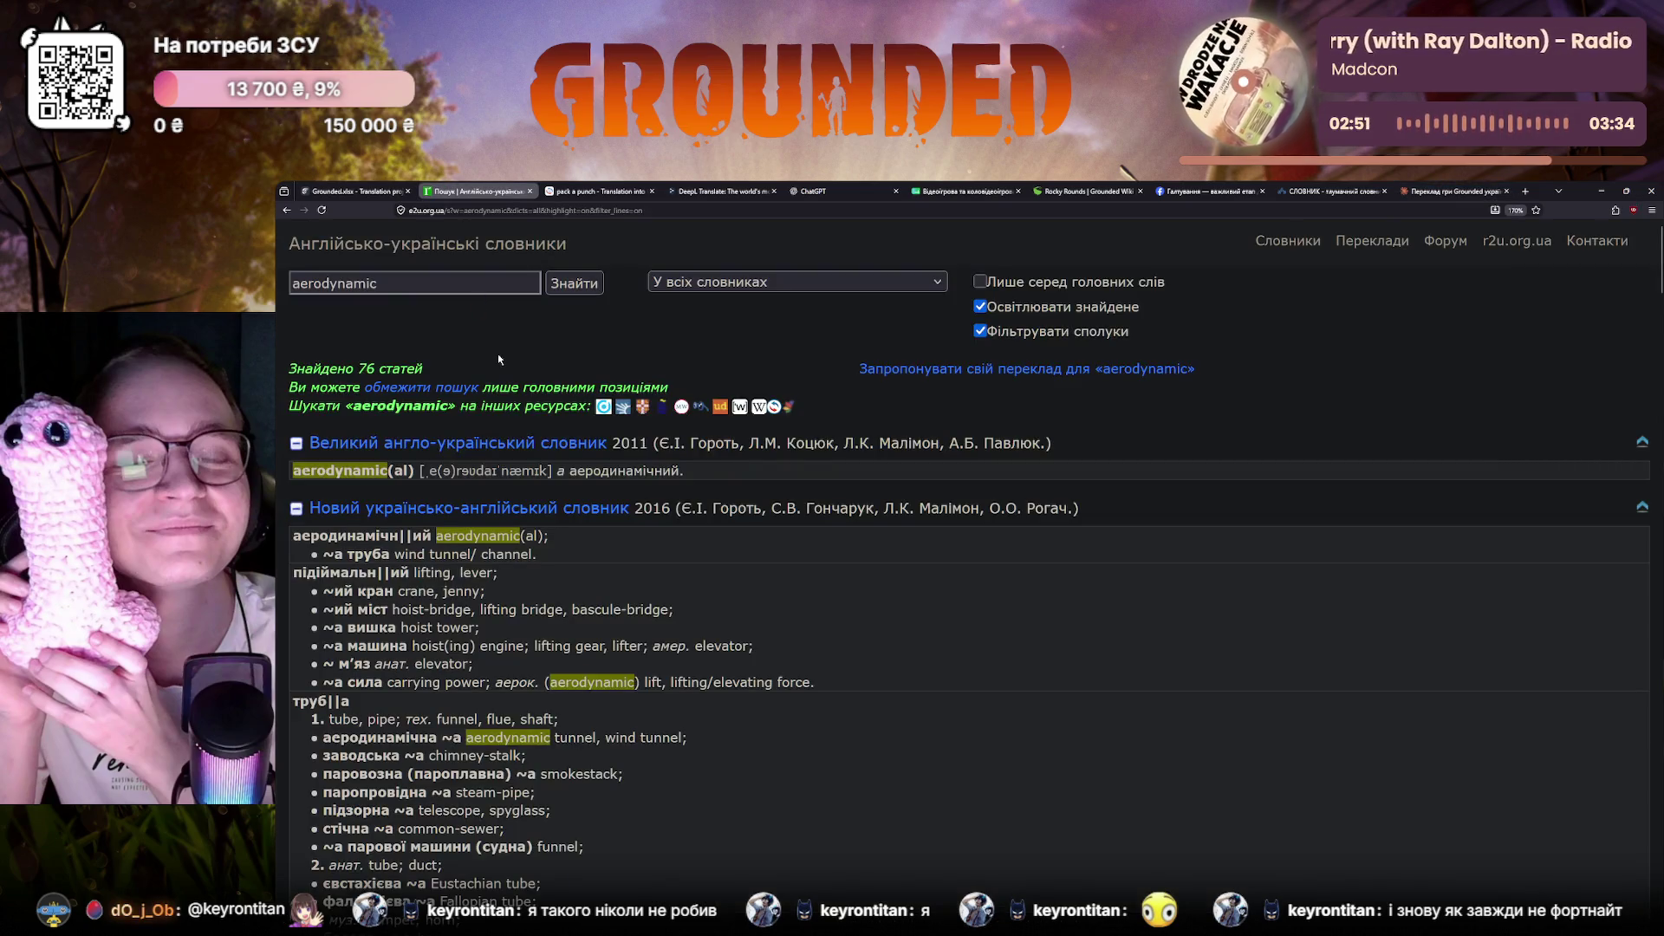
scroll(525, 505, "down", 1)
scroll(526, 506, "up", 1)
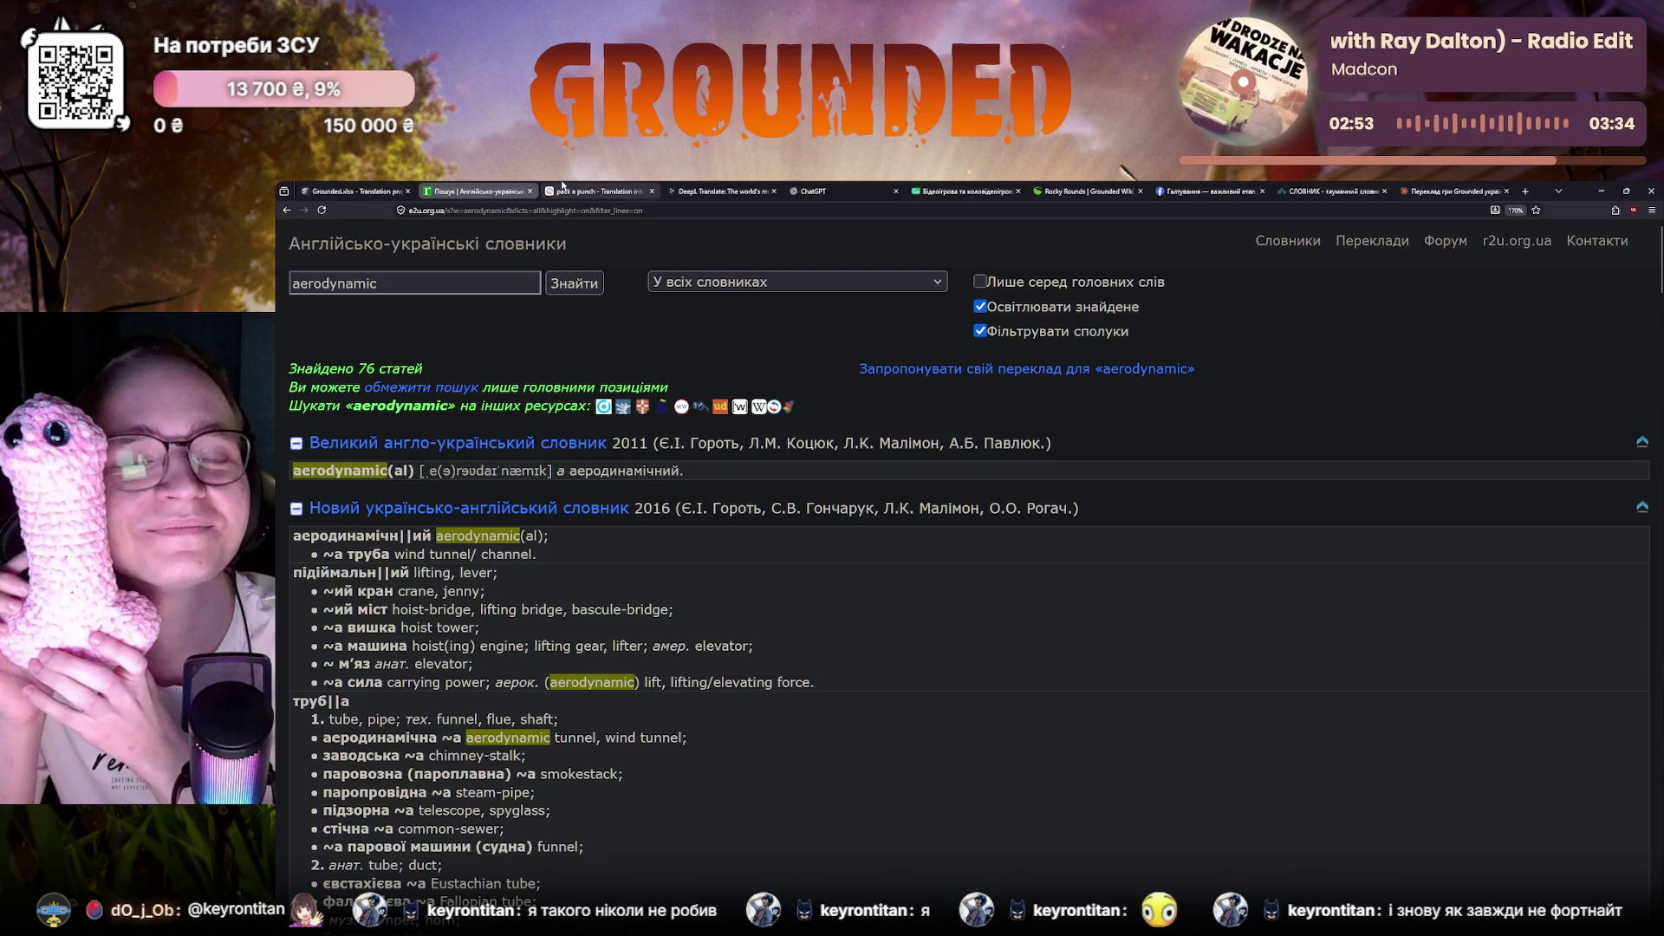
Review Reverso's 'pack a punch' results and start the second sentence 'Вони завдають потужного удару'
left_click(572, 191)
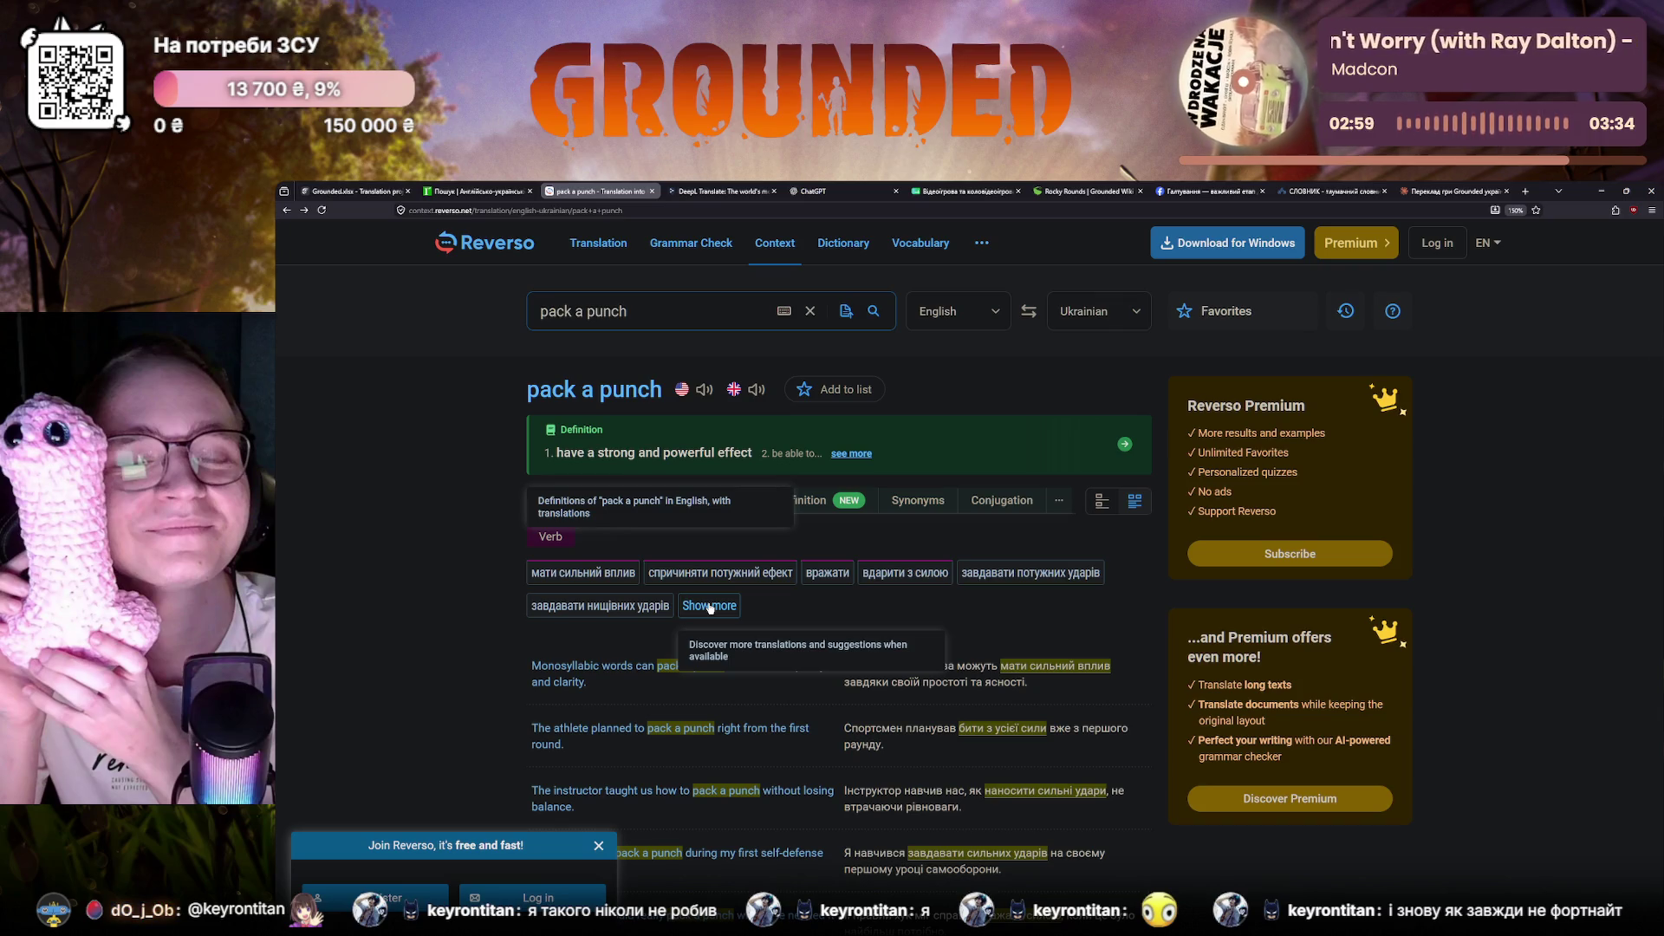
left_click(351, 191)
left_click(1143, 543)
type("Вони завдають потужного удару ")
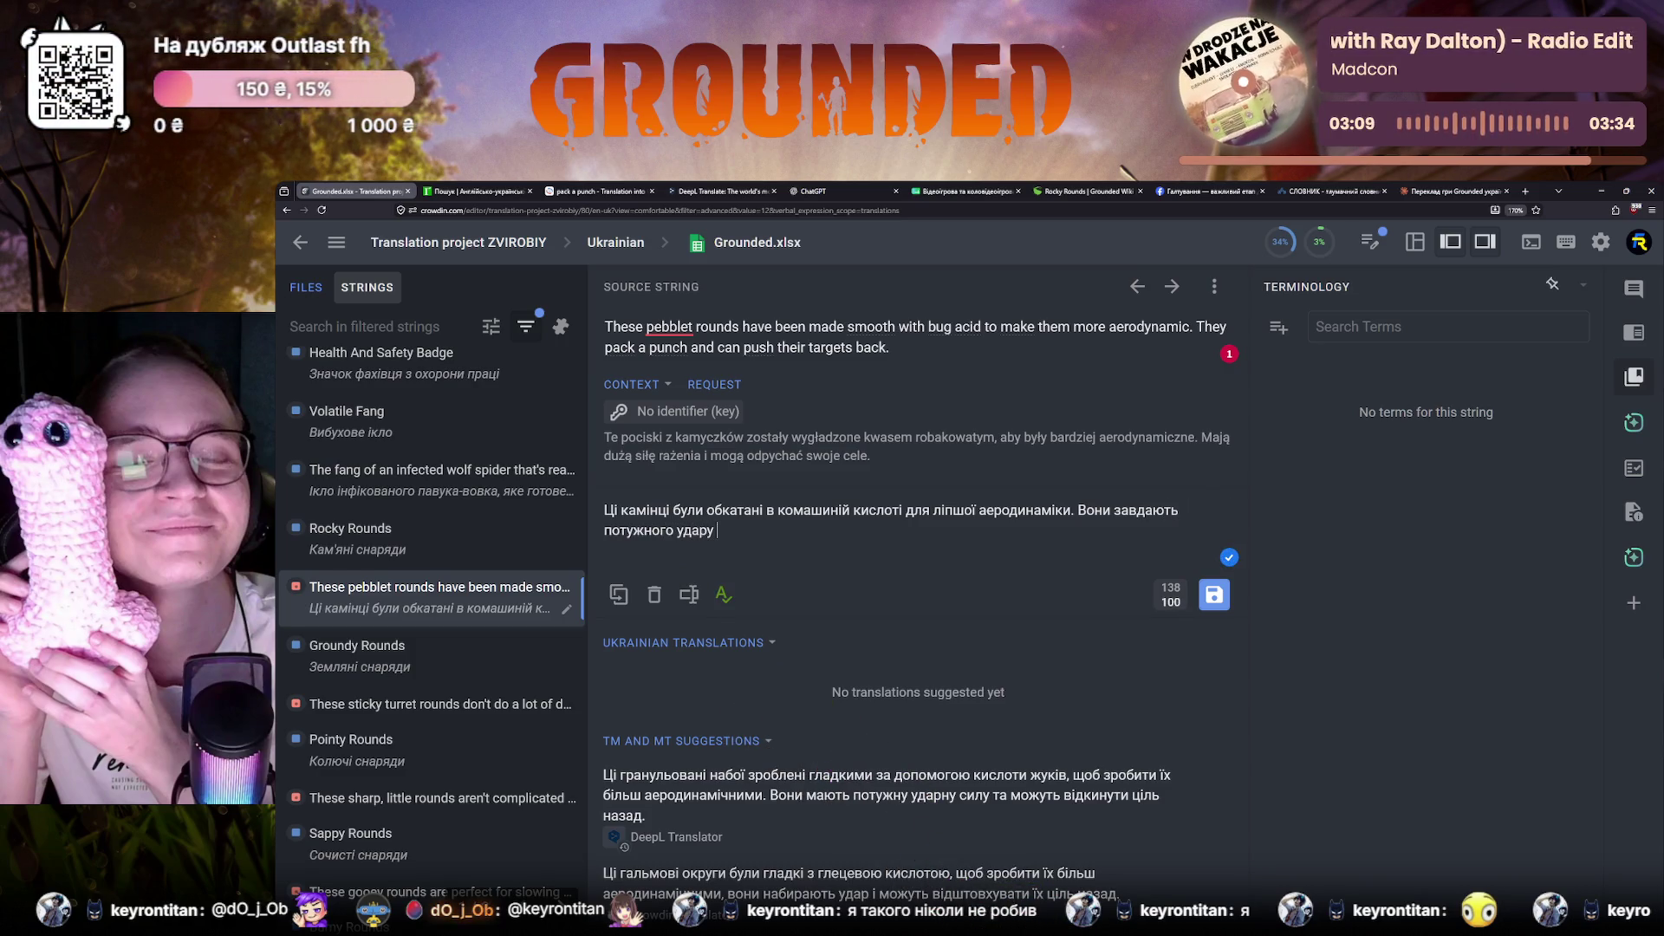
type("та відкидають ")
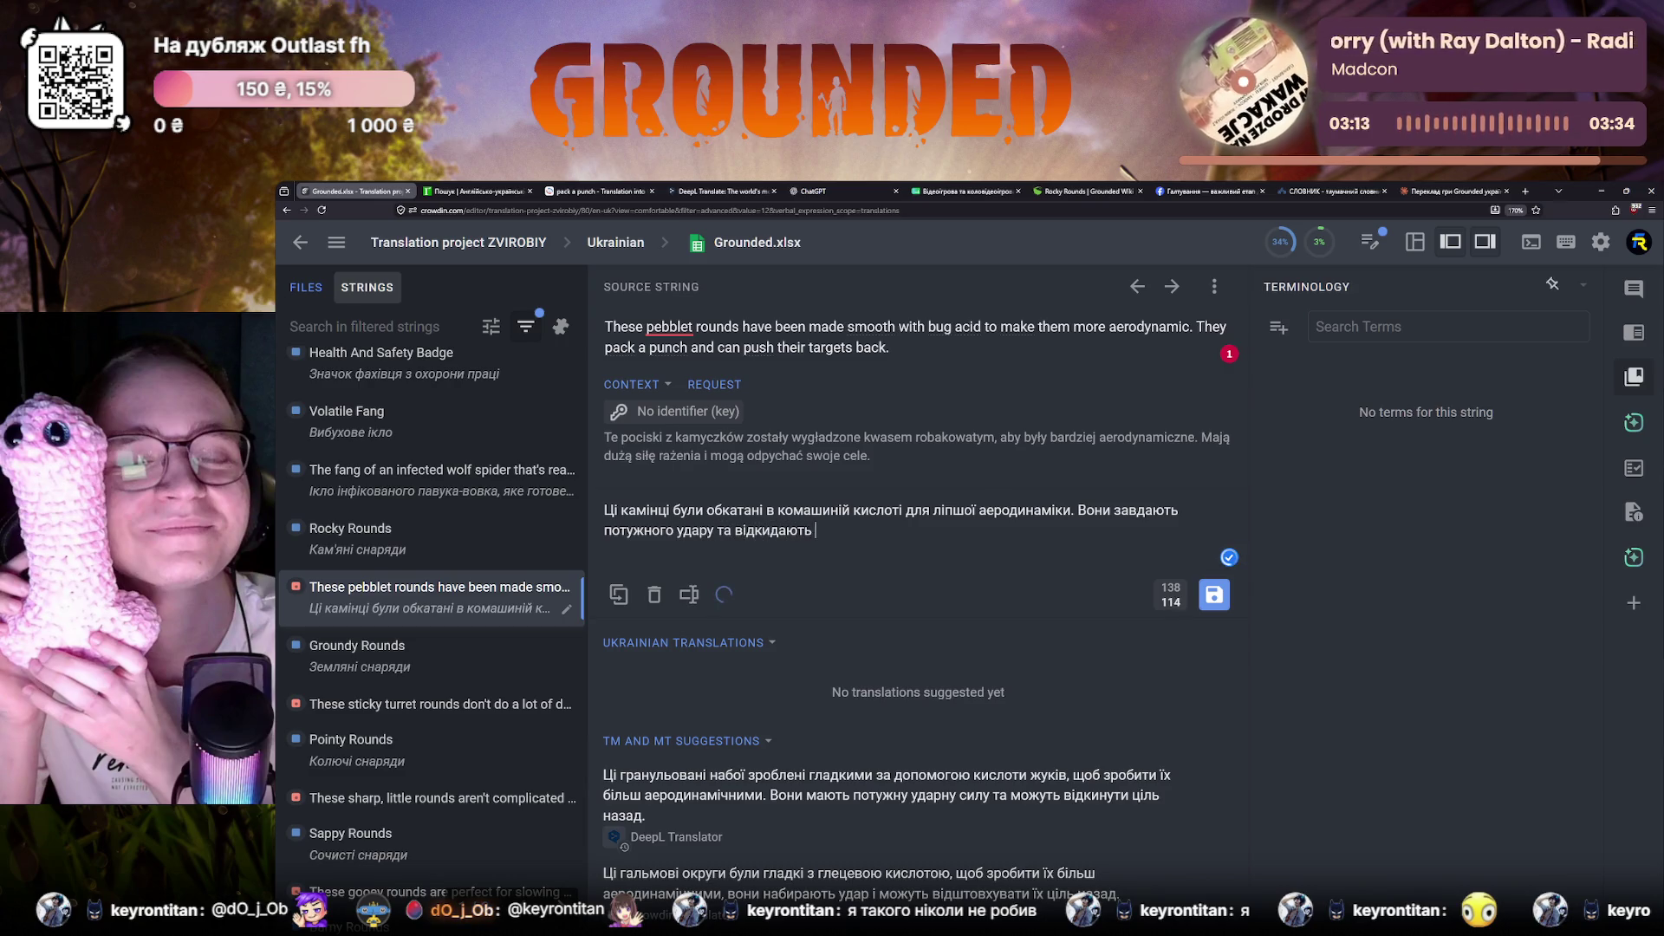
type("цілі наза")
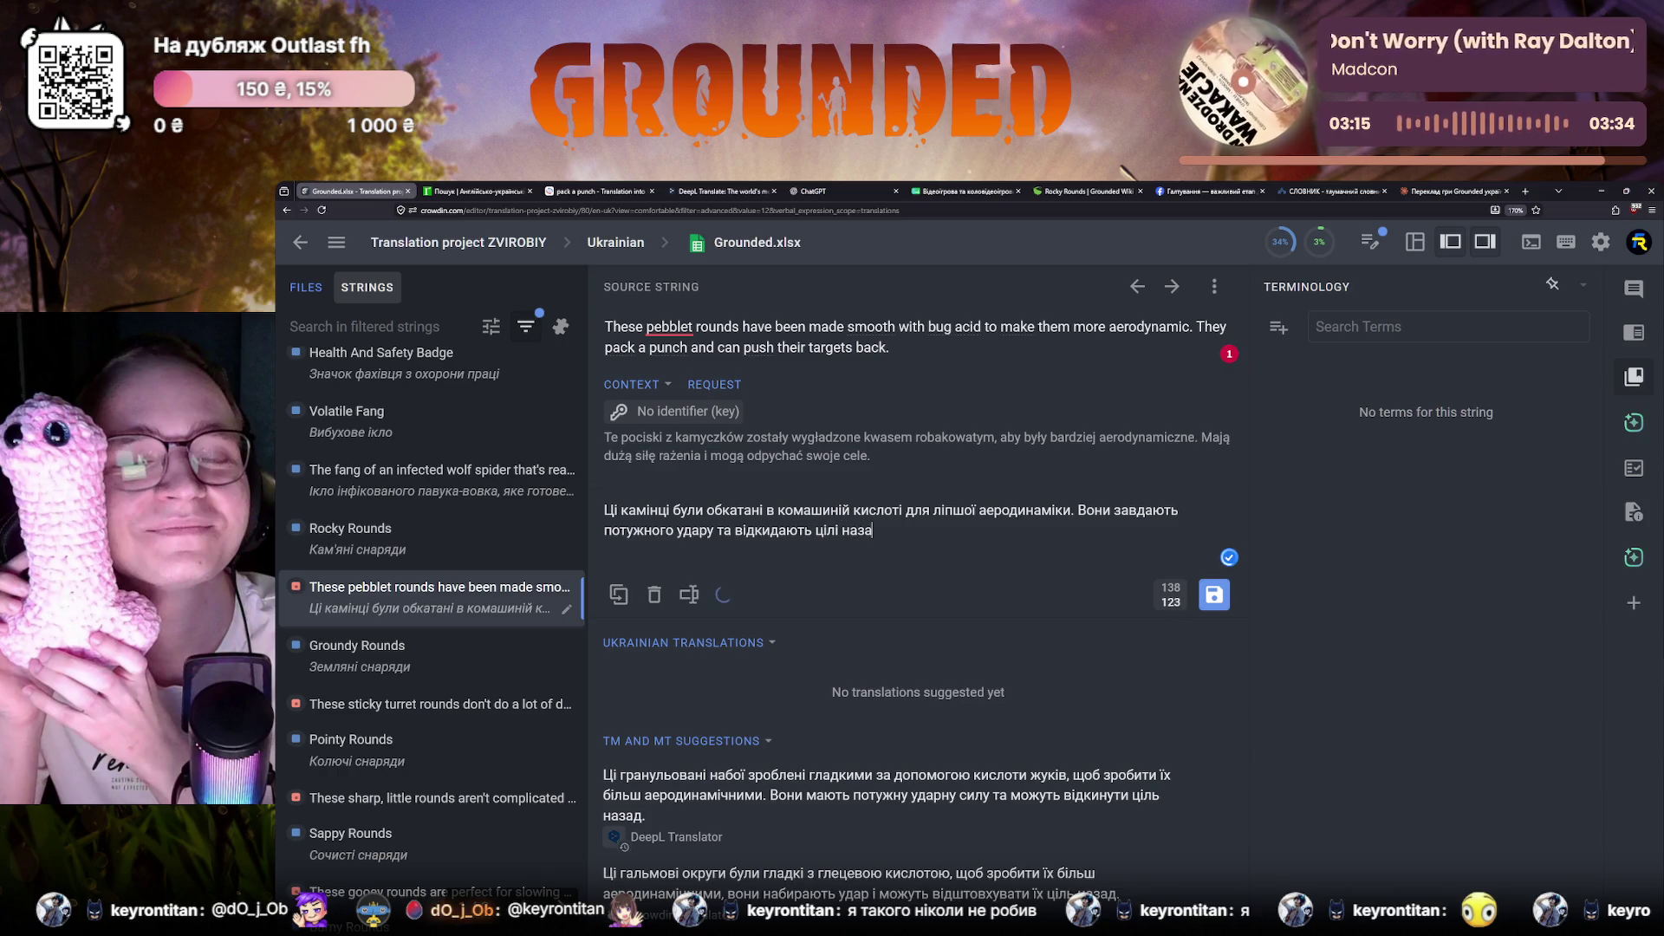
Fix the typo in 'назад', recheck Claude's version, and reword to 'можуть відкидати цілі назад.'
key("BackSpace")
key("BackSpace")
type("д.")
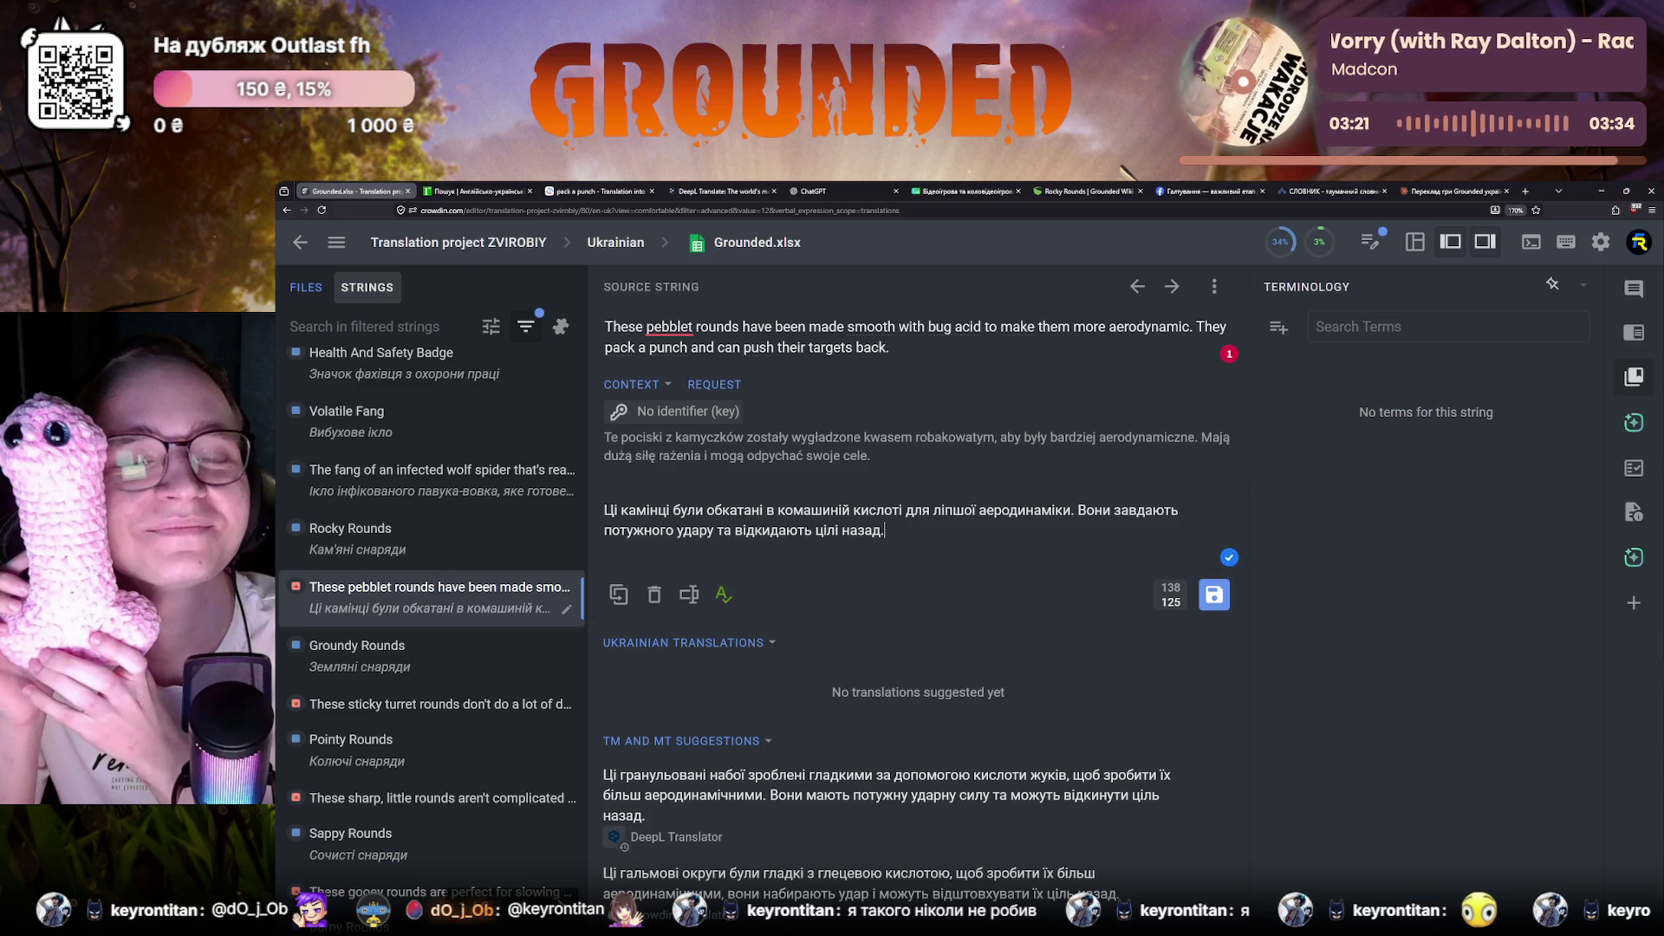
left_click(1429, 191)
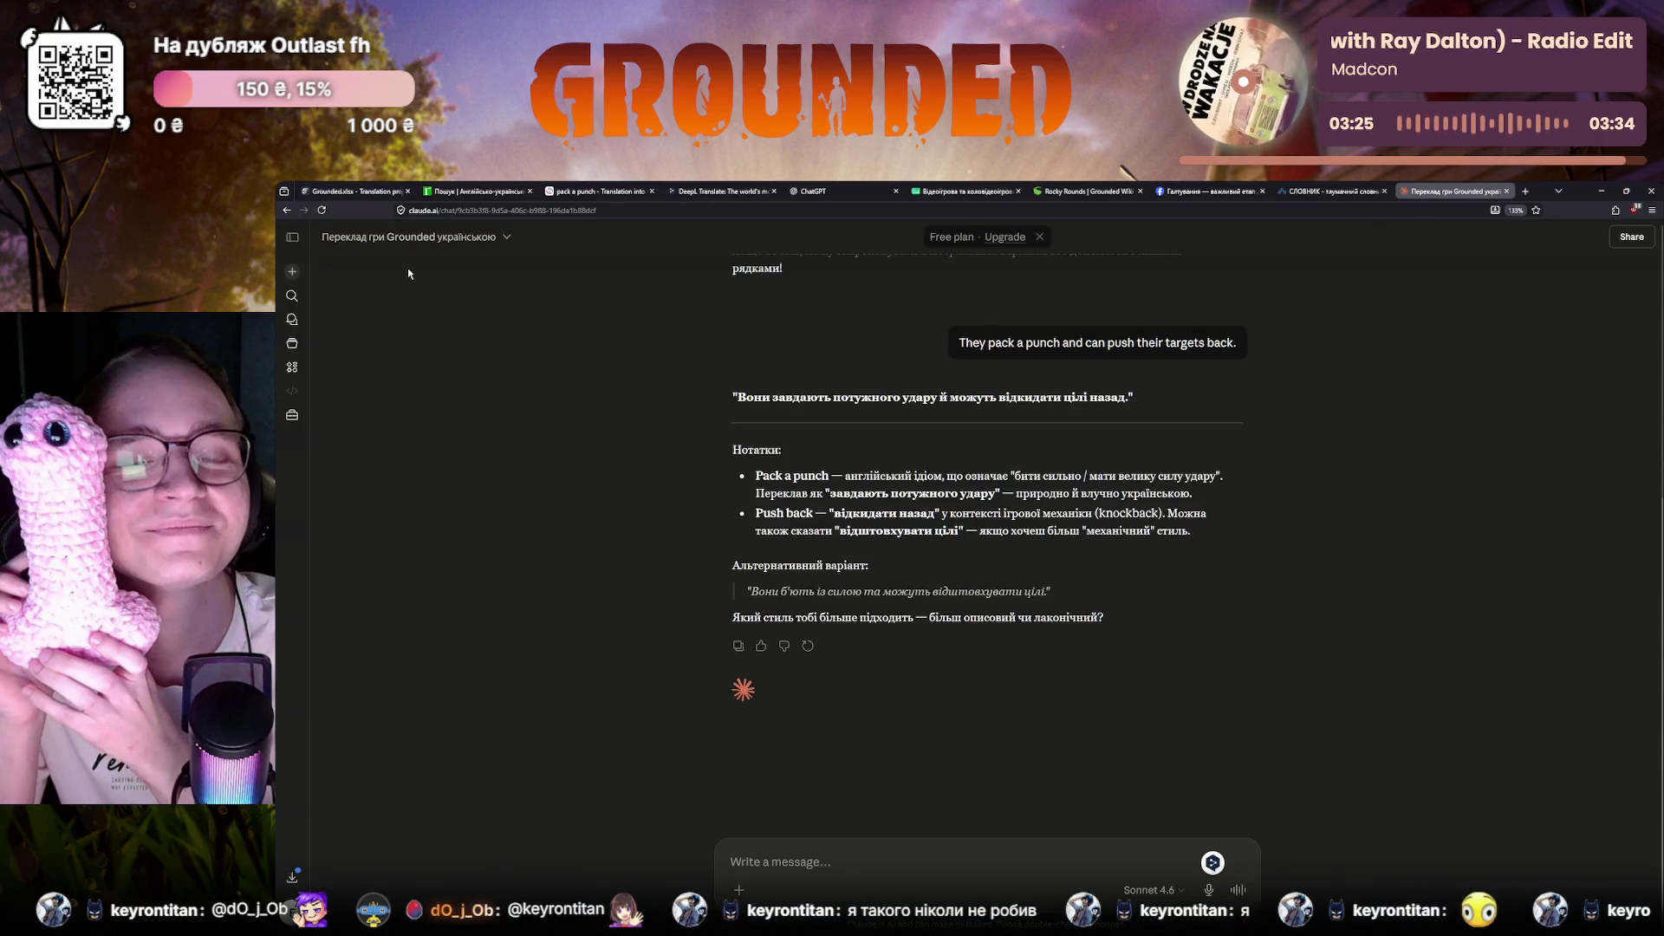
left_click(361, 191)
left_click(735, 530)
type("можуть відкидають цілі назад.")
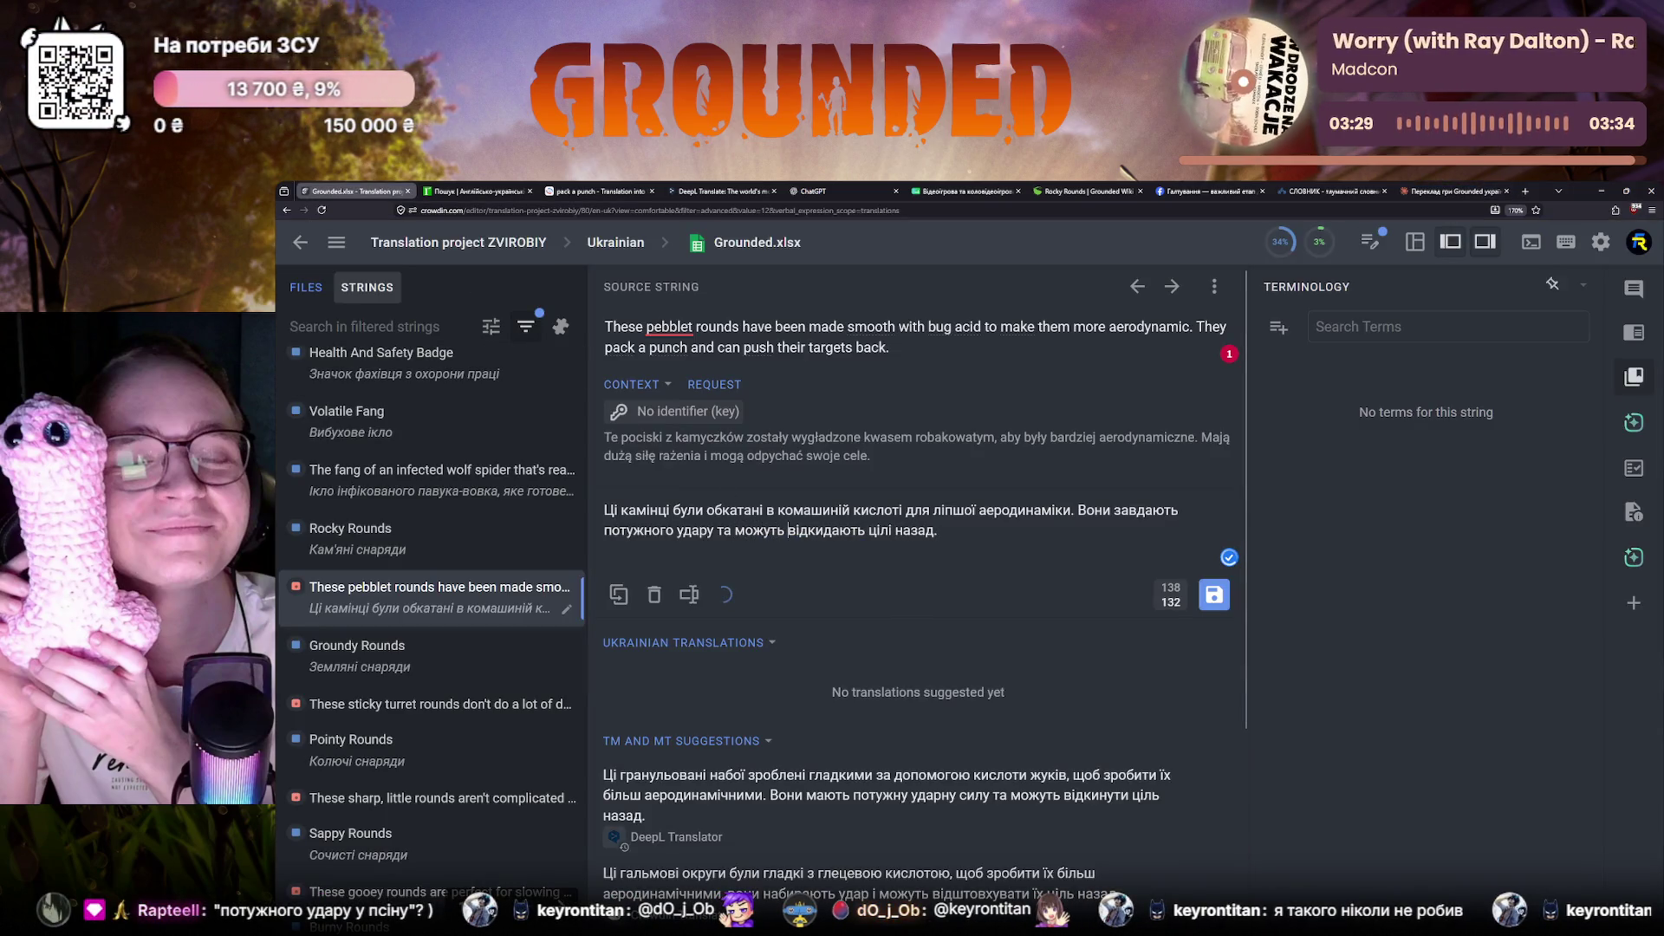
key("BackSpace")
key("BackSpace")
key("BackSpace")
type("ти")
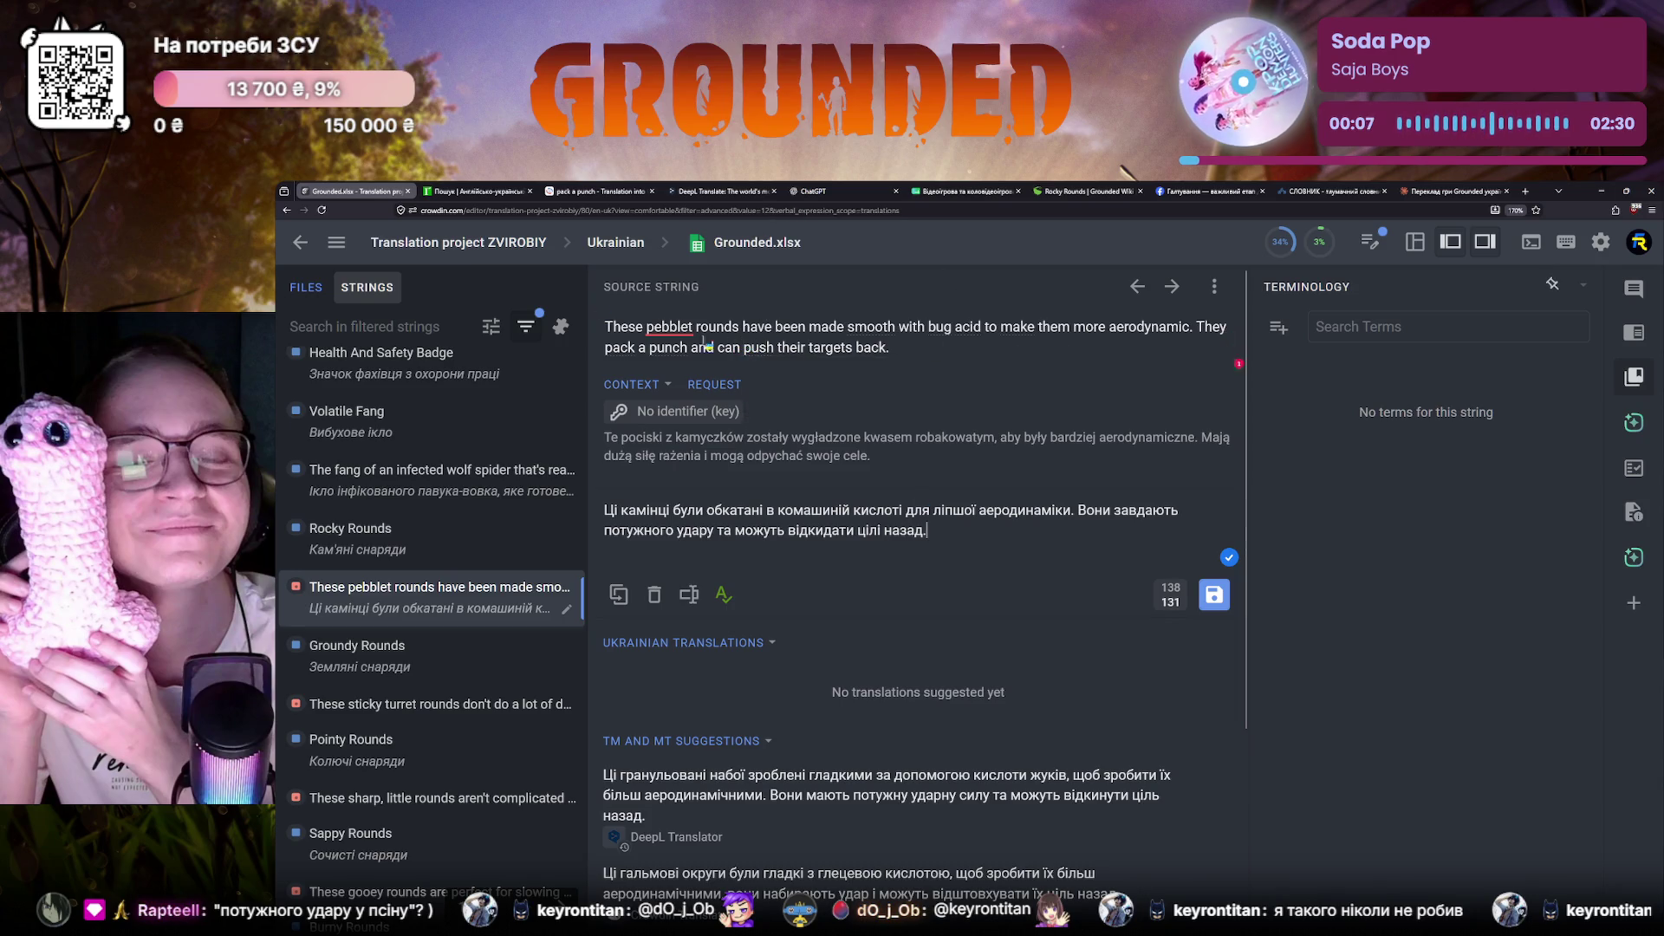
Look up 'push back' in Reverso Context and read renderings like відсунути and відтіснити
left_click(479, 190)
key("ctrl+Tab")
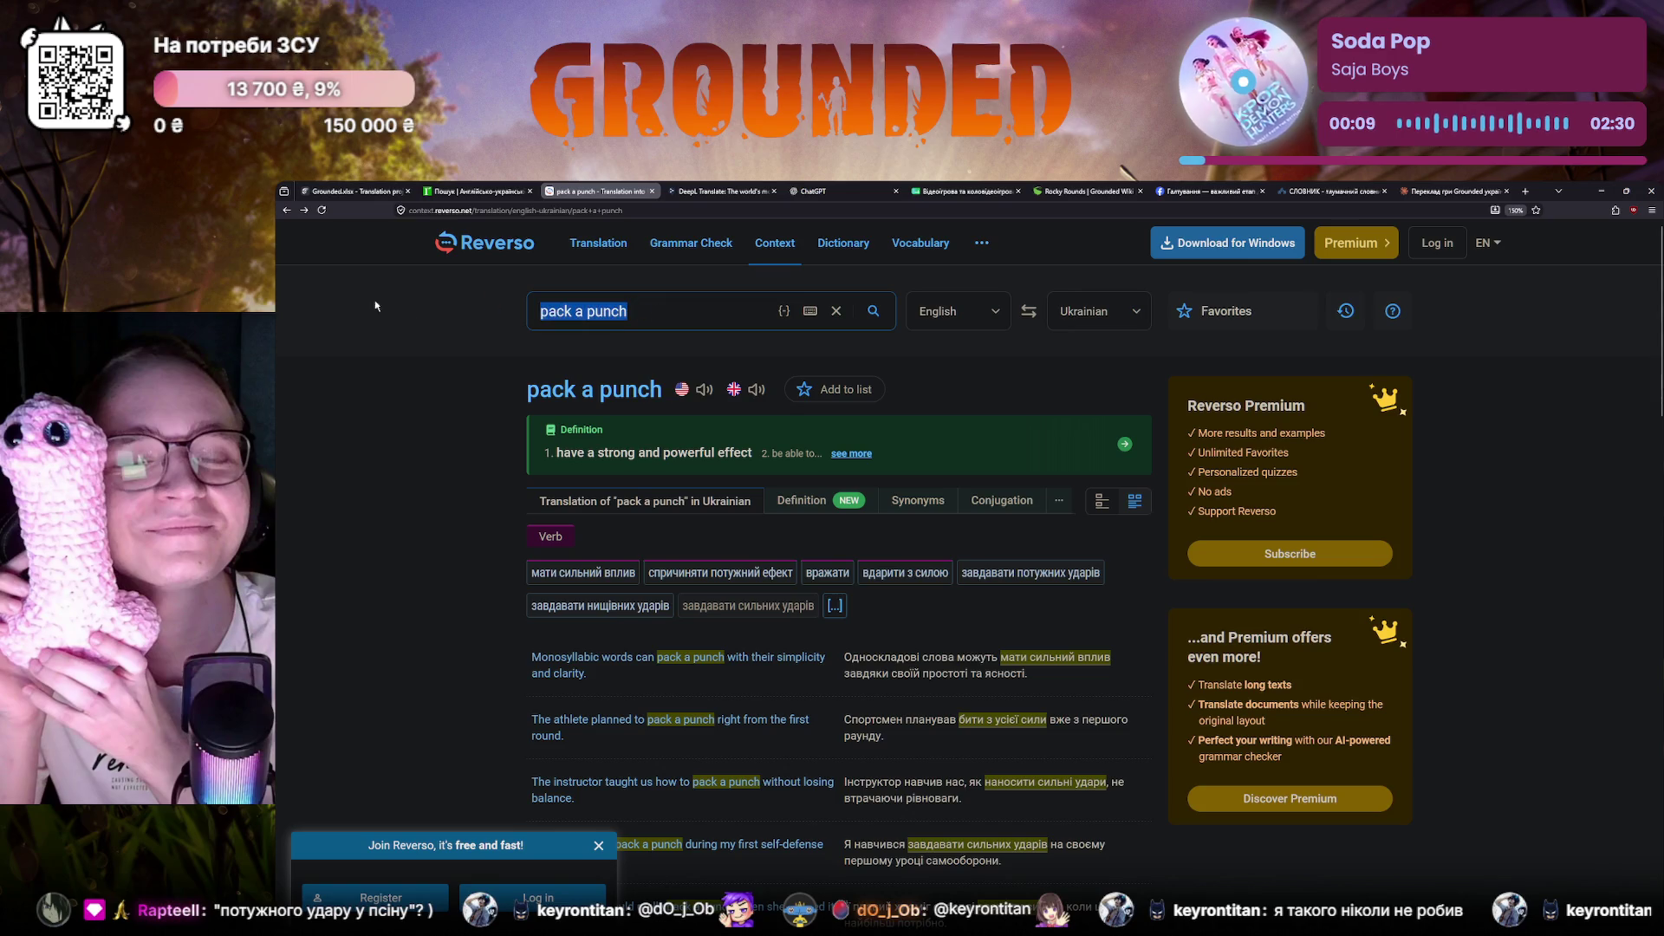
type("push back")
key("Return")
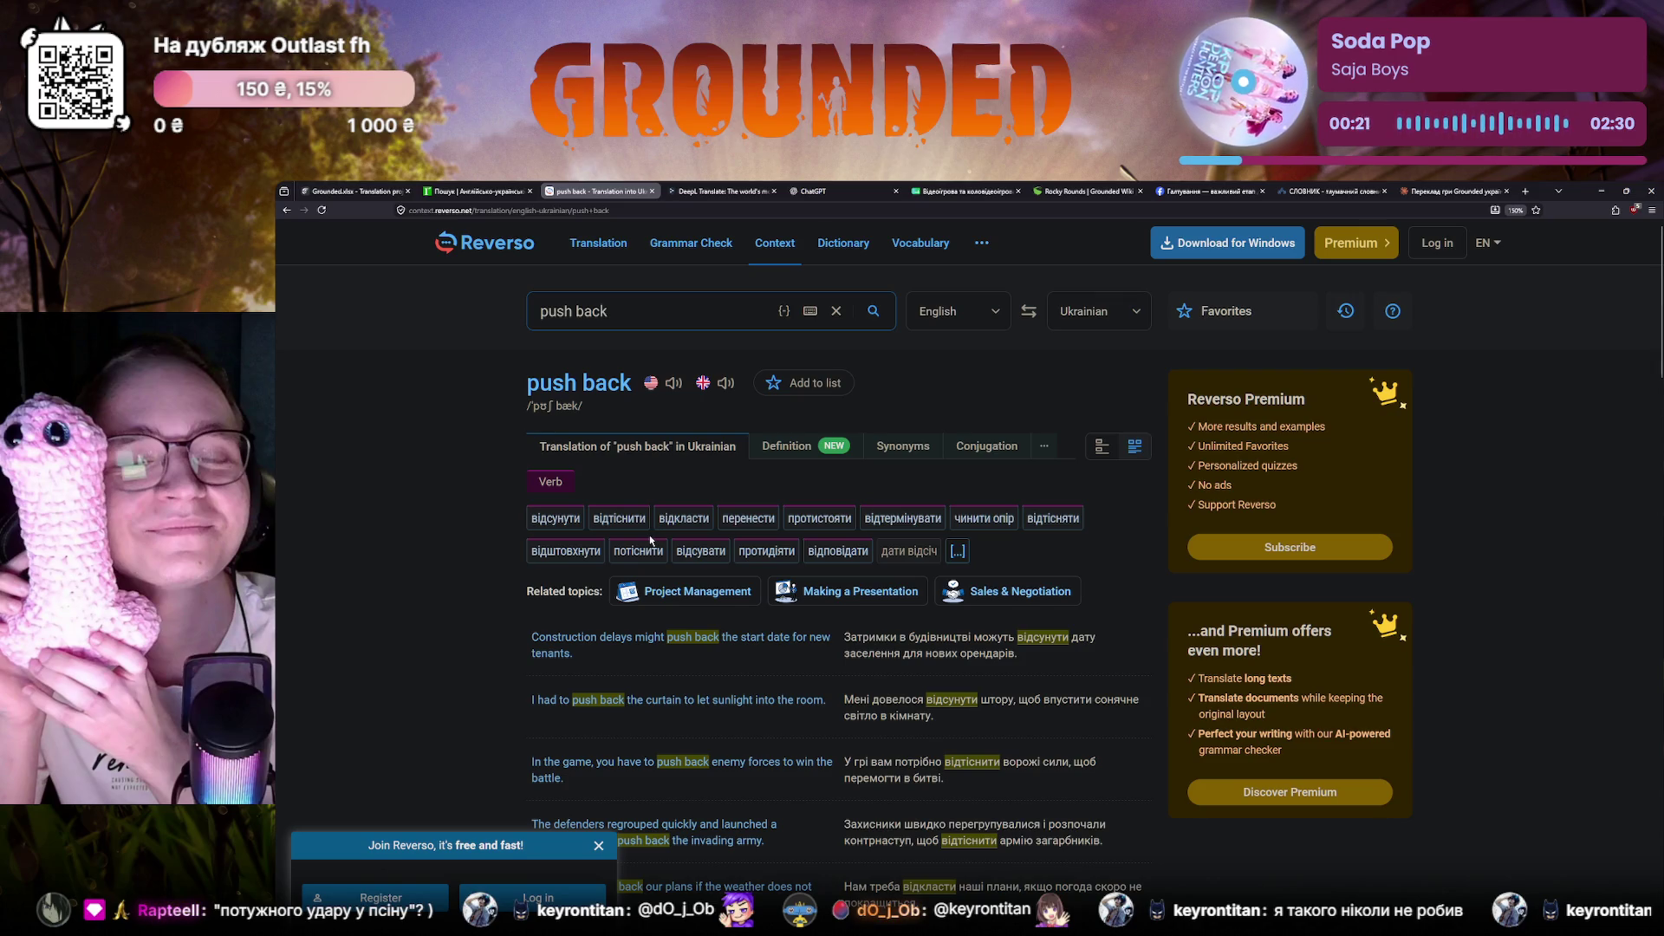
left_click(325, 191)
left_click(559, 191)
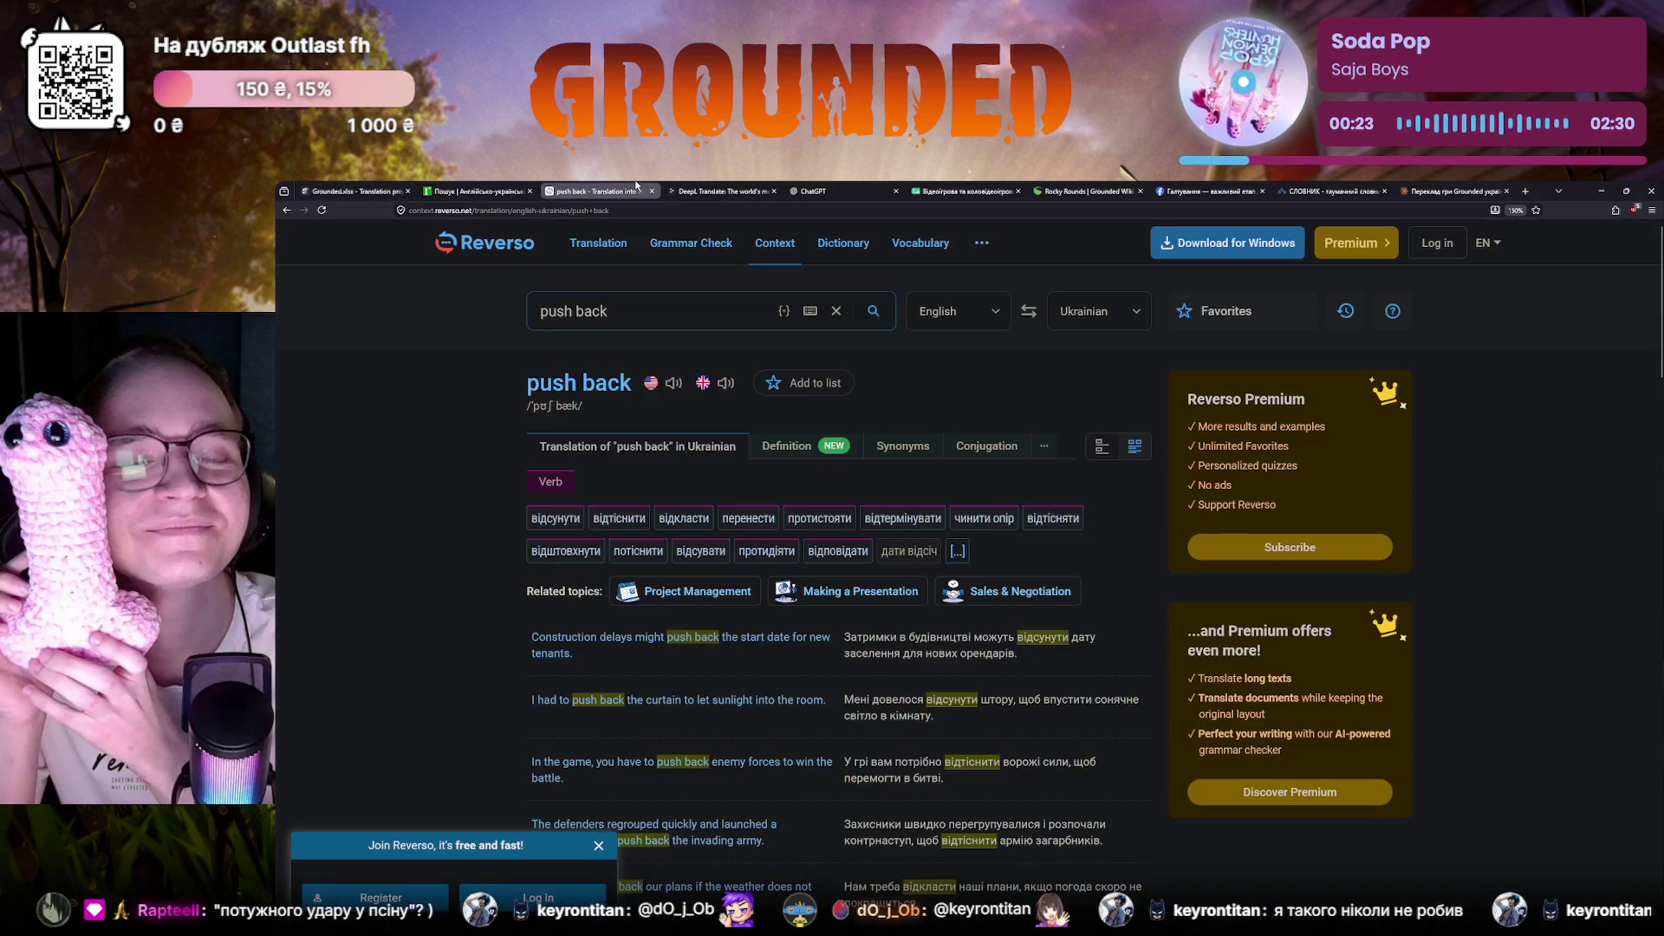
Compare the r2u dictionary results and Reverso examples, then return to the Crowdin draft
left_click(494, 190)
left_click(351, 191)
left_click(480, 190)
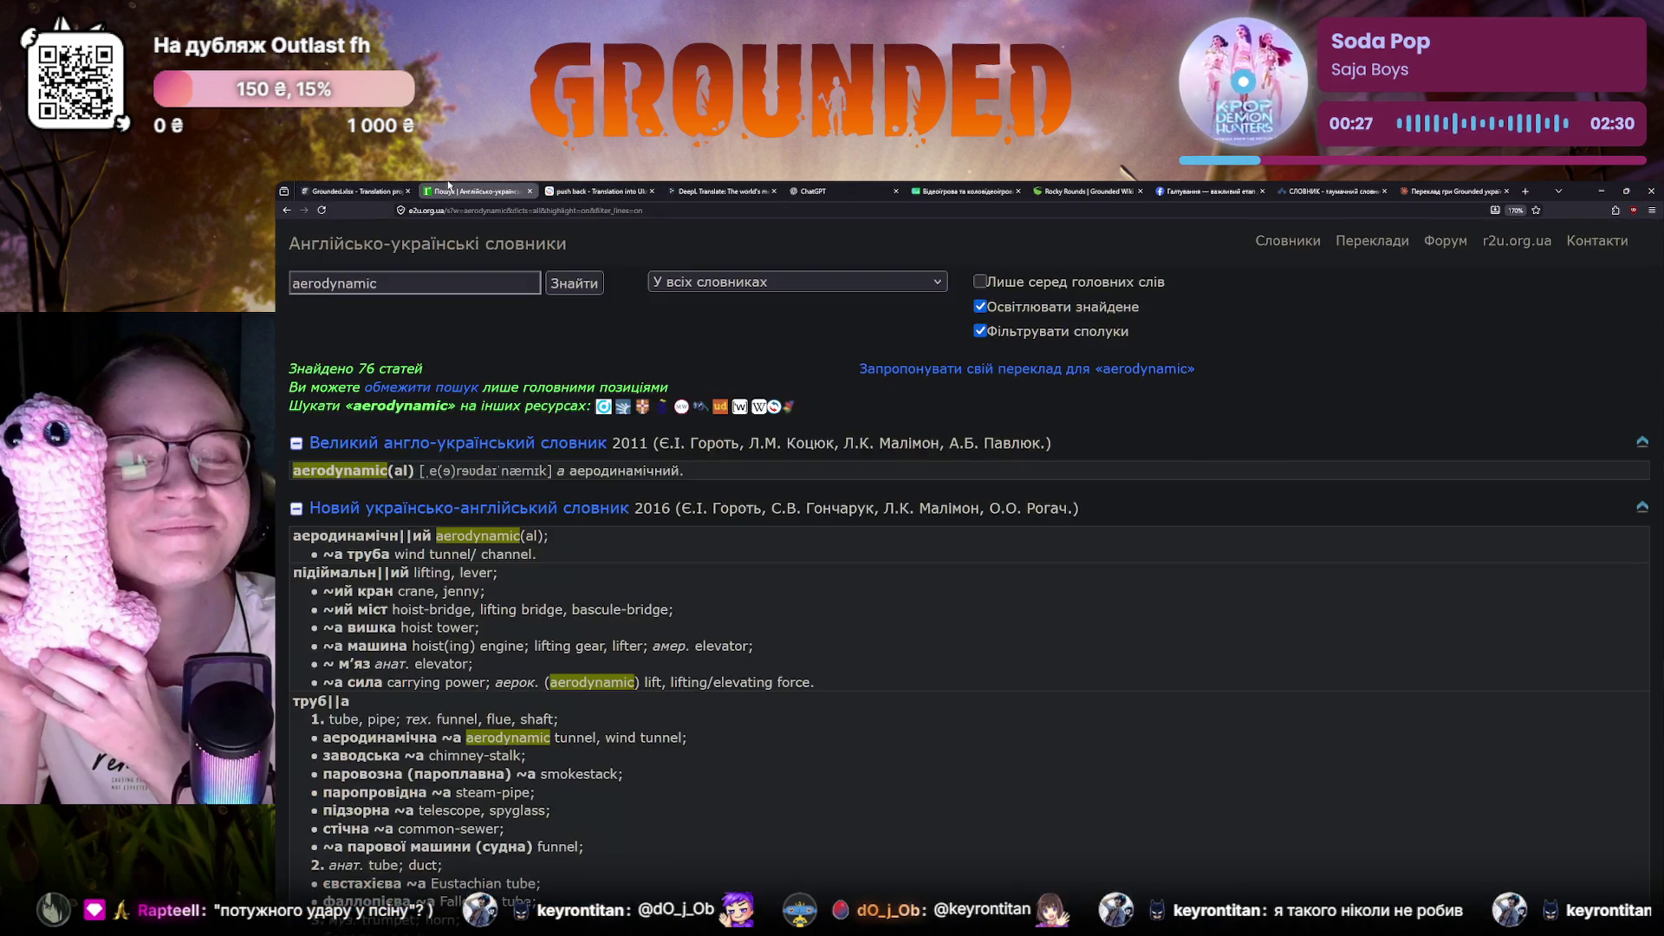
left_click(605, 191)
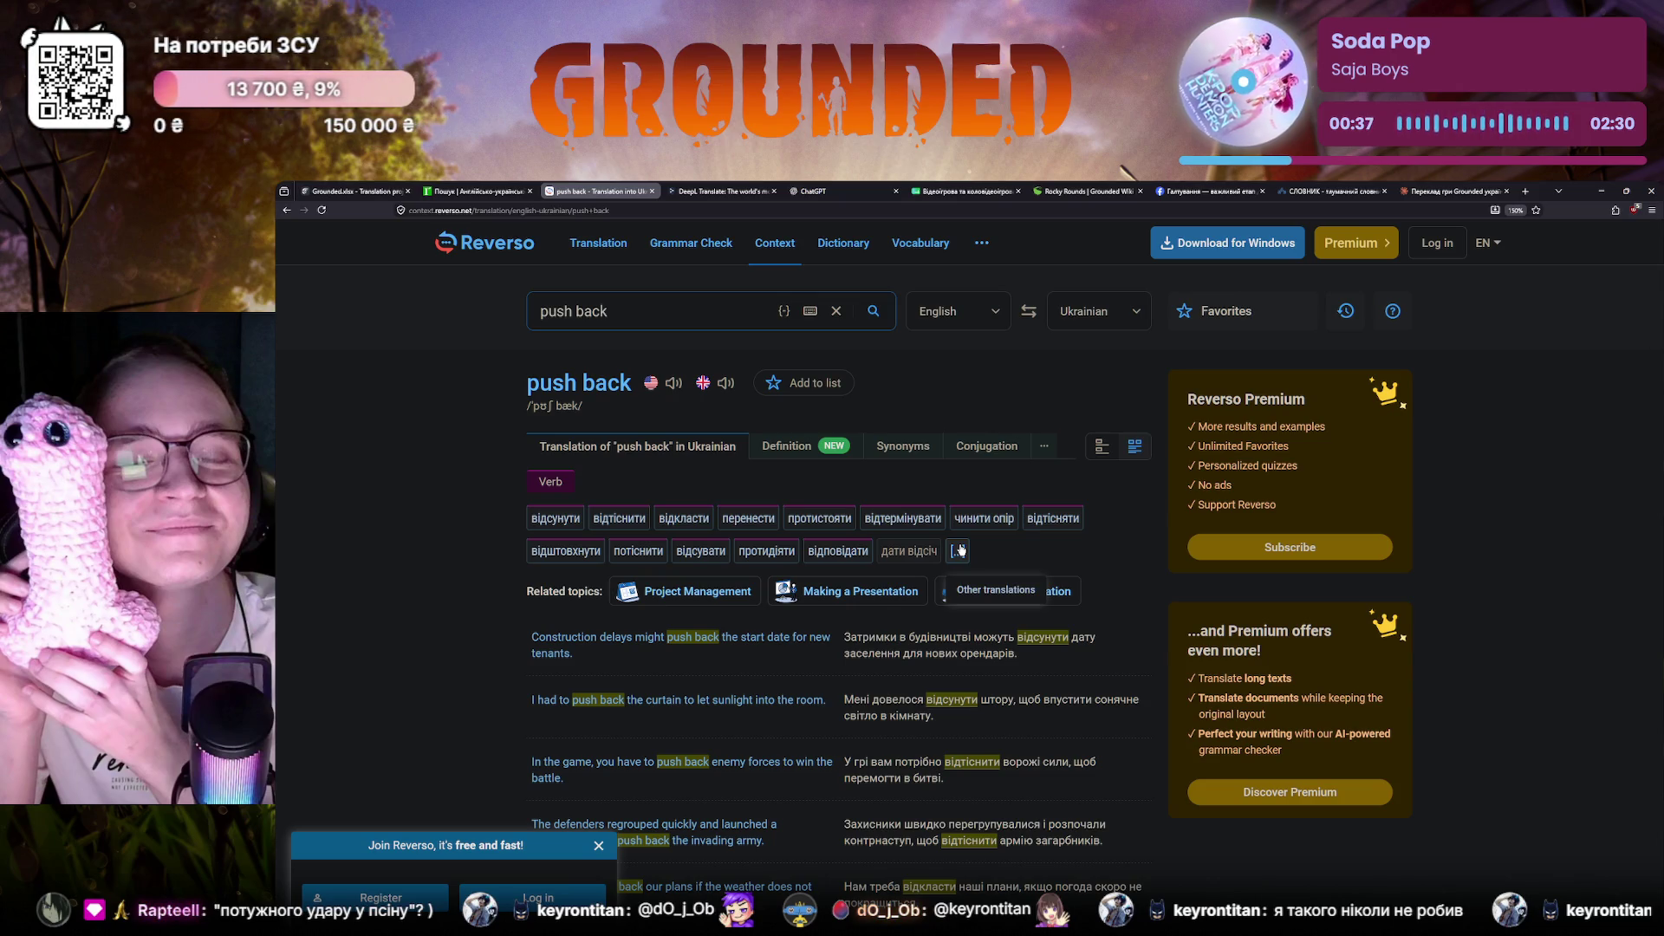
scroll(956, 550, "down", 1)
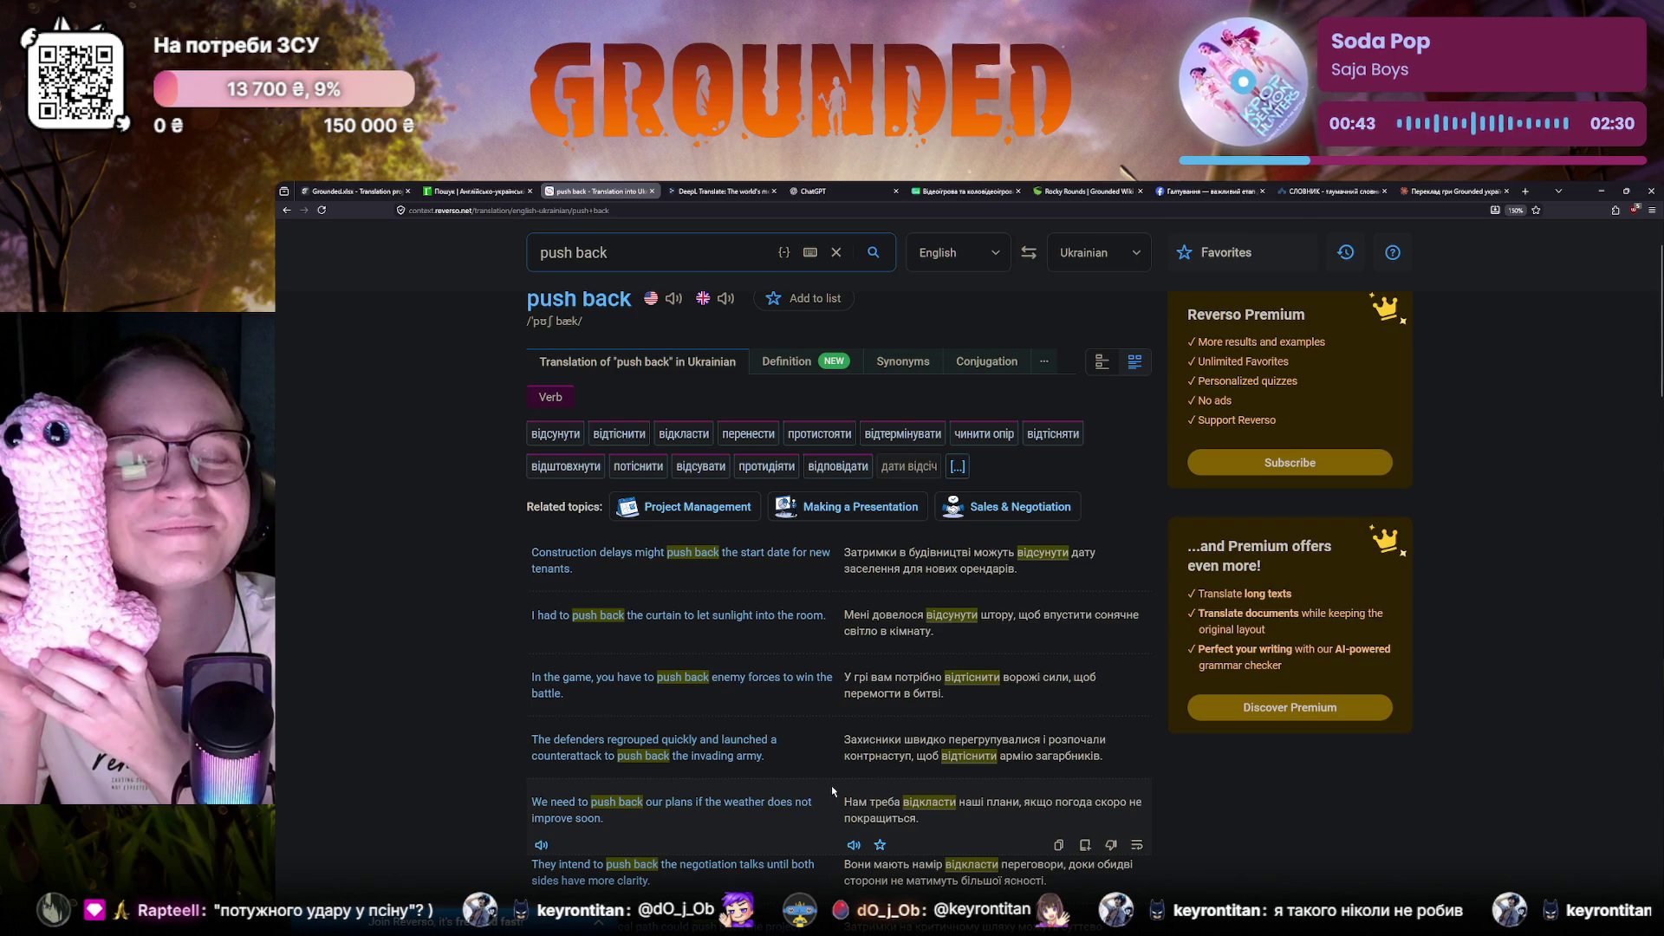
scroll(831, 785, "down", 2)
scroll(831, 777, "down", 1)
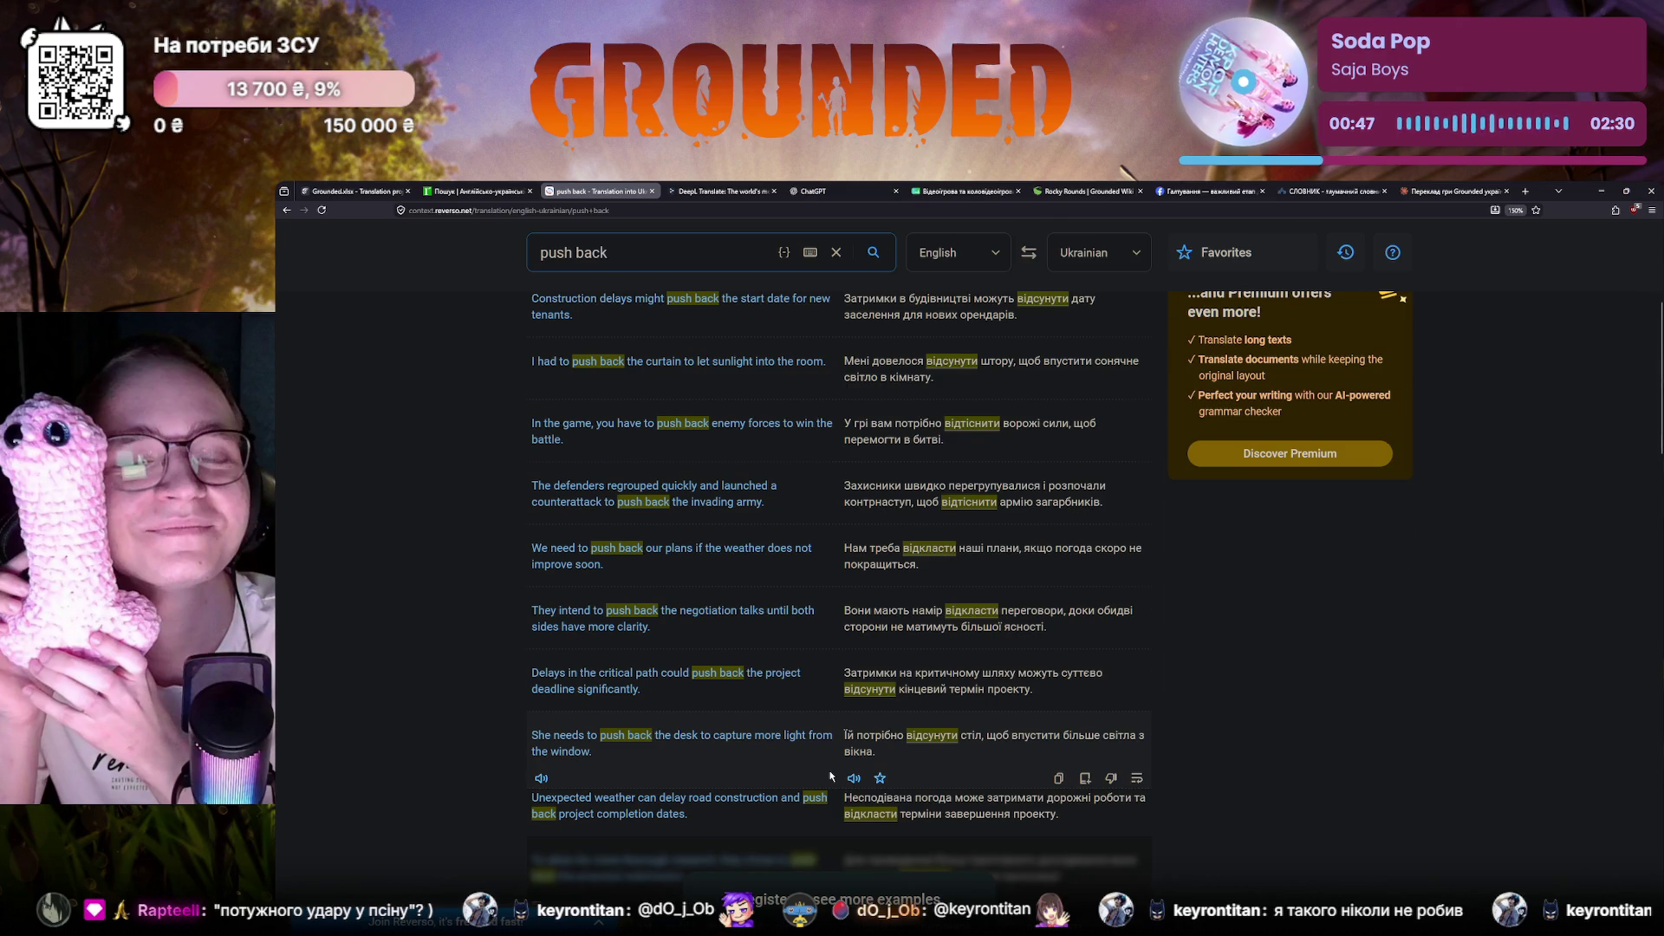
scroll(830, 775, "up", 5)
left_click(363, 191)
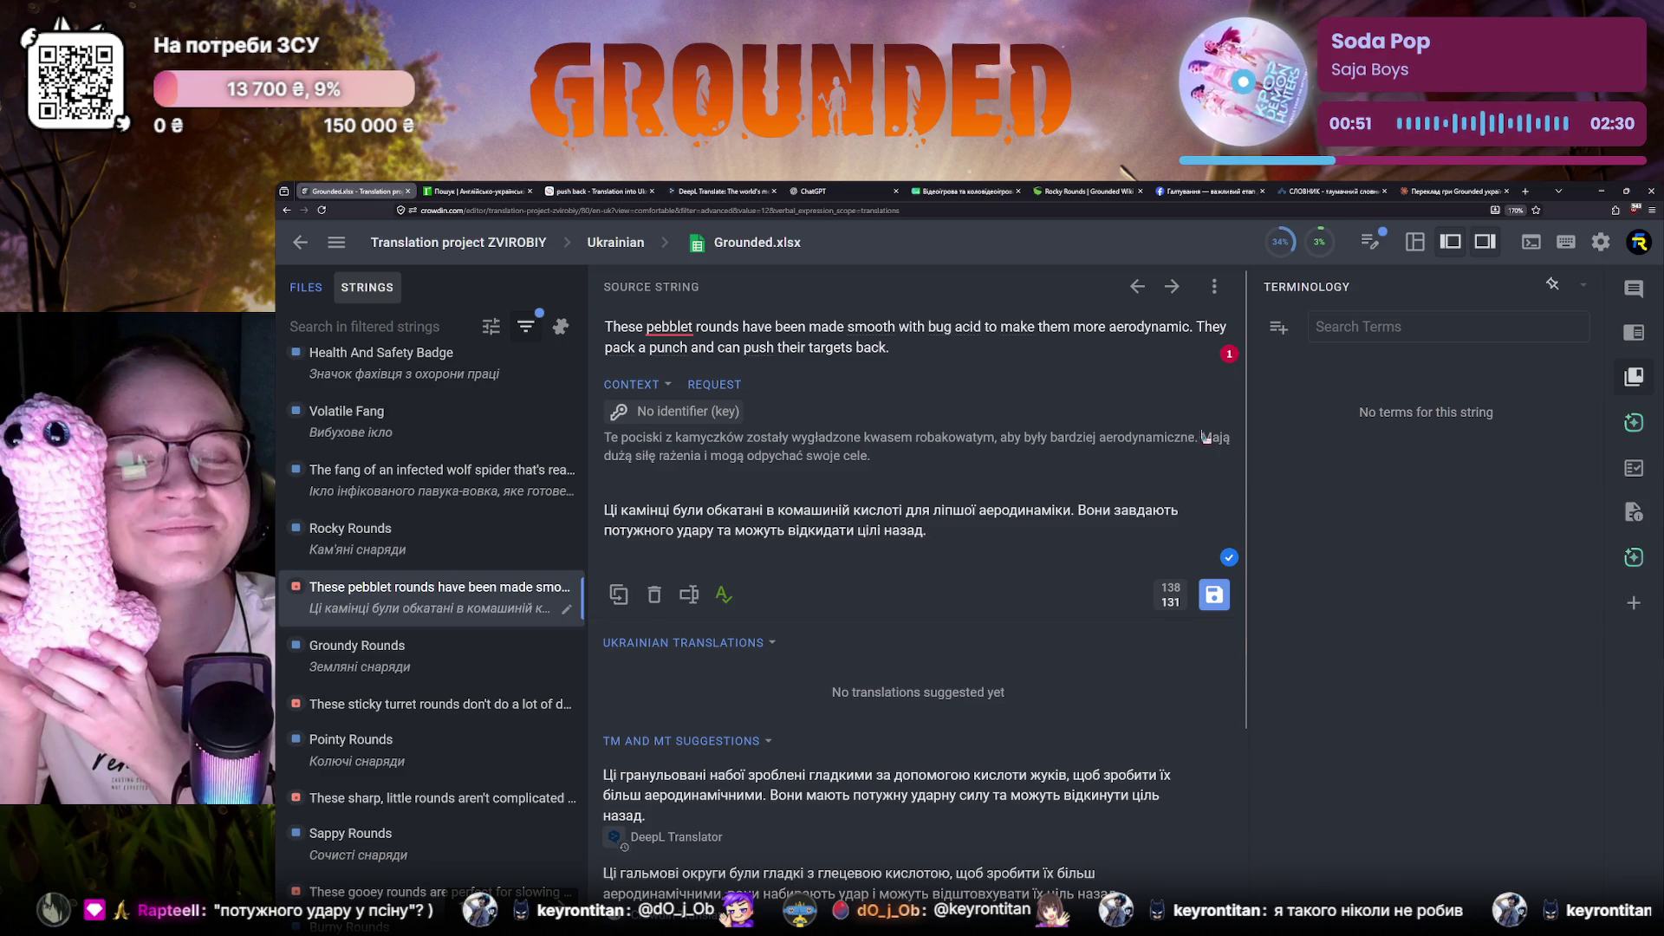
Translate the Polish second sentence in DeepL, getting 'Вони мають велику руйнівну силу і можуть відкидати свої цілі'
left_click_drag(1203, 438, 1229, 473)
key("ctrl+c")
left_click(721, 190)
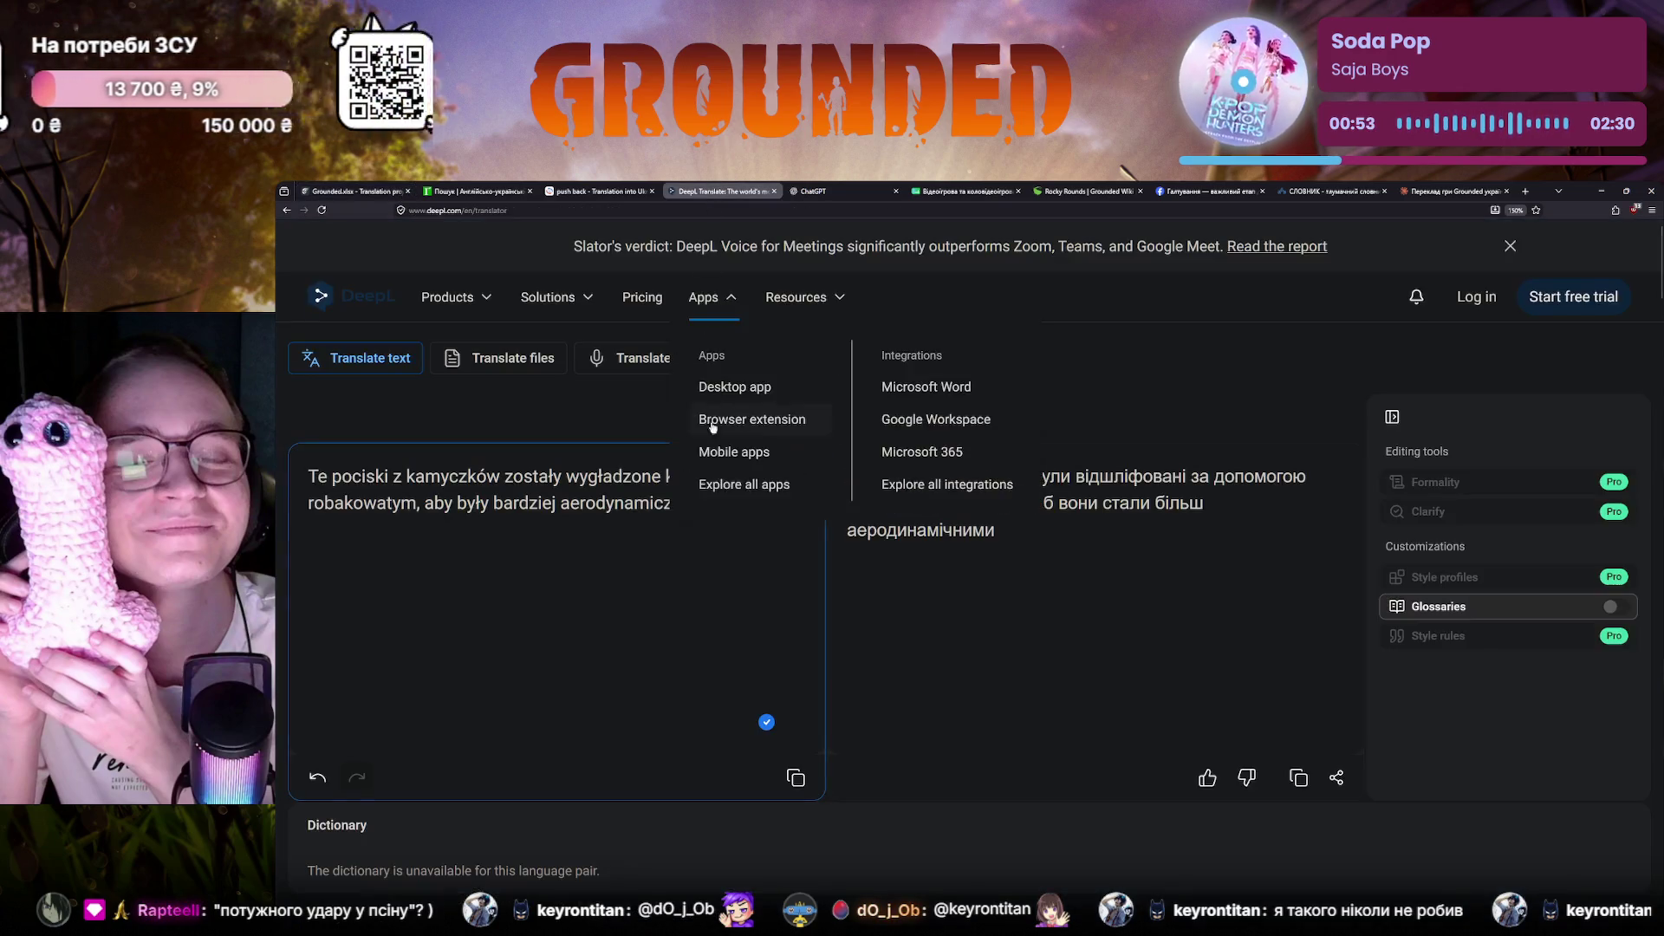
key("ctrl+a")
key("BackSpace")
key("ctrl+v")
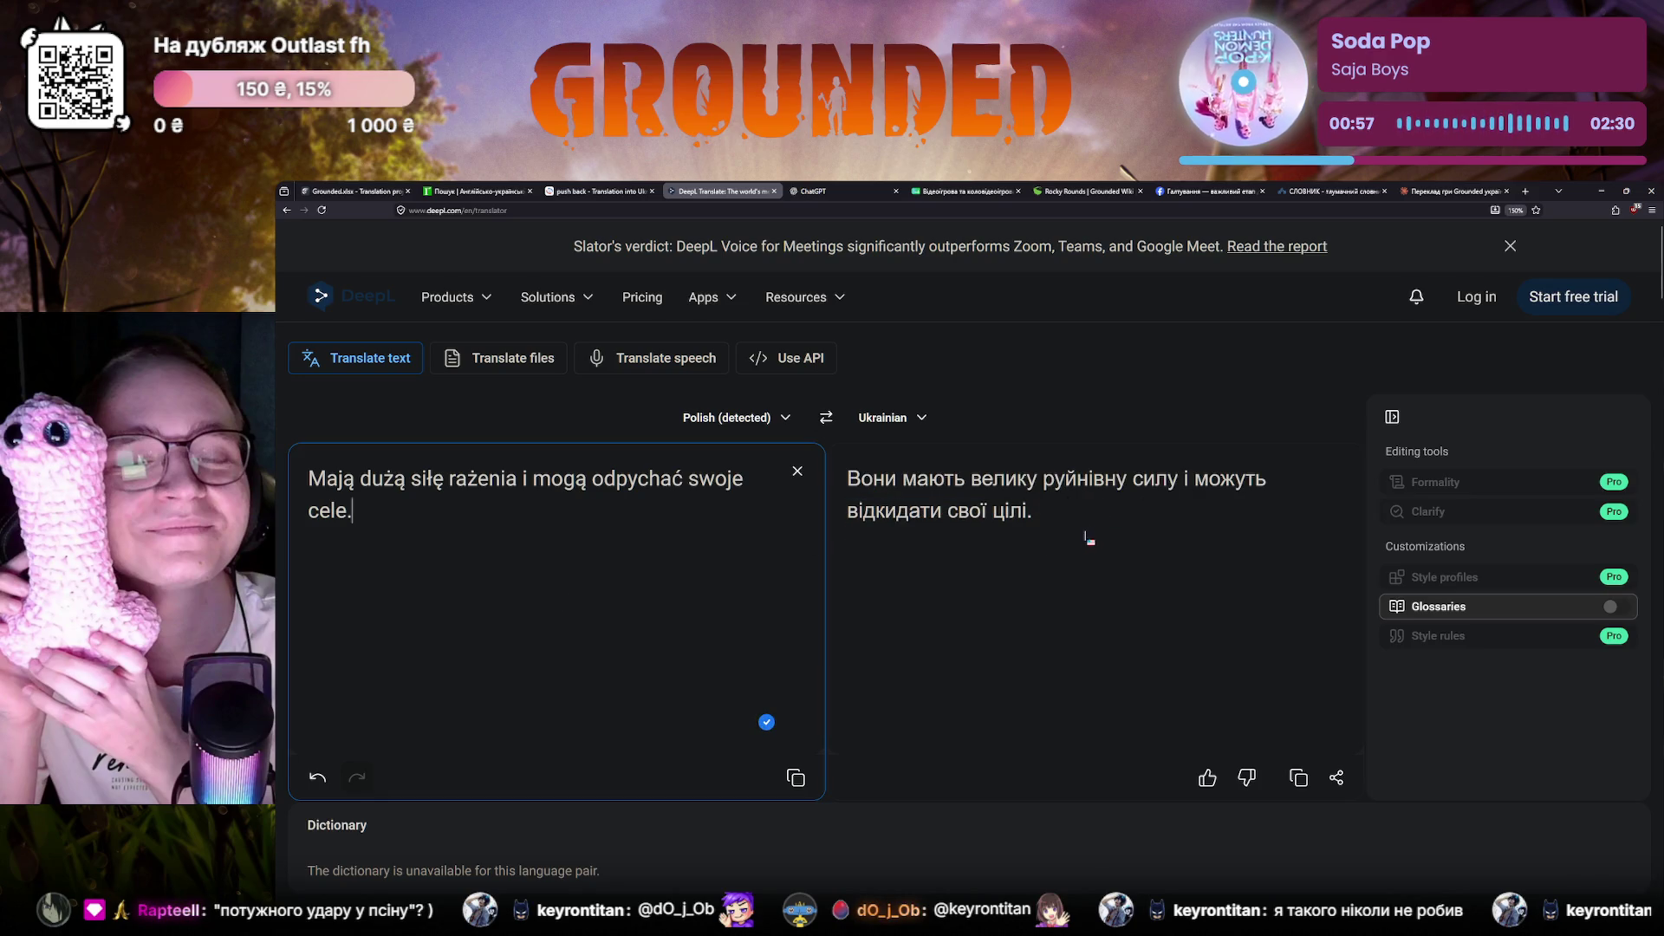
left_click(351, 191)
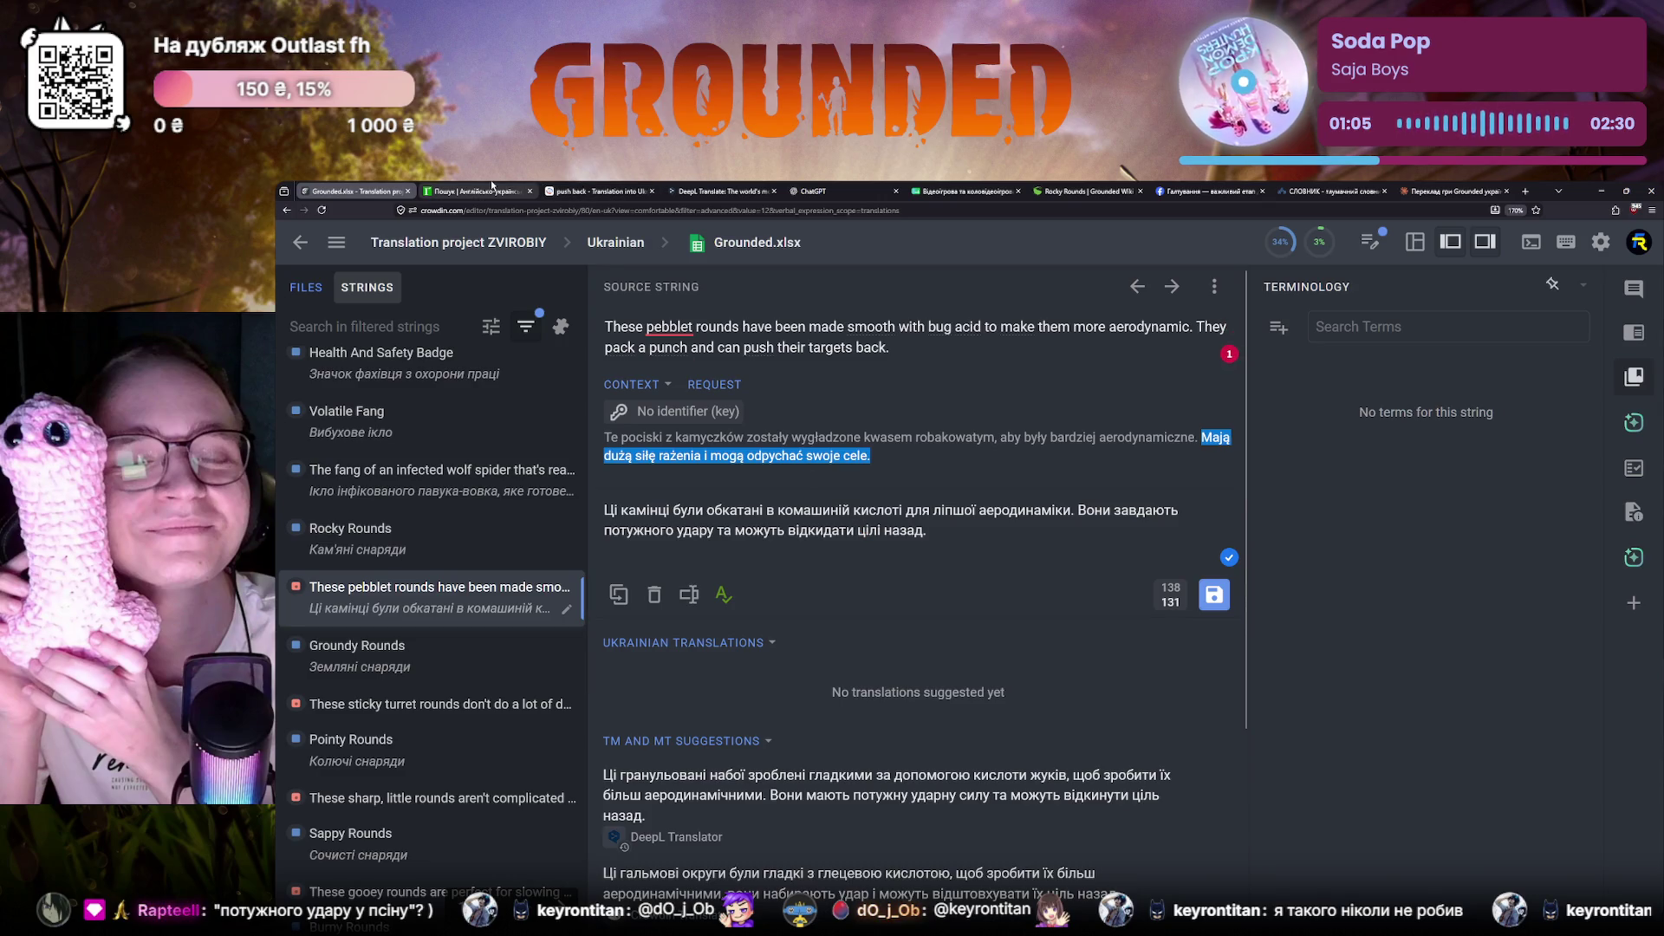
left_click(602, 192)
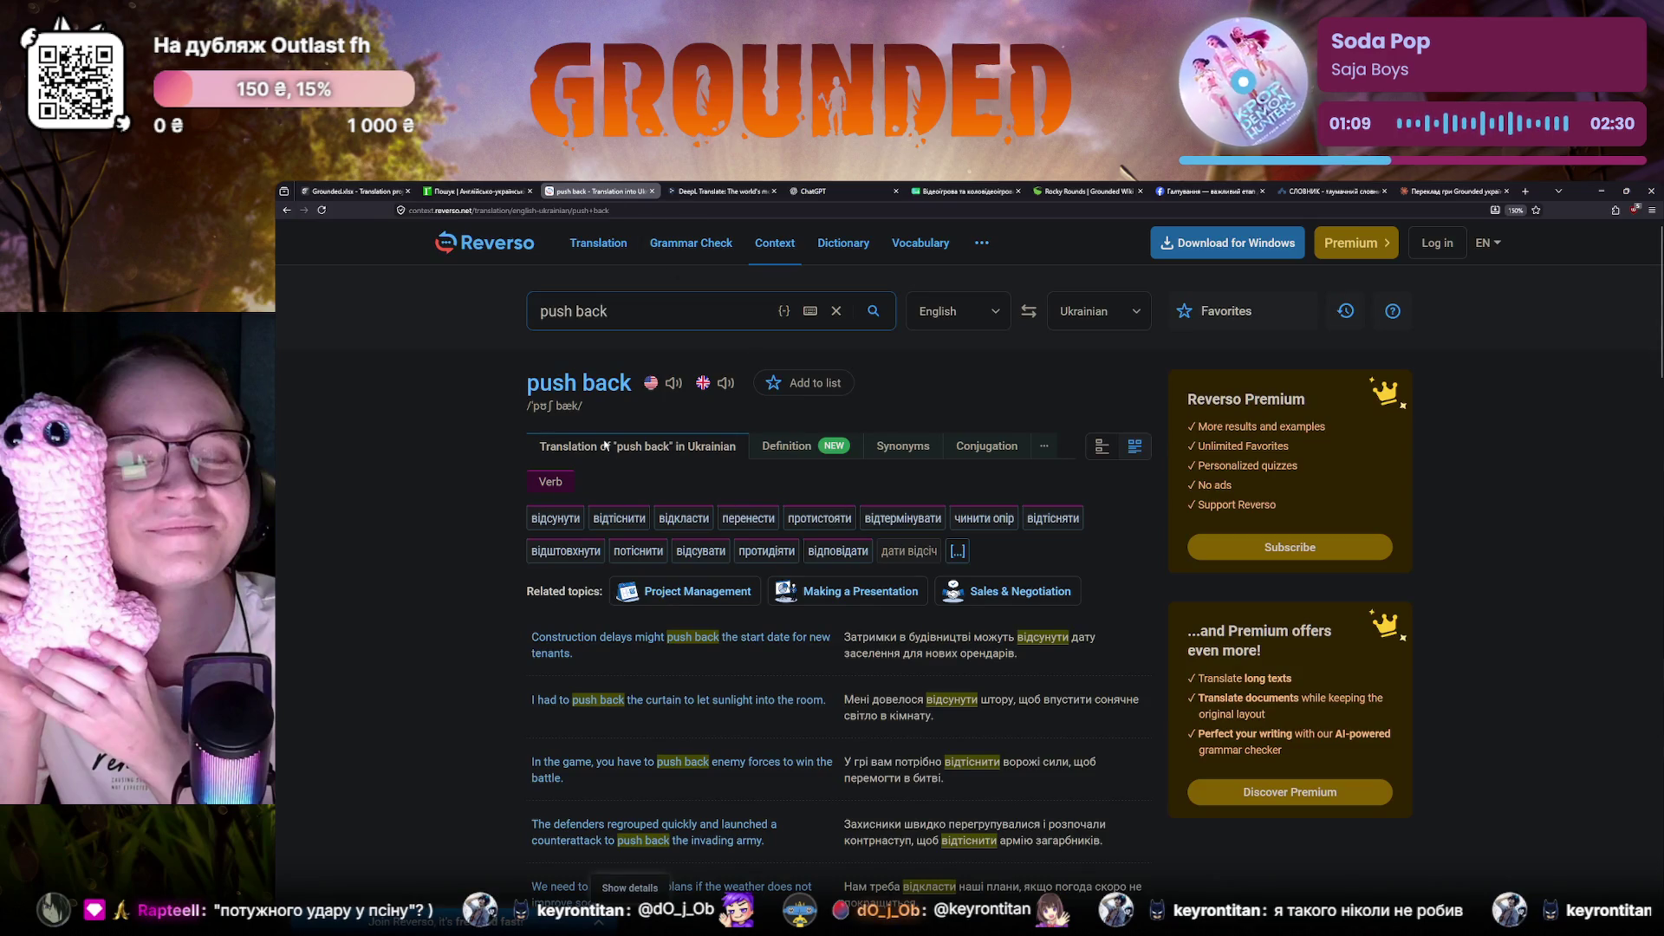
Search r2u.org.ua for 'push back', finding відкидати and відтісняти, then return to Crowdin
key("ctrl+shift+Tab")
type("push back")
key("Return")
scroll(376, 517, "down", 1)
scroll(376, 517, "down", 1)
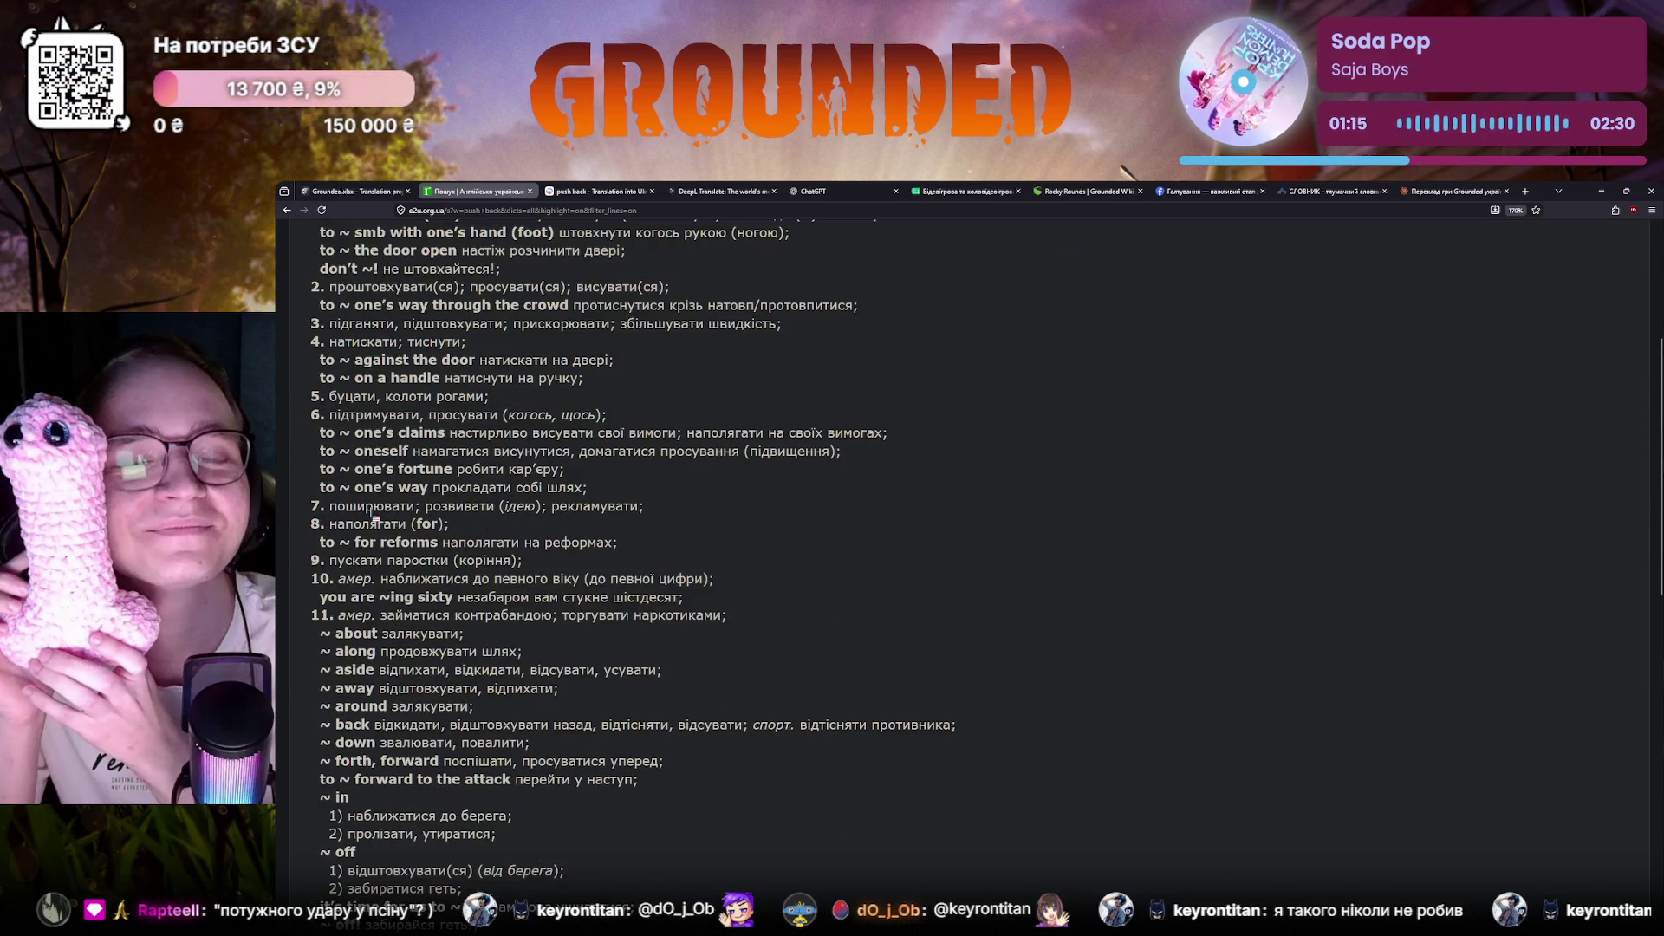
scroll(377, 516, "up", 3)
scroll(376, 516, "down", 2)
scroll(376, 517, "down", 2)
scroll(375, 517, "down", 1)
scroll(376, 516, "down", 1)
scroll(373, 516, "down", 1)
scroll(373, 516, "down", 2)
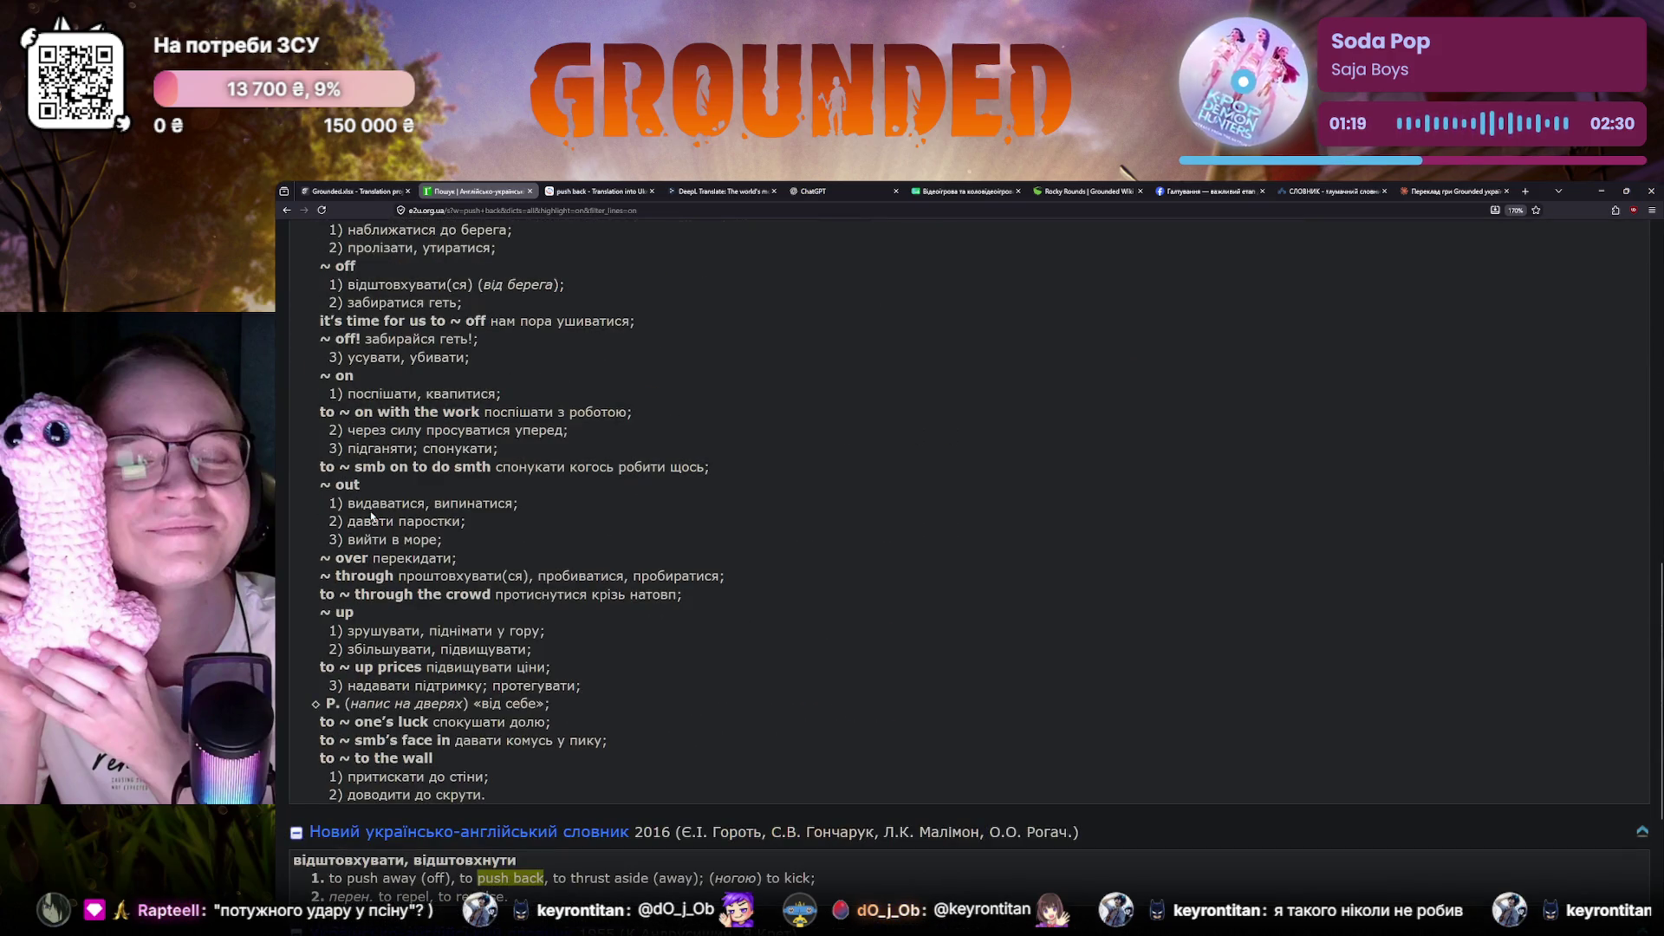
scroll(373, 516, "down", 1)
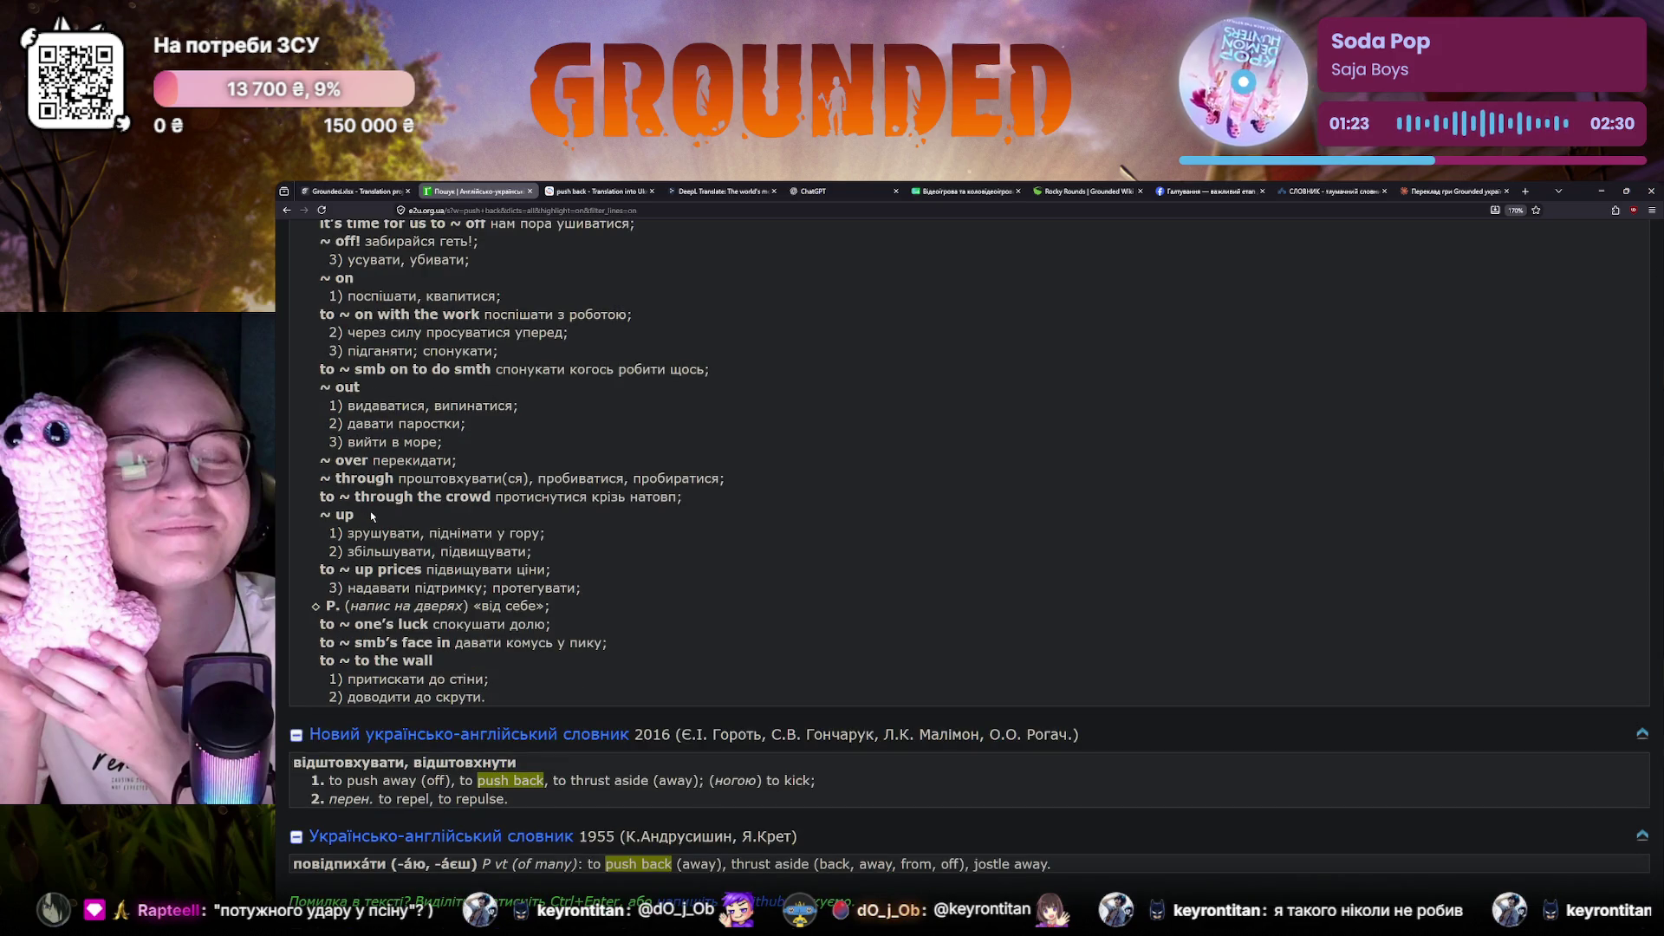
key("ctrl+1")
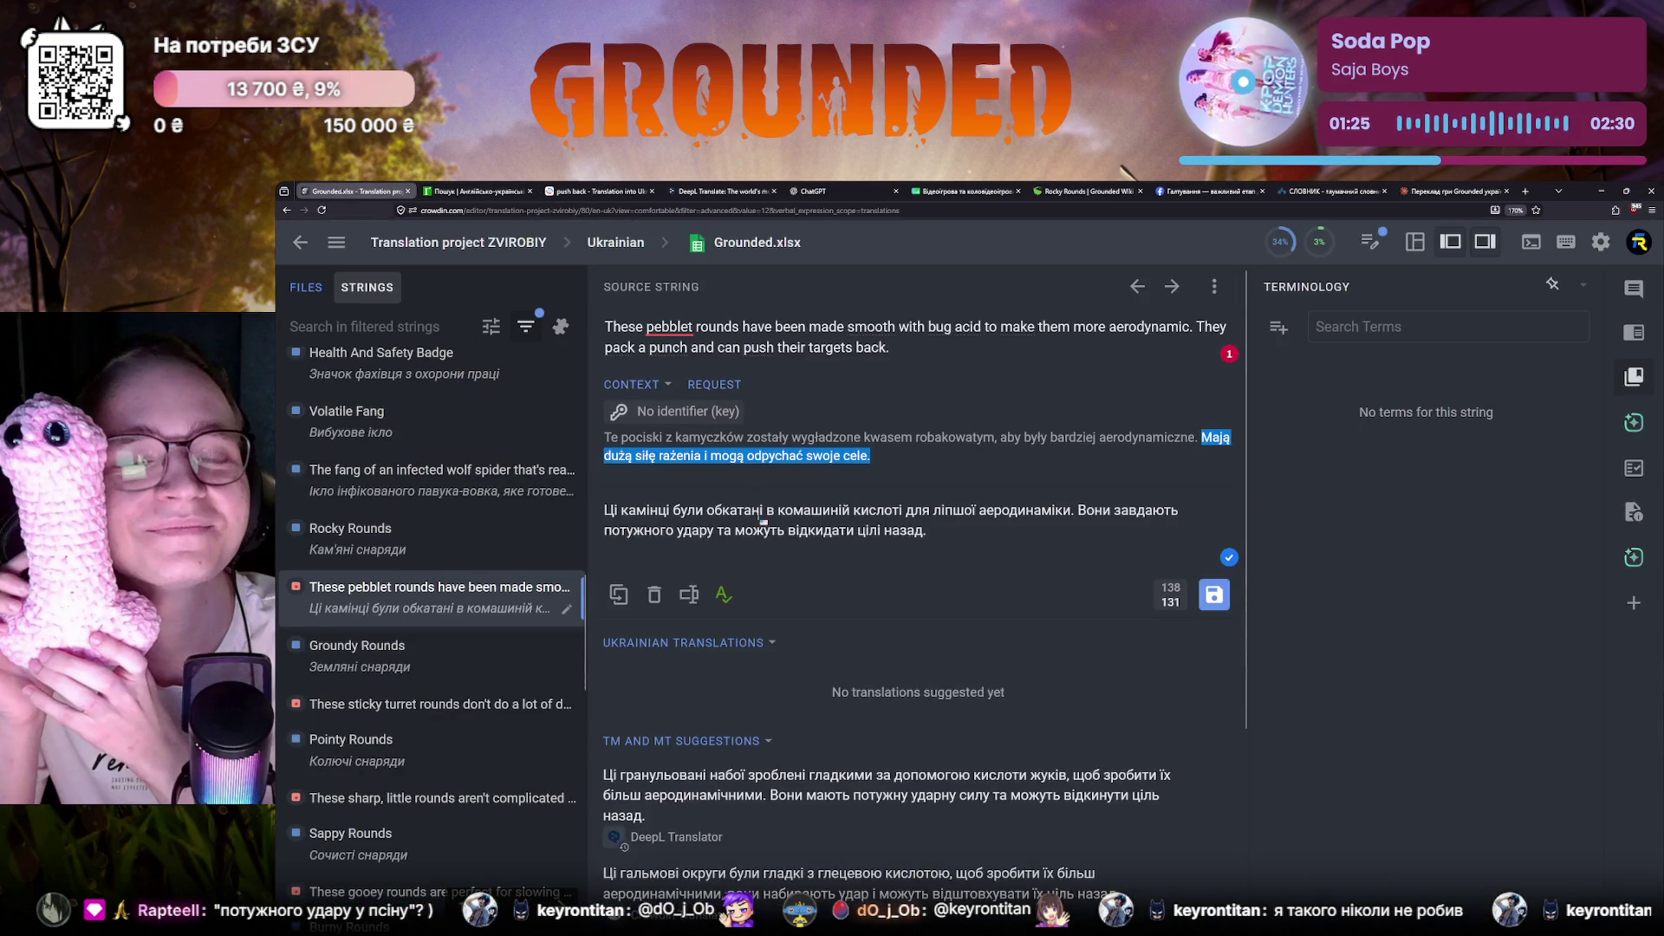
Replace 'відкидати цілі назад.' with 'відштовхувати цілі.' and copy the second English source sentence for DeepL
left_click_drag(790, 531, 928, 543)
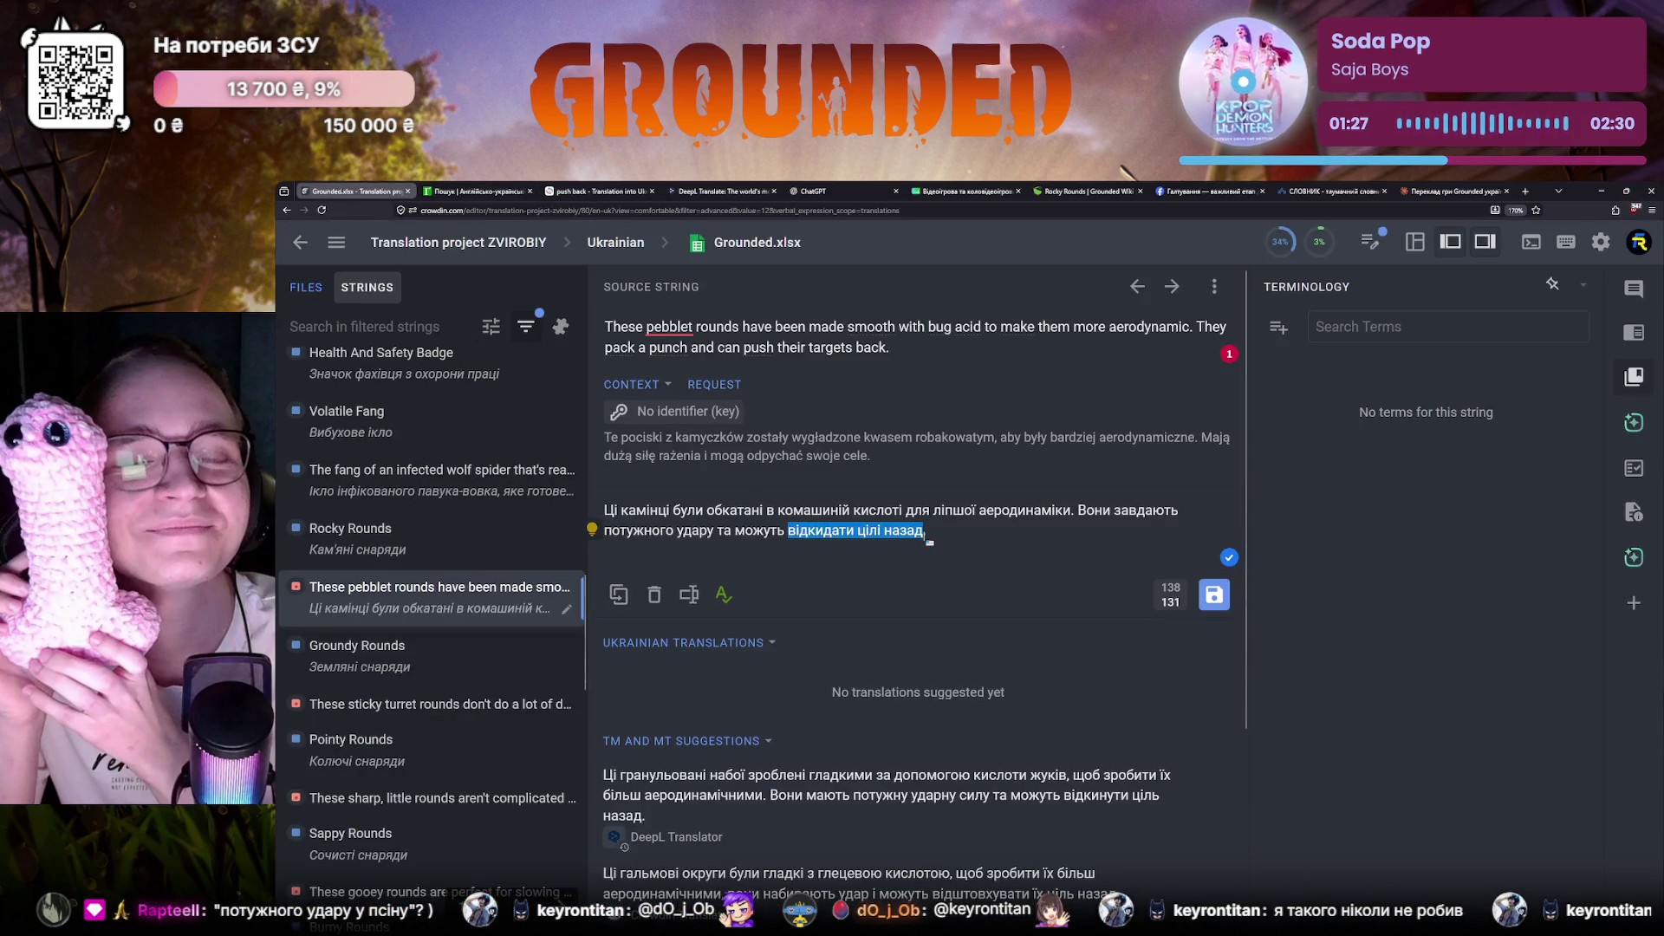
type("відштовхувати цілі")
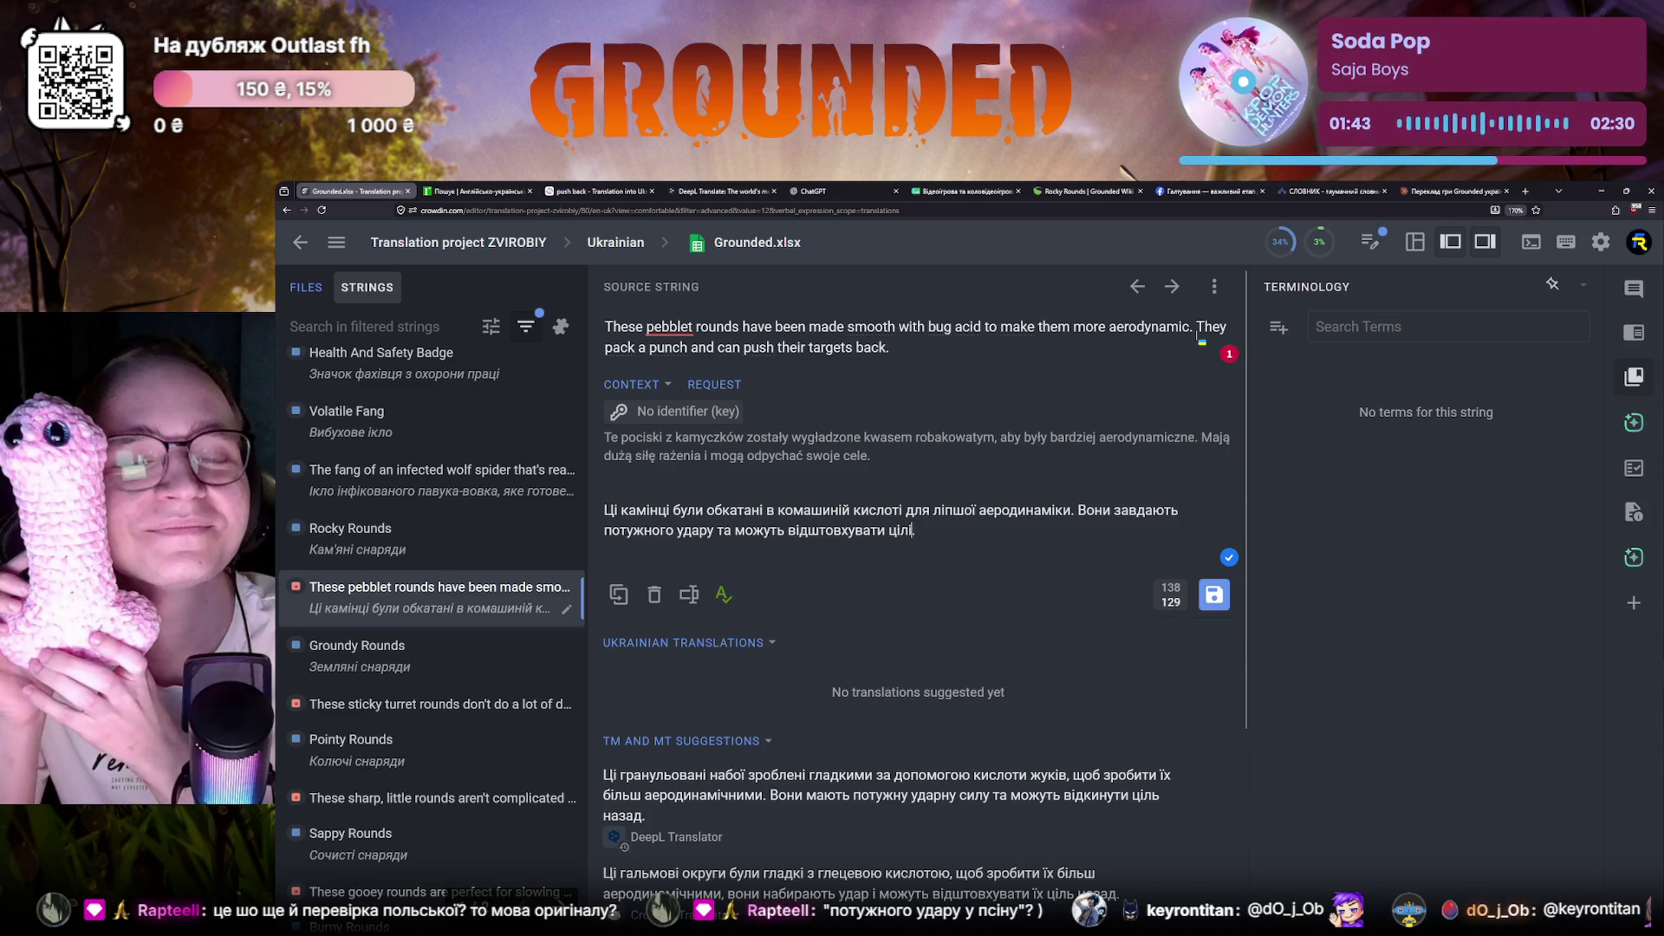
left_click_drag(1196, 326, 1000, 385)
key("ctrl+c")
left_click(728, 191)
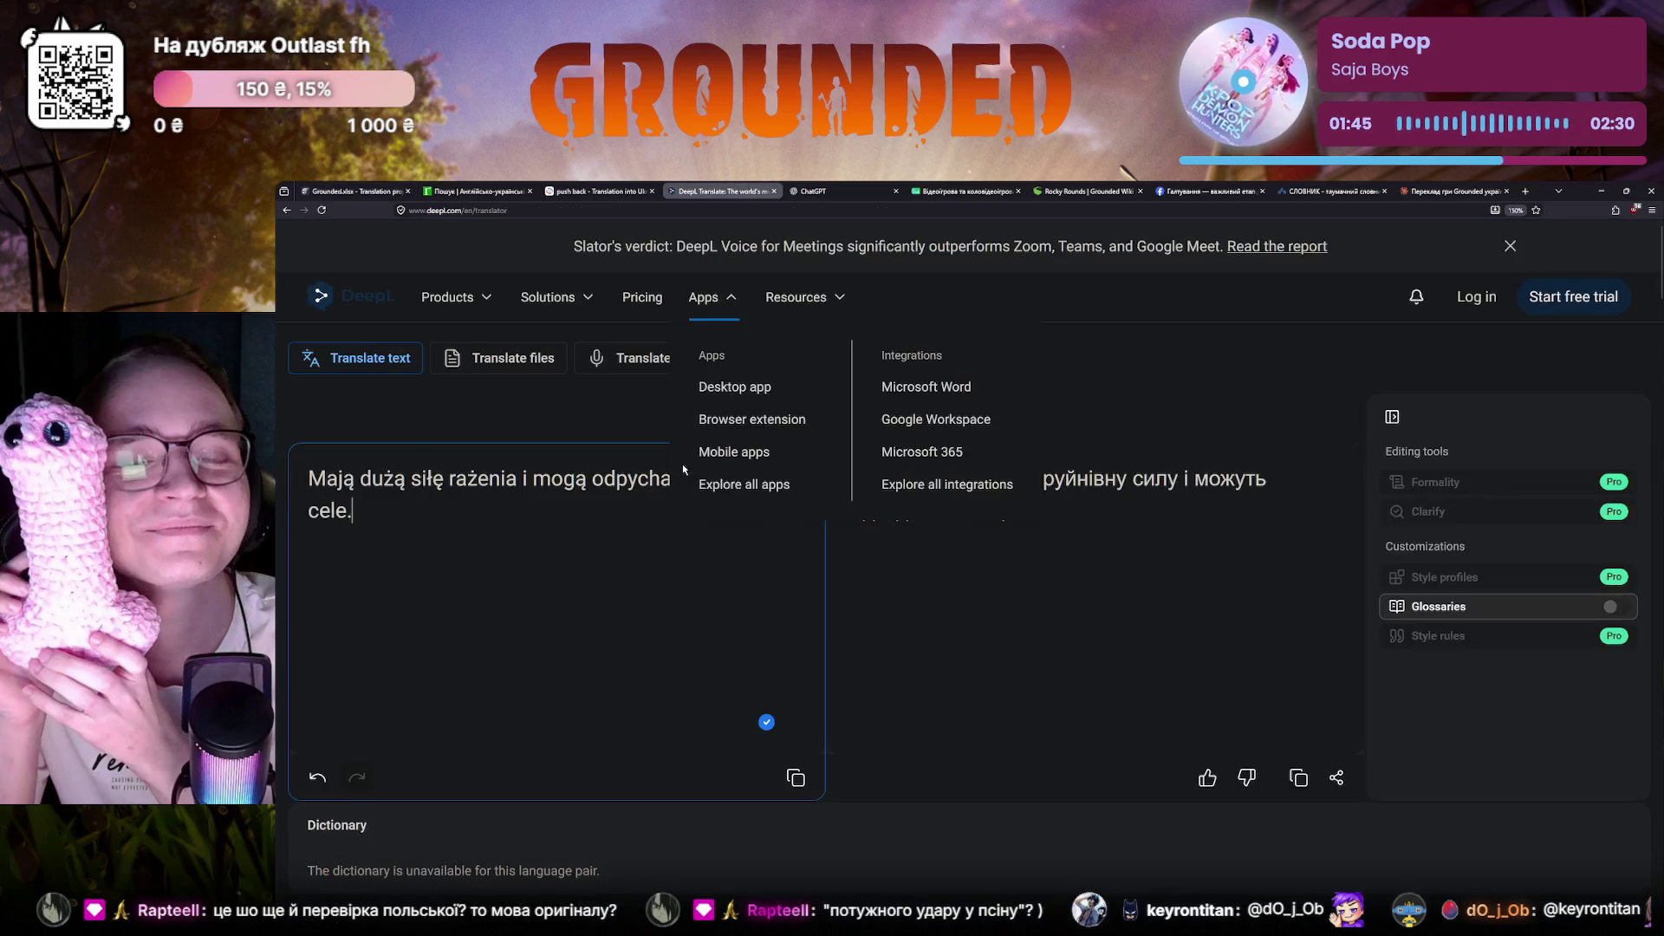
Get DeepL's rendering 'Вони мають велику силу удару і здатні відкидати супротивників назад.' and return to Crowdin
key("ctrl+a")
key("BackSpace")
key("ctrl+v")
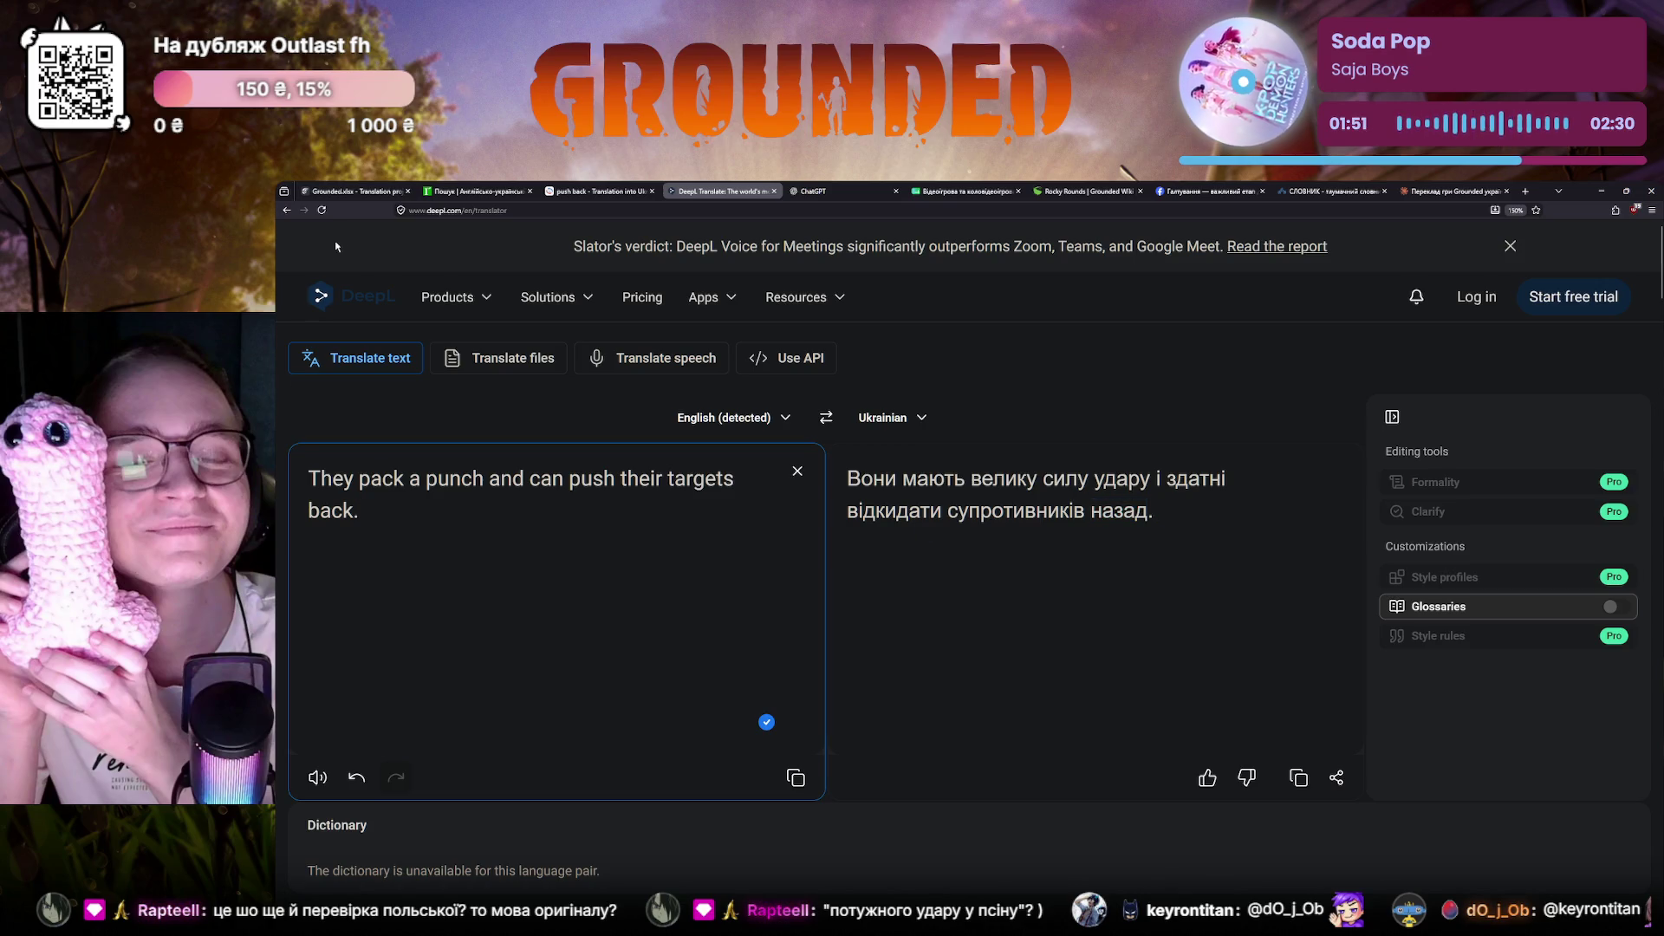
left_click(345, 192)
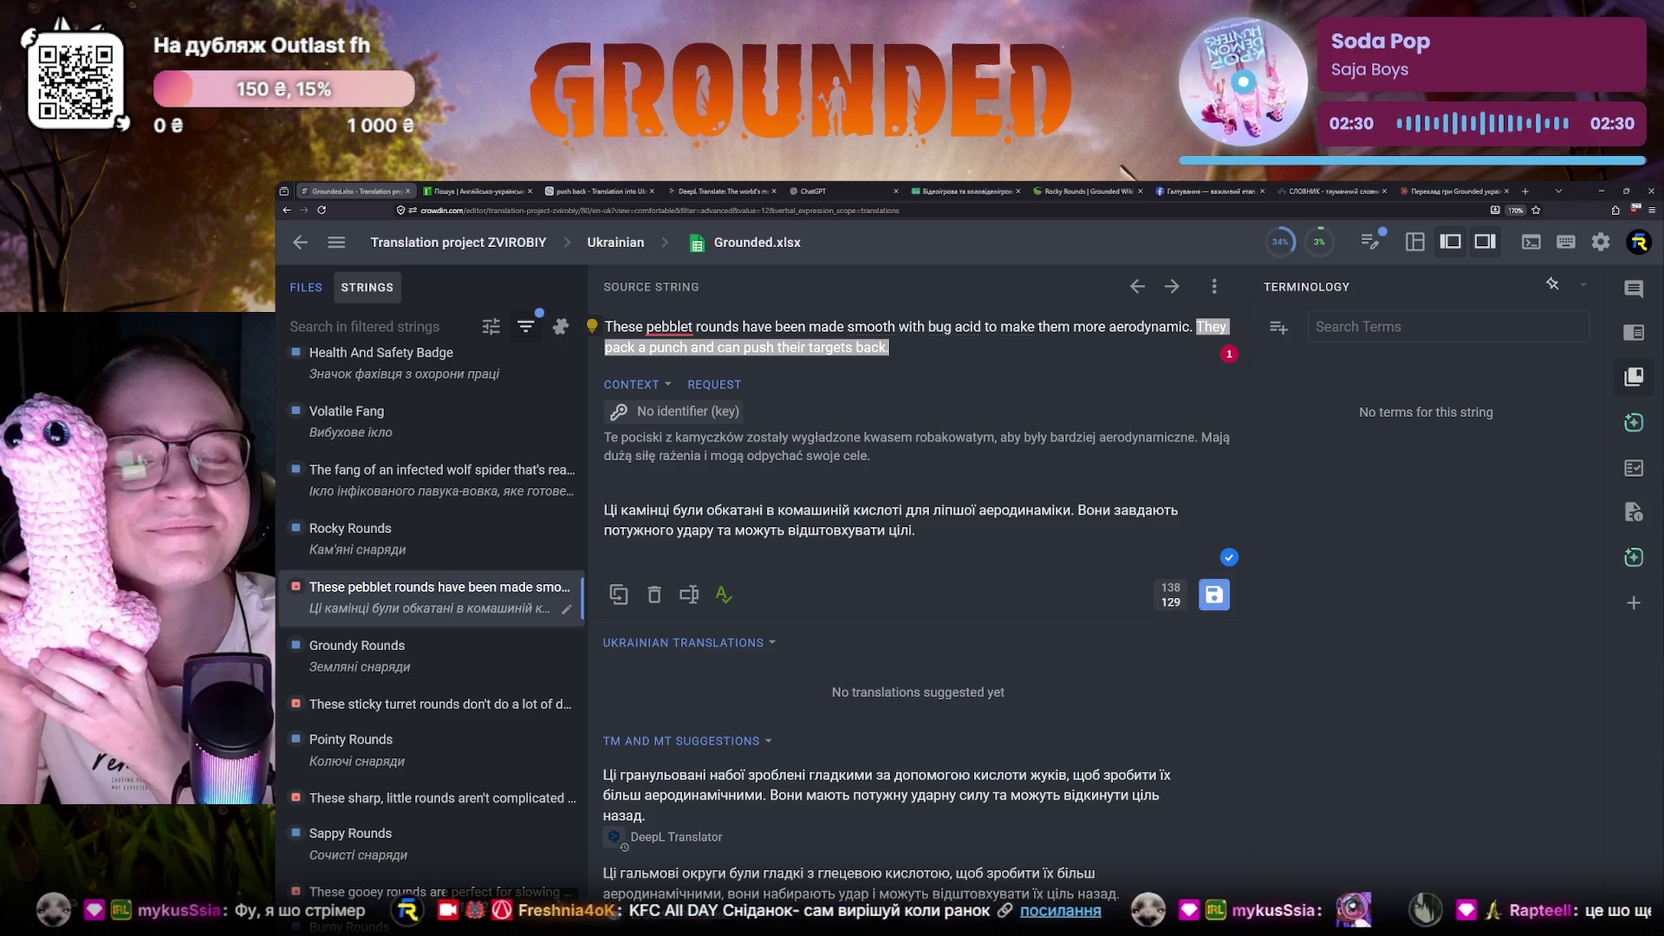
Review the word 'потужного' in the draft ending 'відштовхувати цілі.', then leave for the lookup tabs
left_click(952, 549)
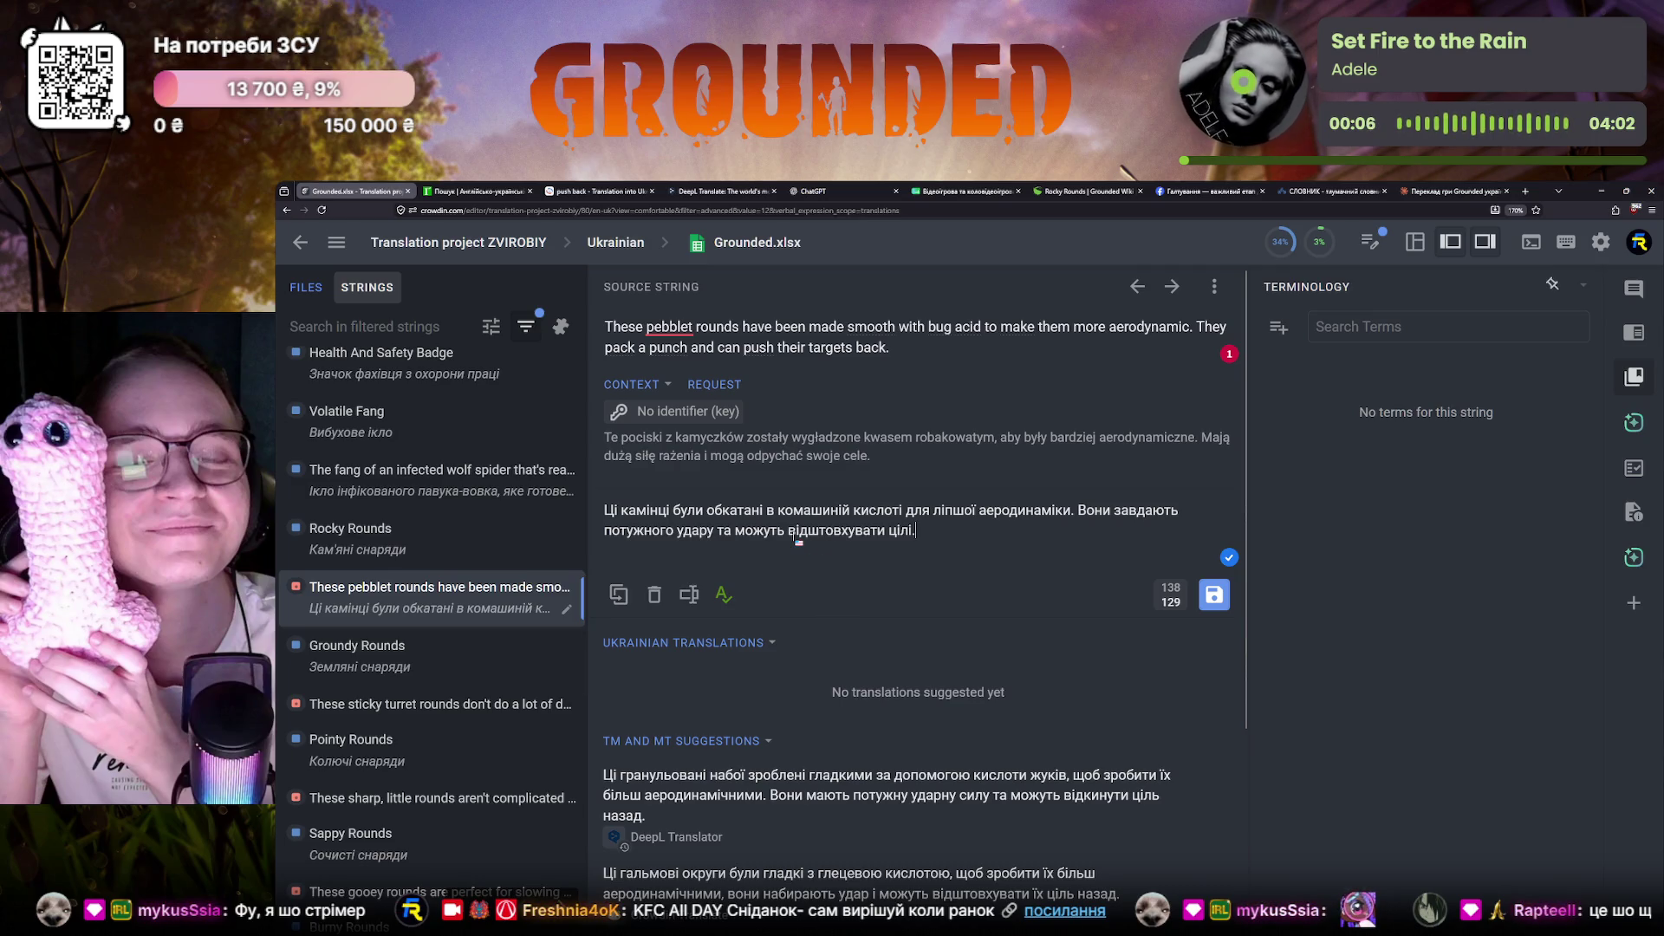
double_click(611, 532)
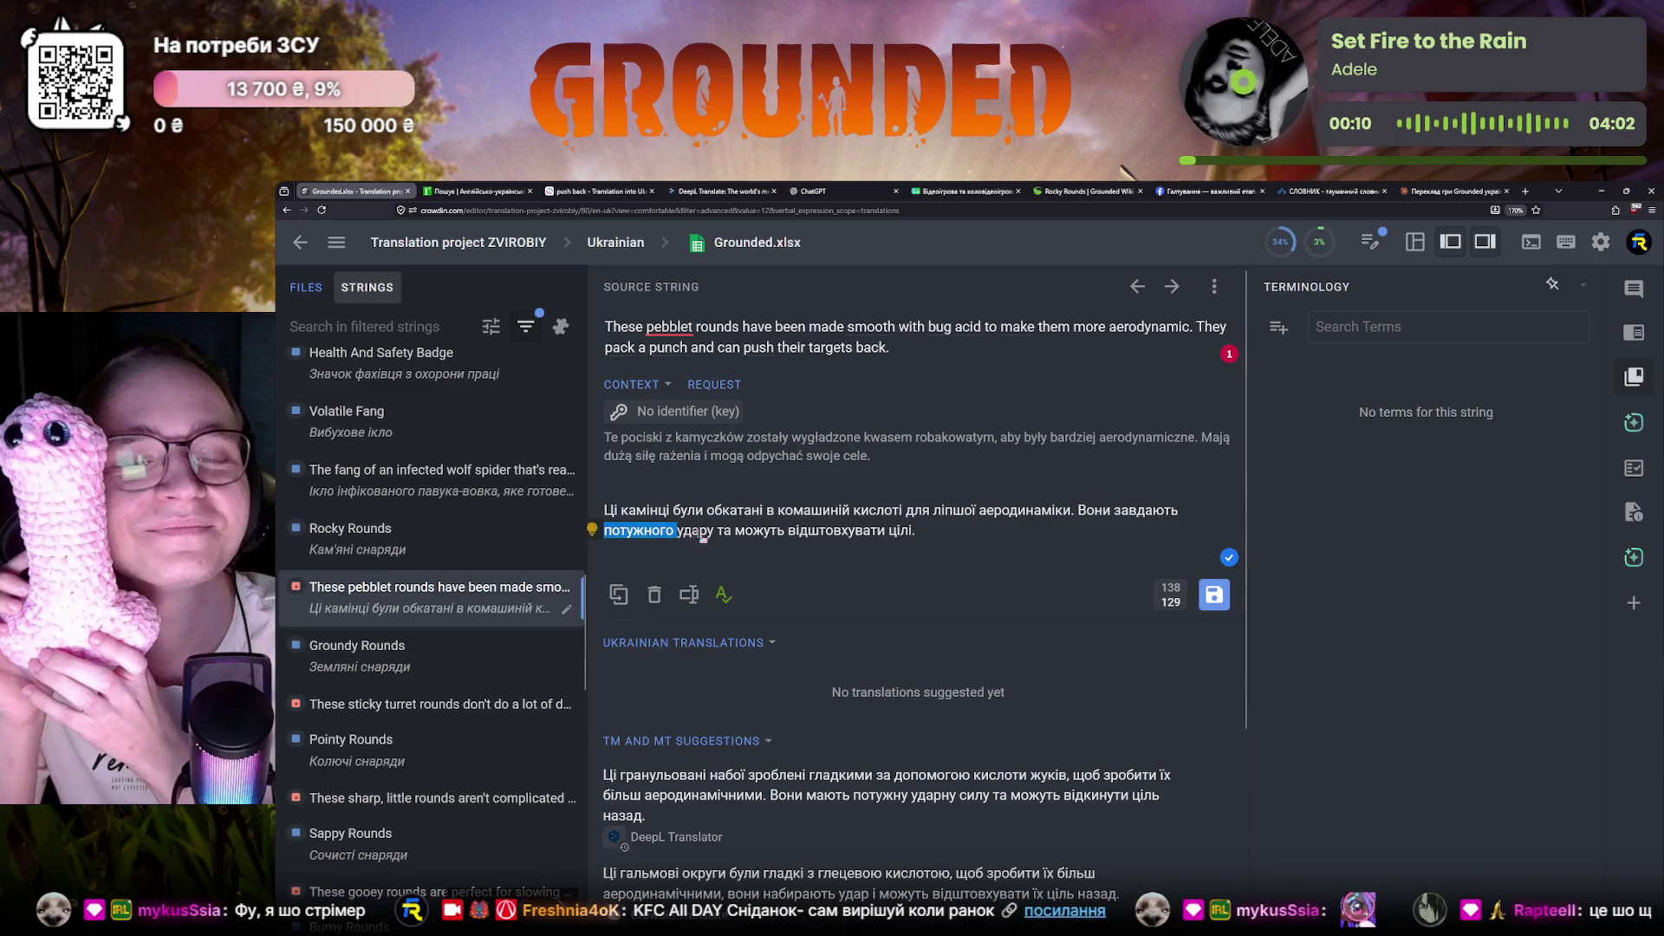
left_click(718, 533)
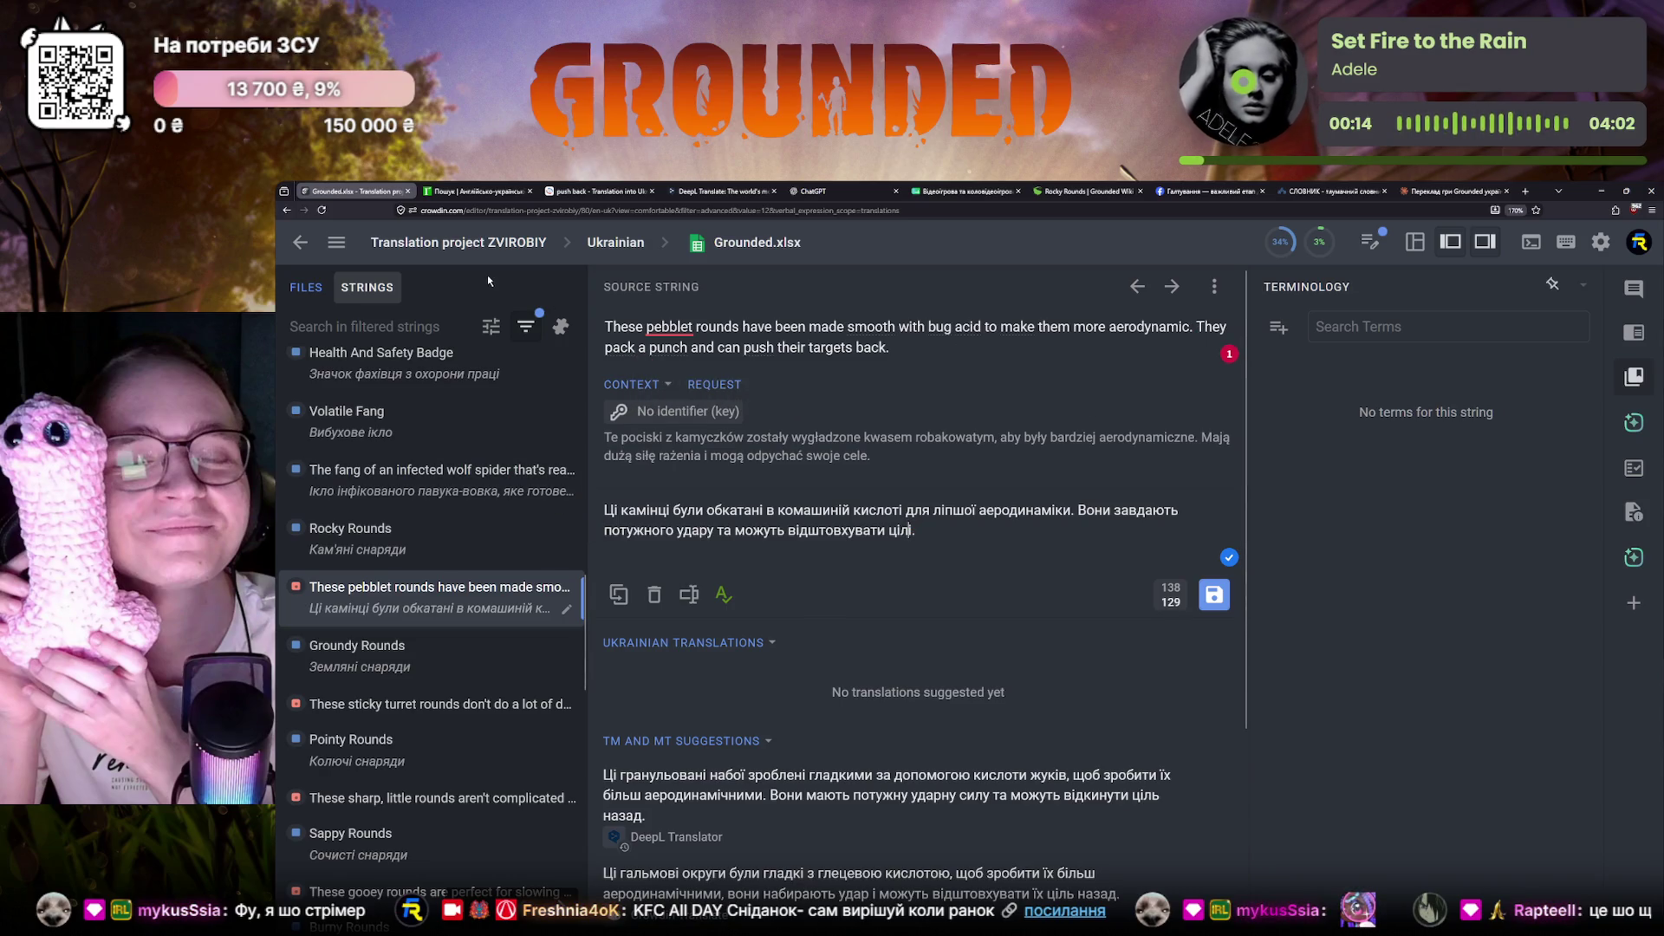
left_click(477, 194)
Look up 'pack a punch' in Reverso's dictionary, finding 'мати сильний вплив' and 'завдати сильного удару'
left_click(612, 193)
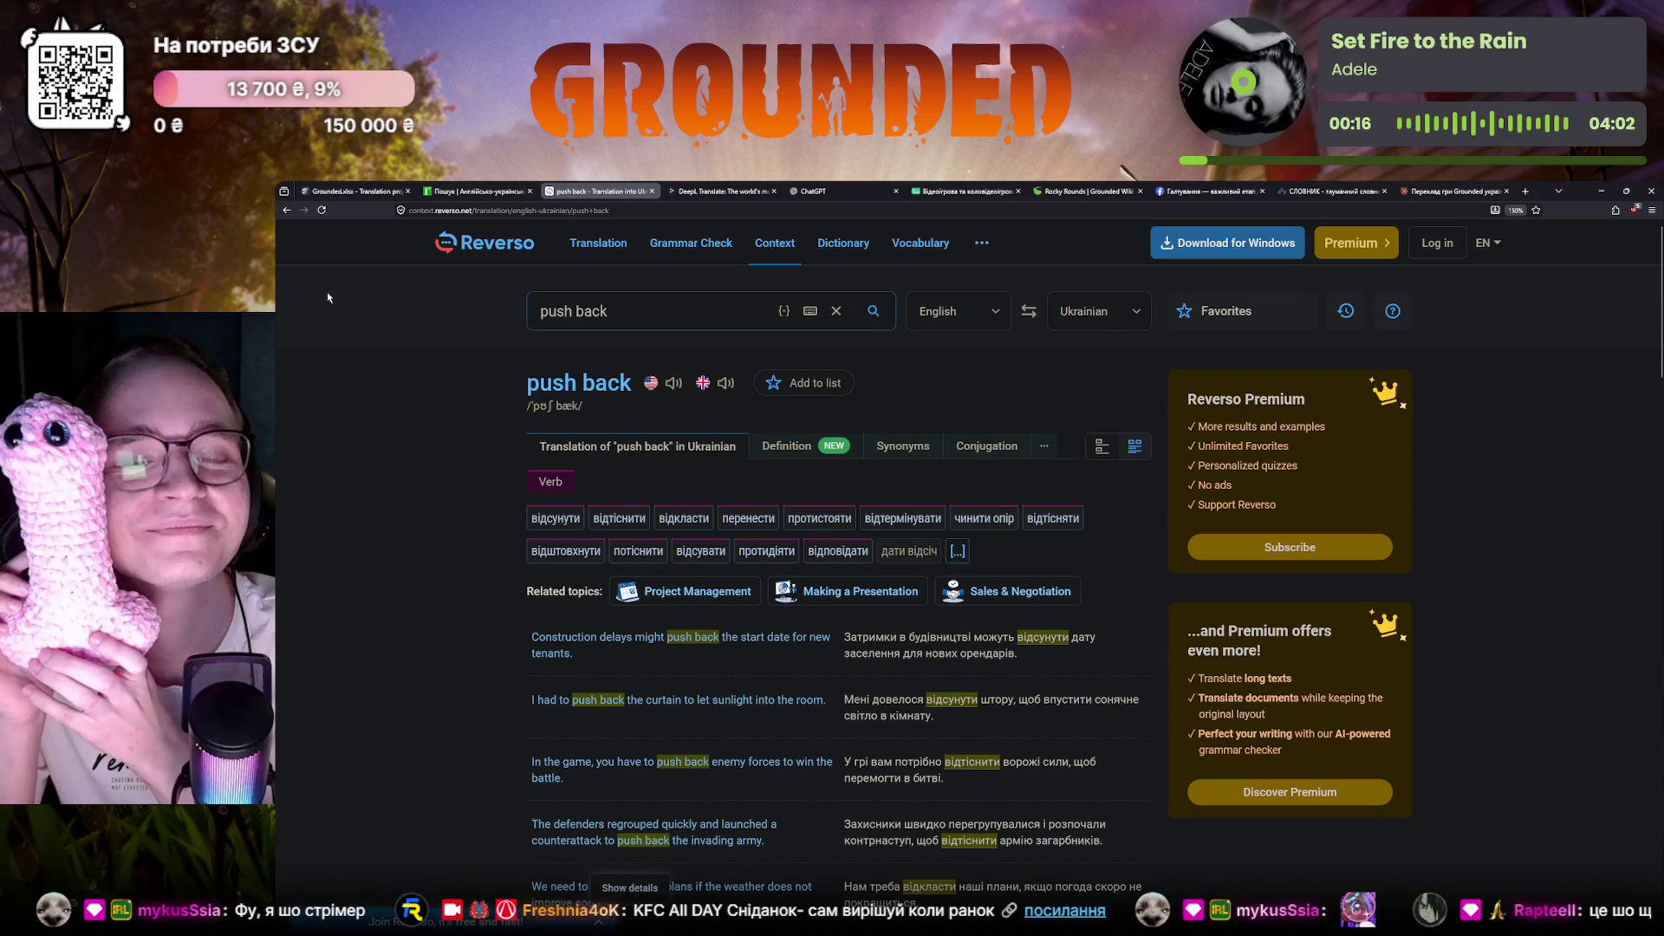
left_click(286, 212)
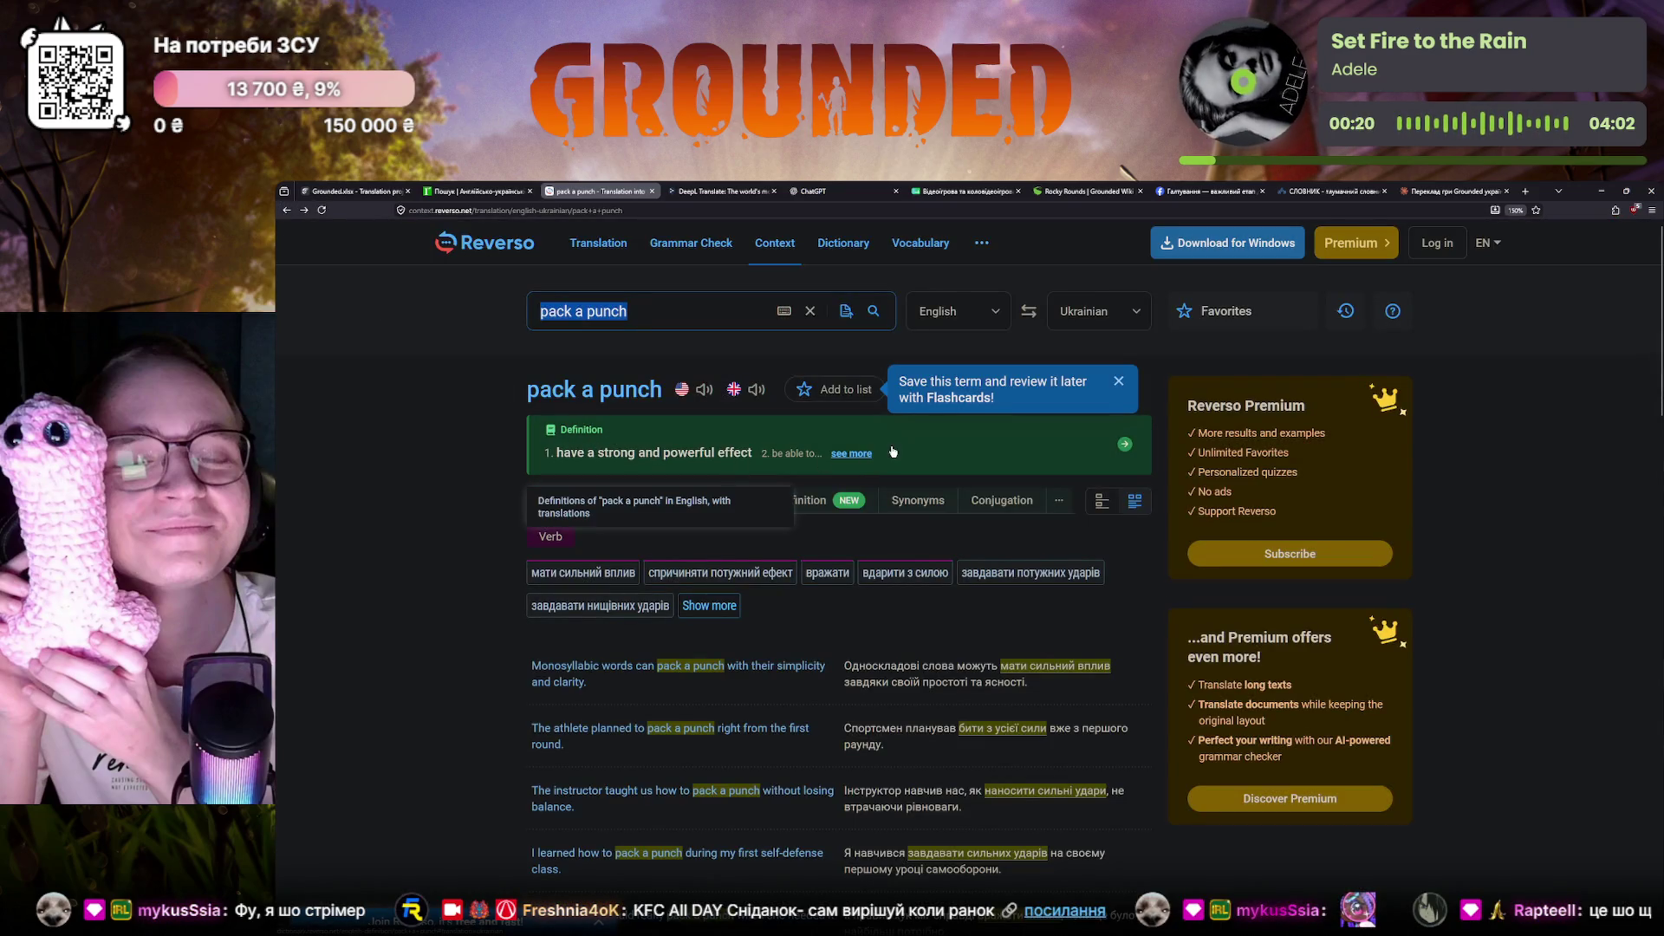
left_click(787, 500)
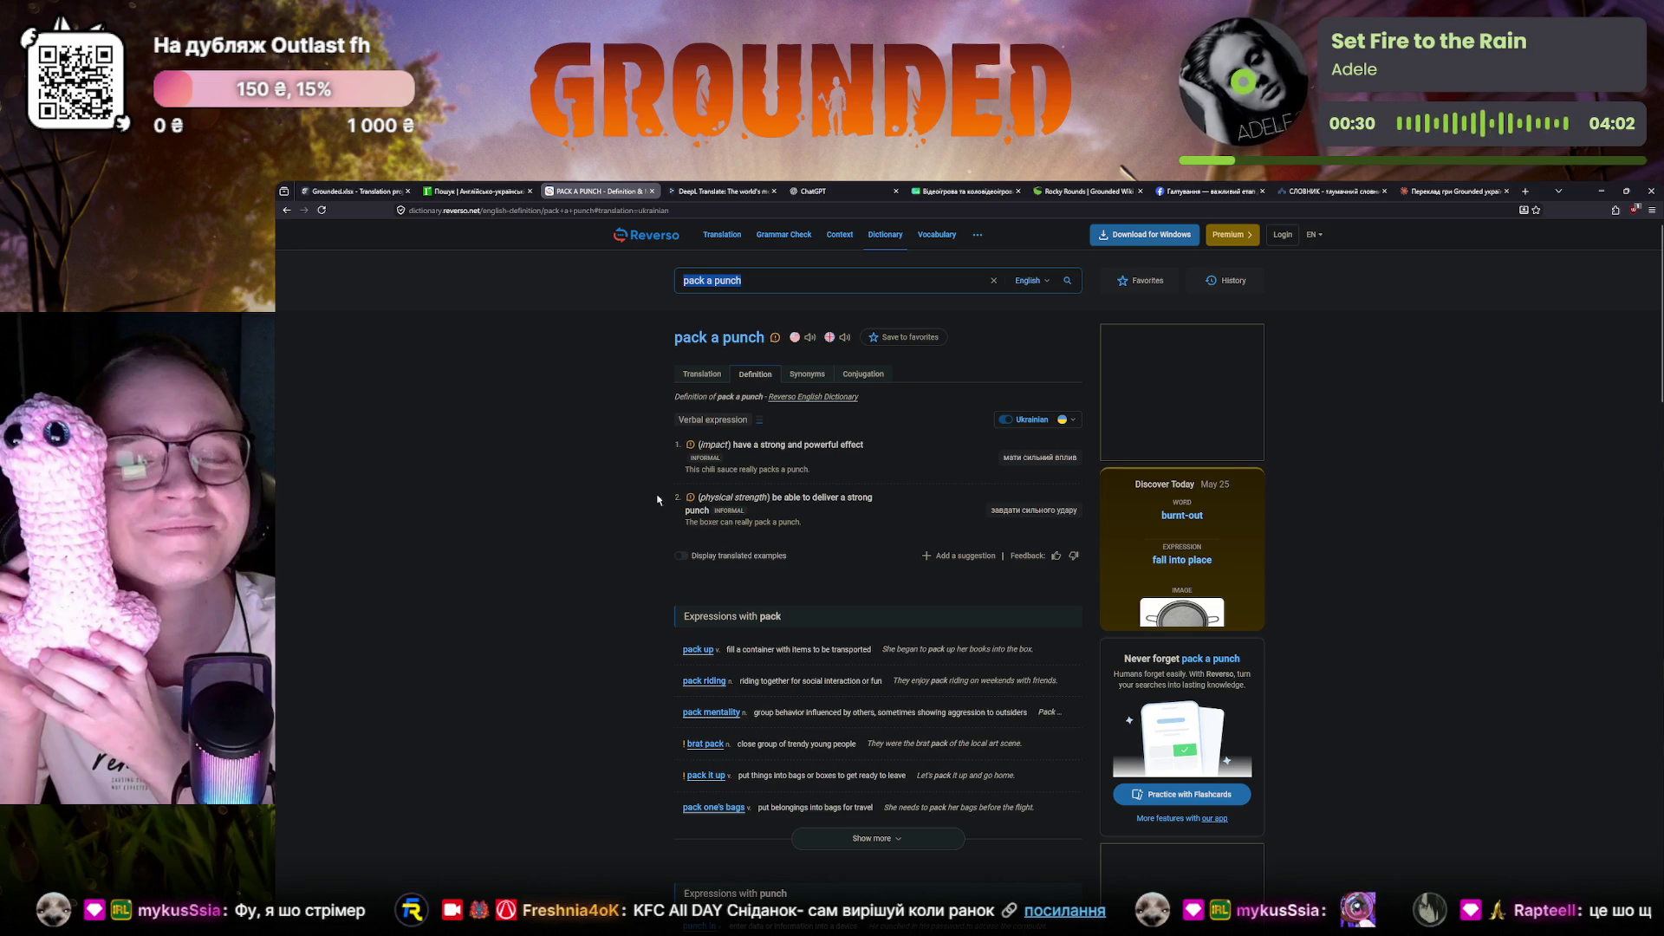
left_click_drag(773, 503, 874, 501)
mouse_move(780, 504)
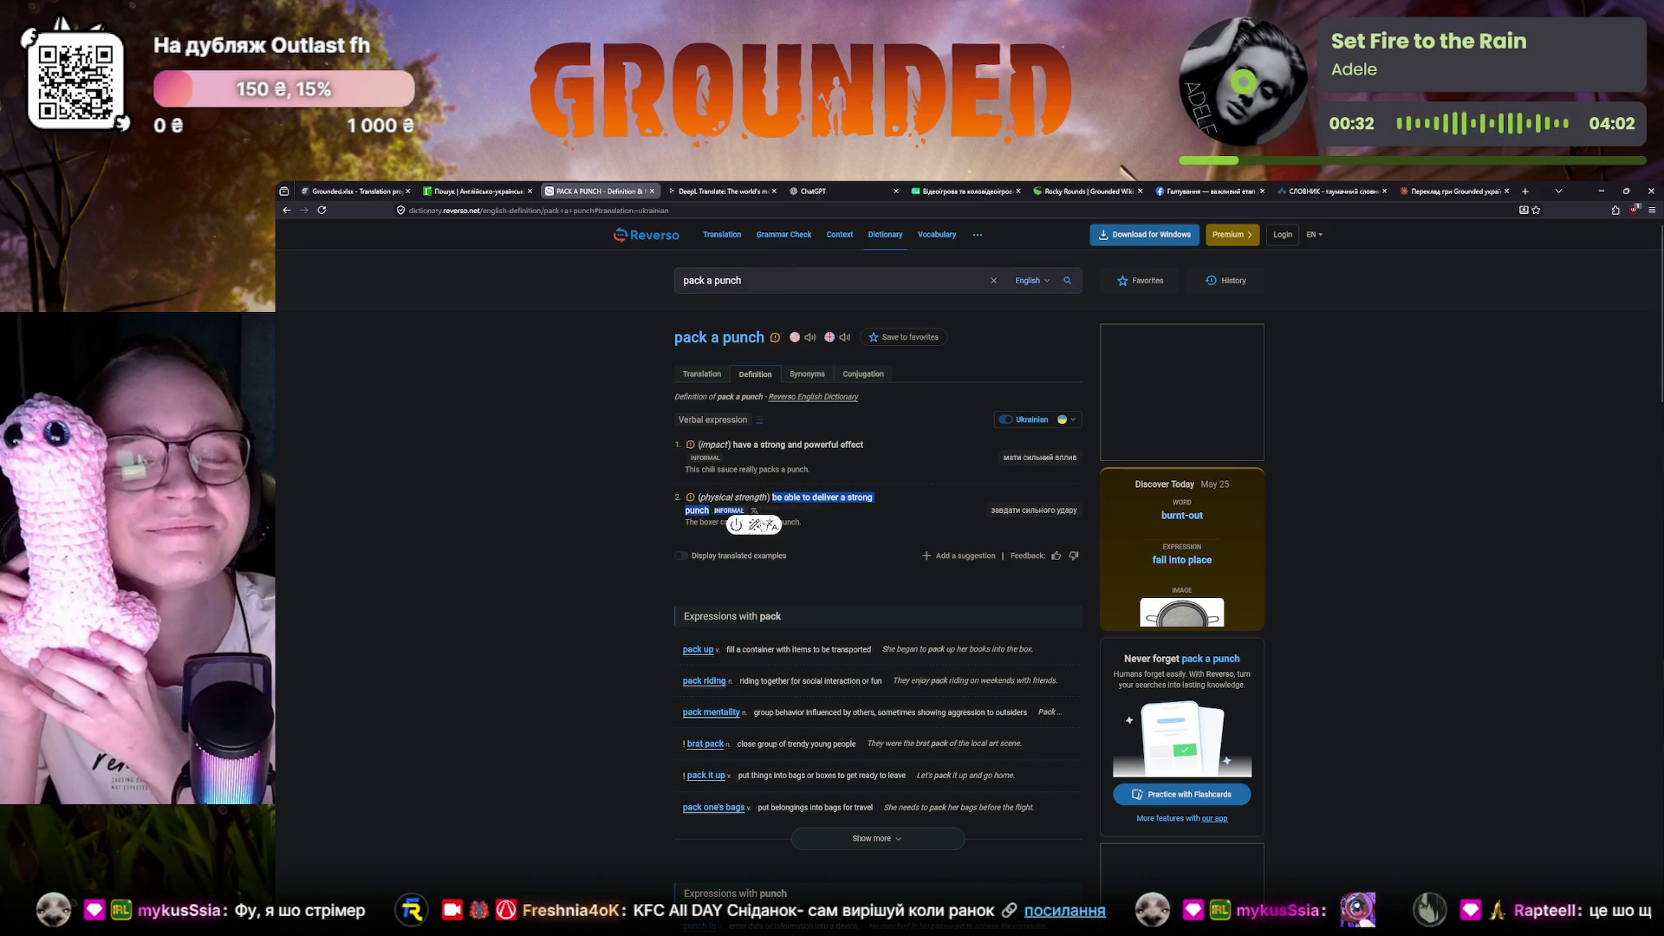
Compare the definition against the Crowdin draft and reopen the 'pack a punch' page
left_click(547, 521)
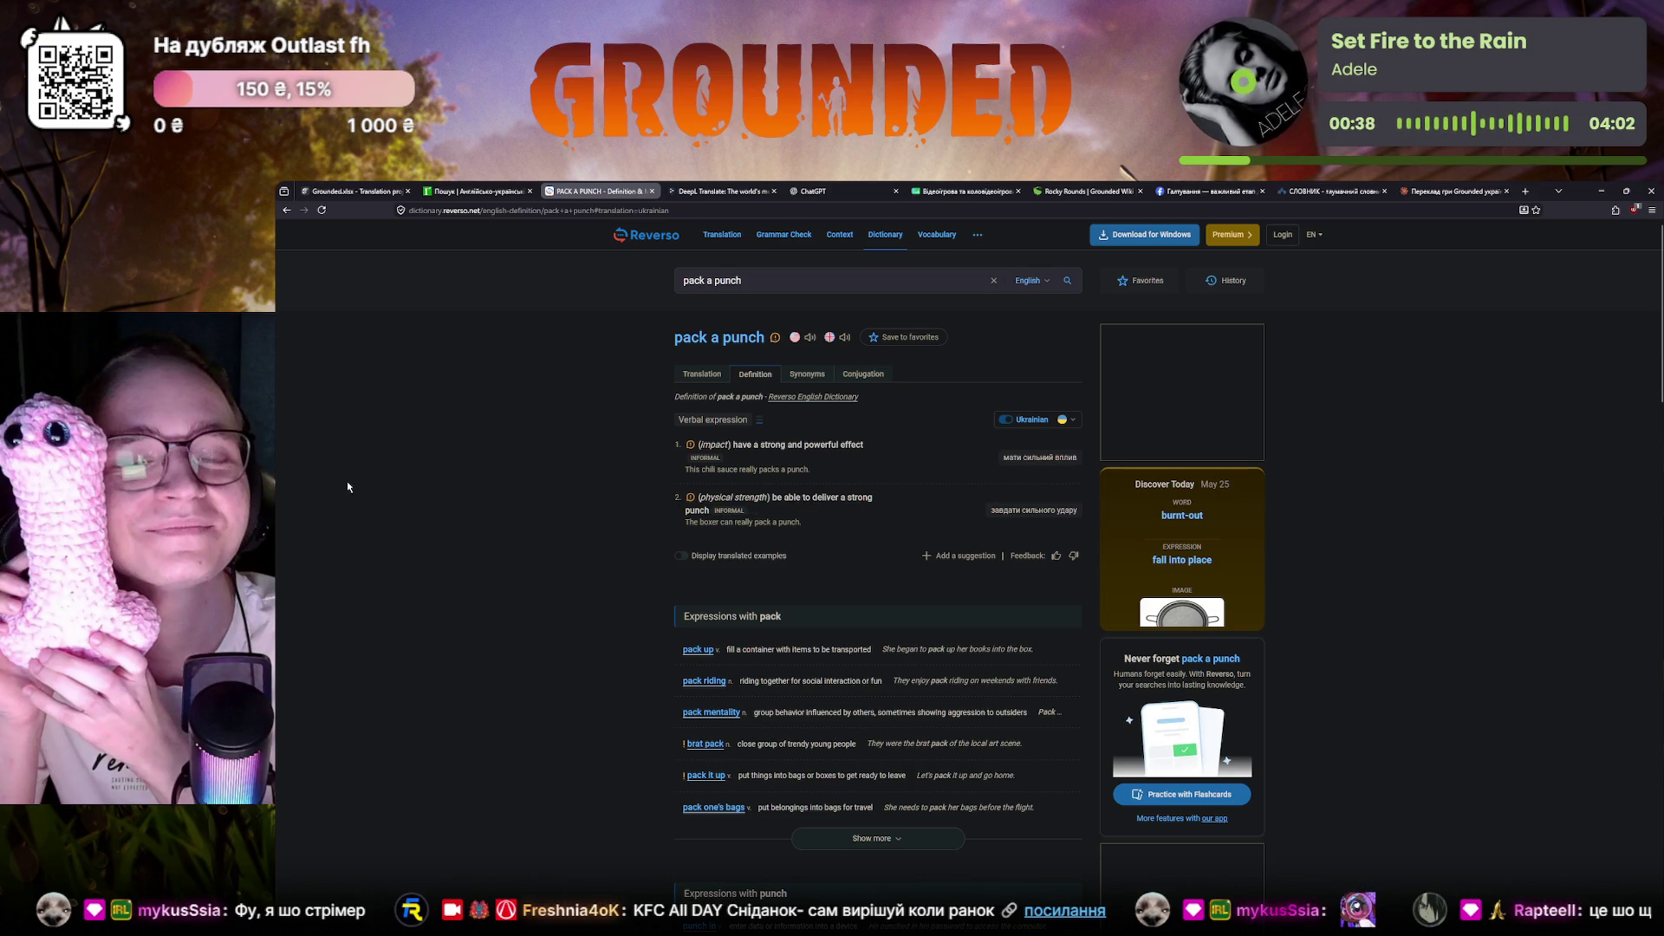
left_click(456, 189)
left_click(365, 189)
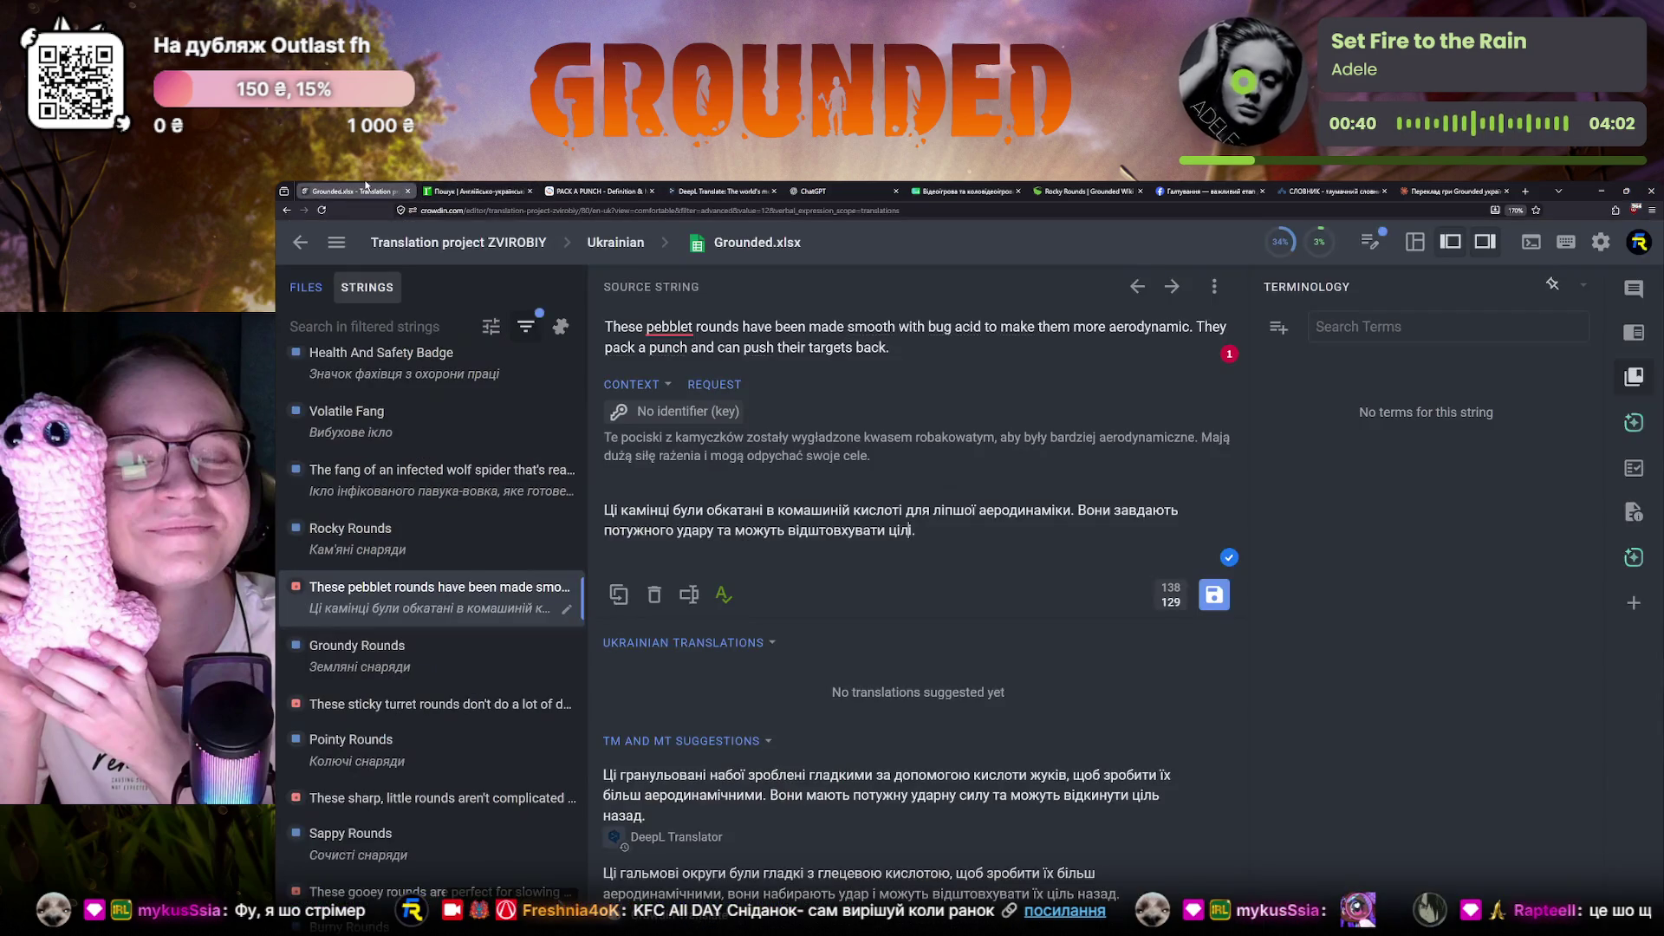
left_click(591, 191)
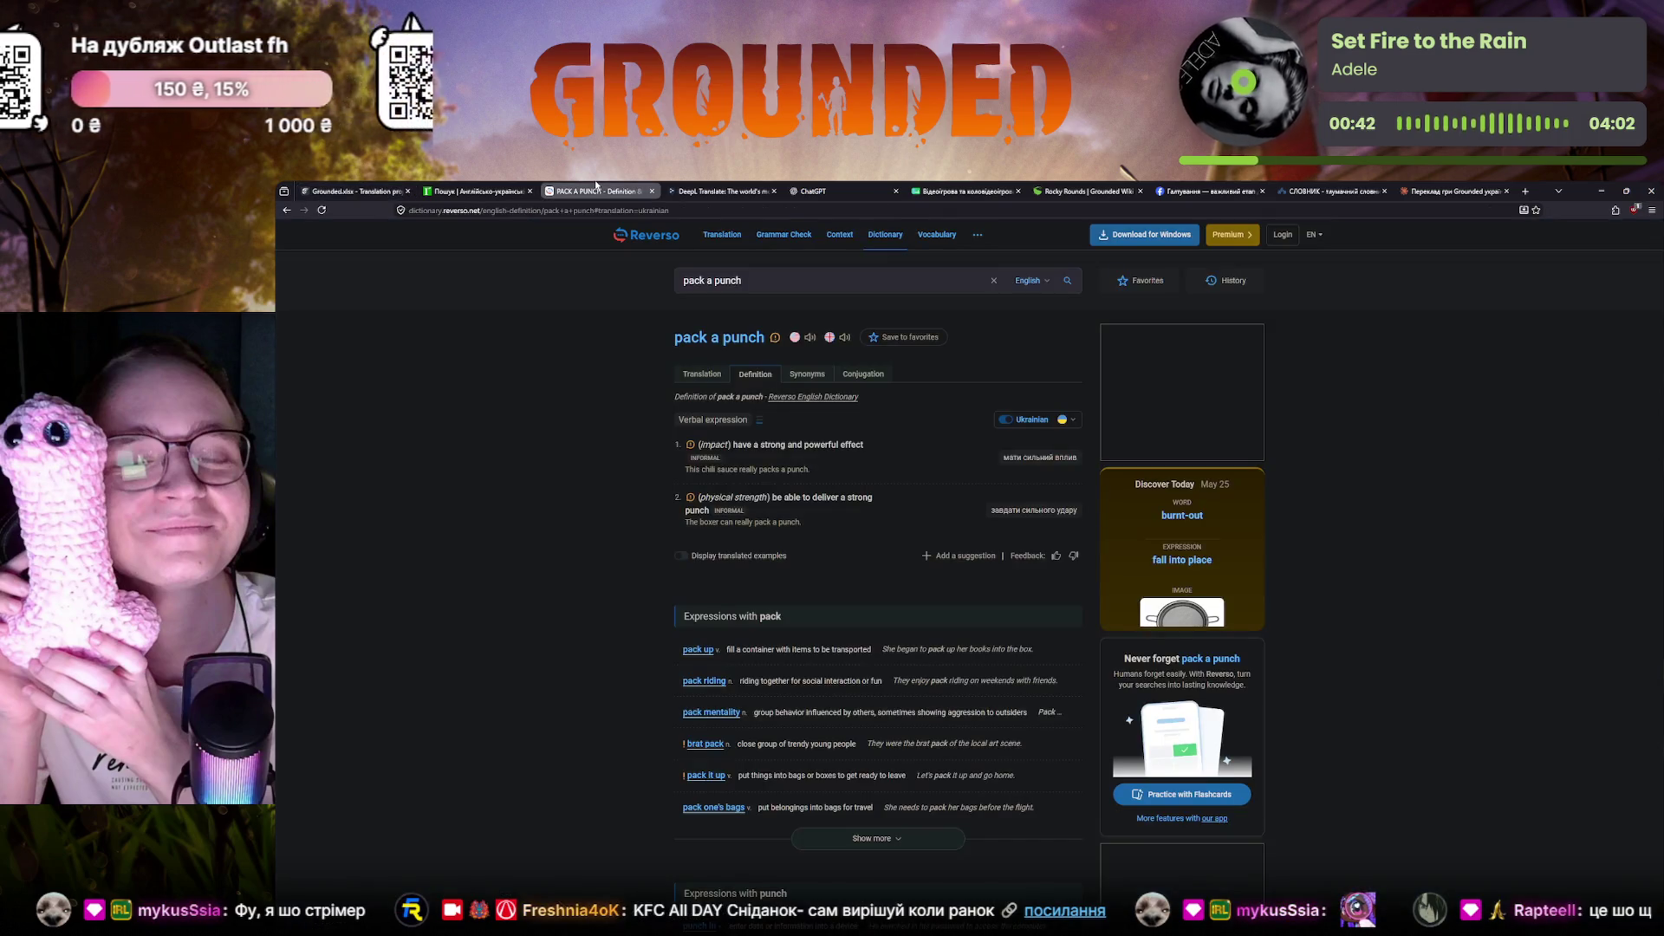
Save the pebblet rounds translation and open the untranslated sticky turret rounds string
left_click(348, 191)
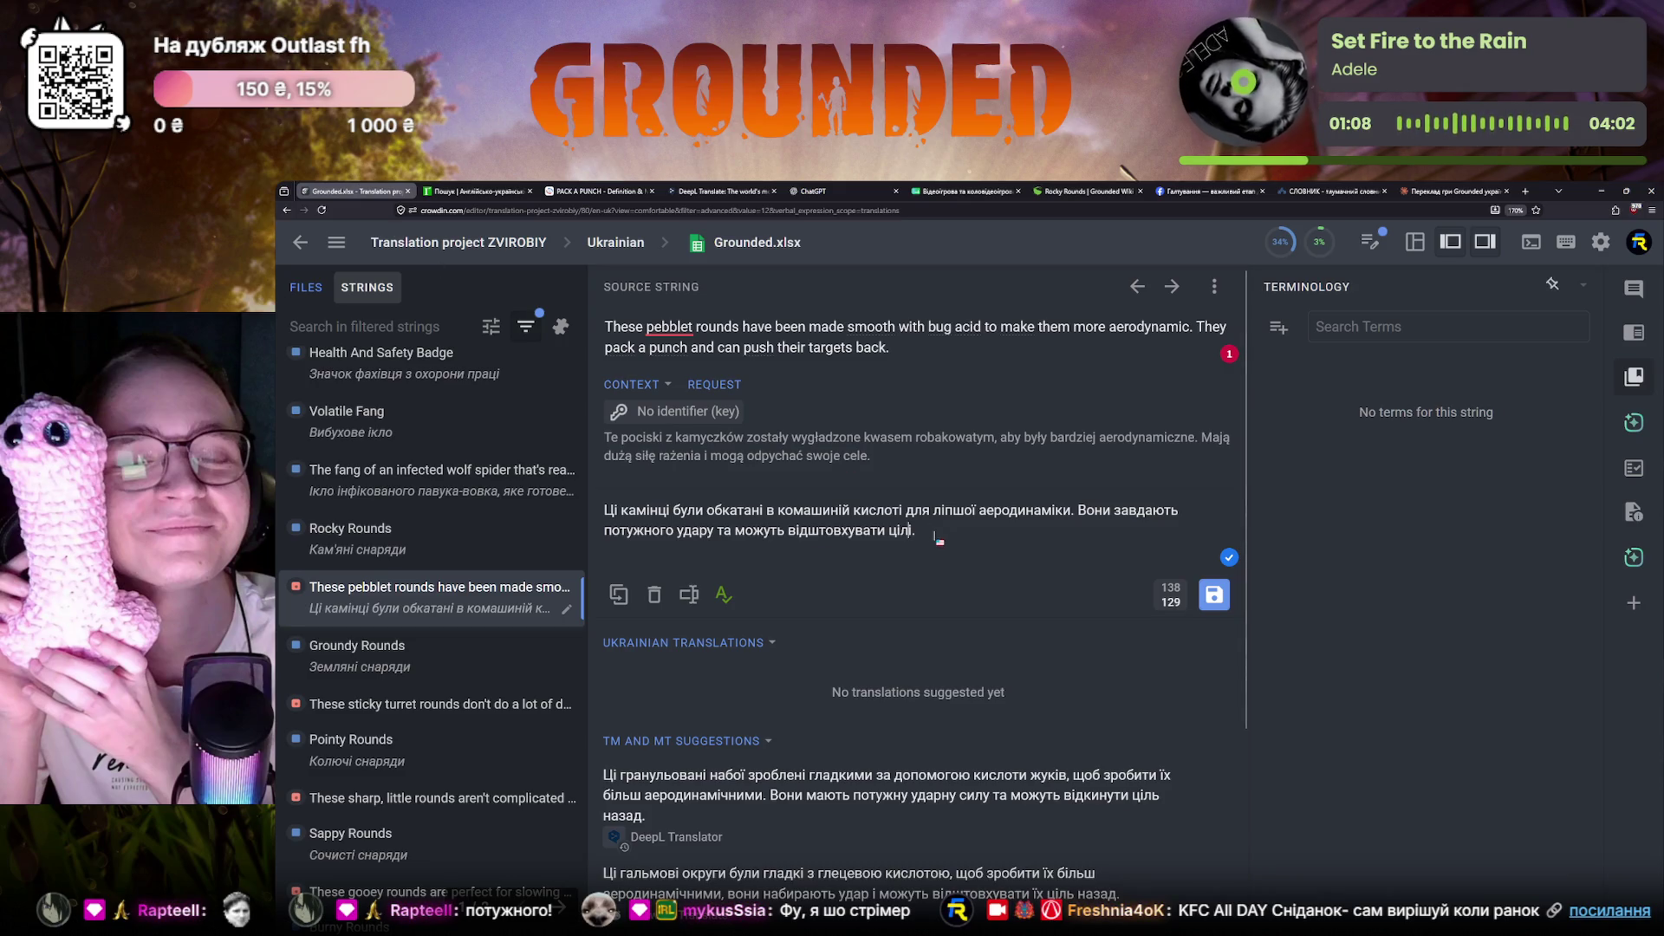
left_click(1213, 594)
left_click(425, 703)
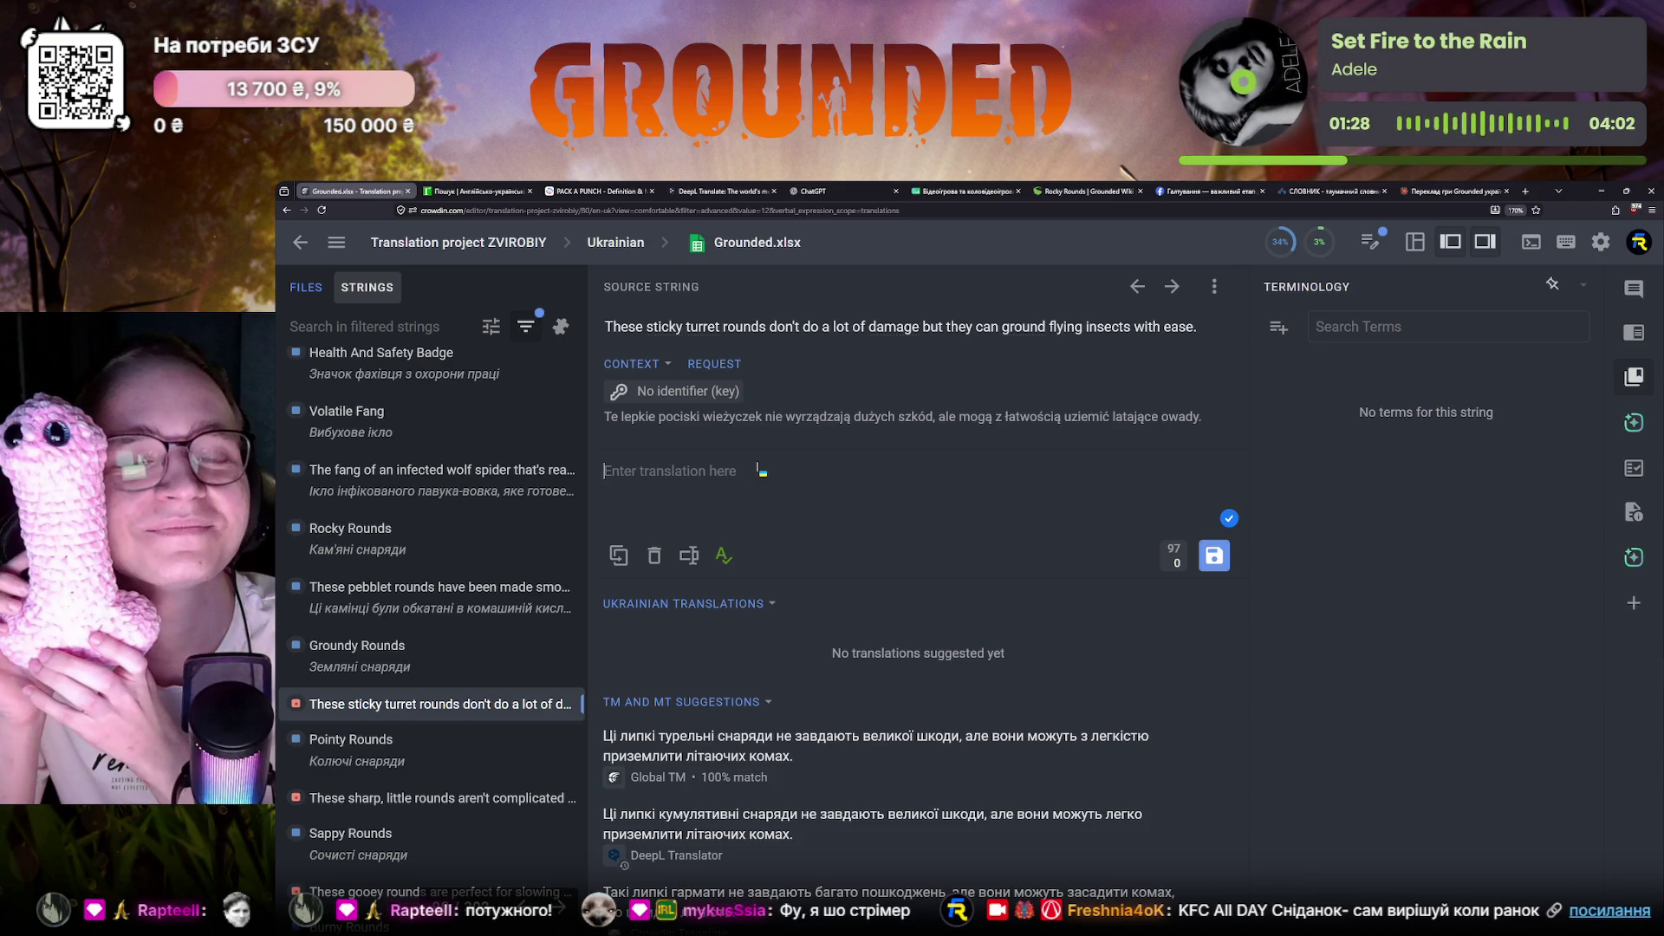
Fill the translation from the 100% Global TM match and correct it to 'летючих комах' via LanguageTool
left_click(747, 748)
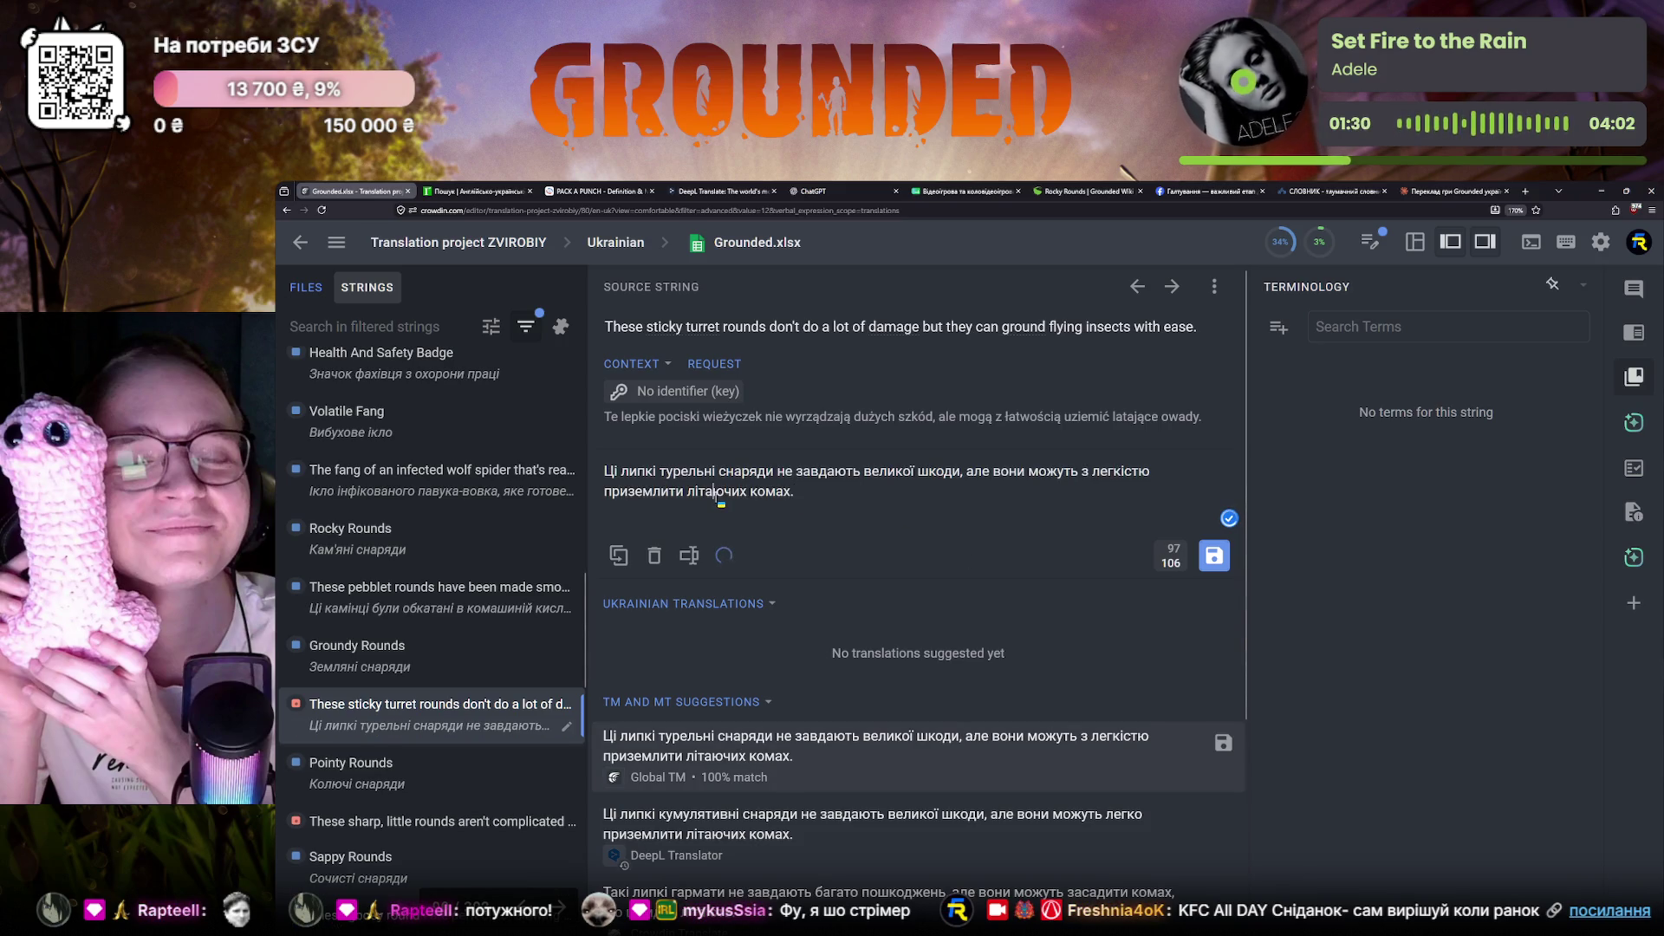
left_click(1228, 518)
left_click(978, 845)
left_click(748, 492)
left_click(824, 666)
type("е")
Save the sticky turret rounds translation and advance to the sharp little rounds string
left_click(835, 501)
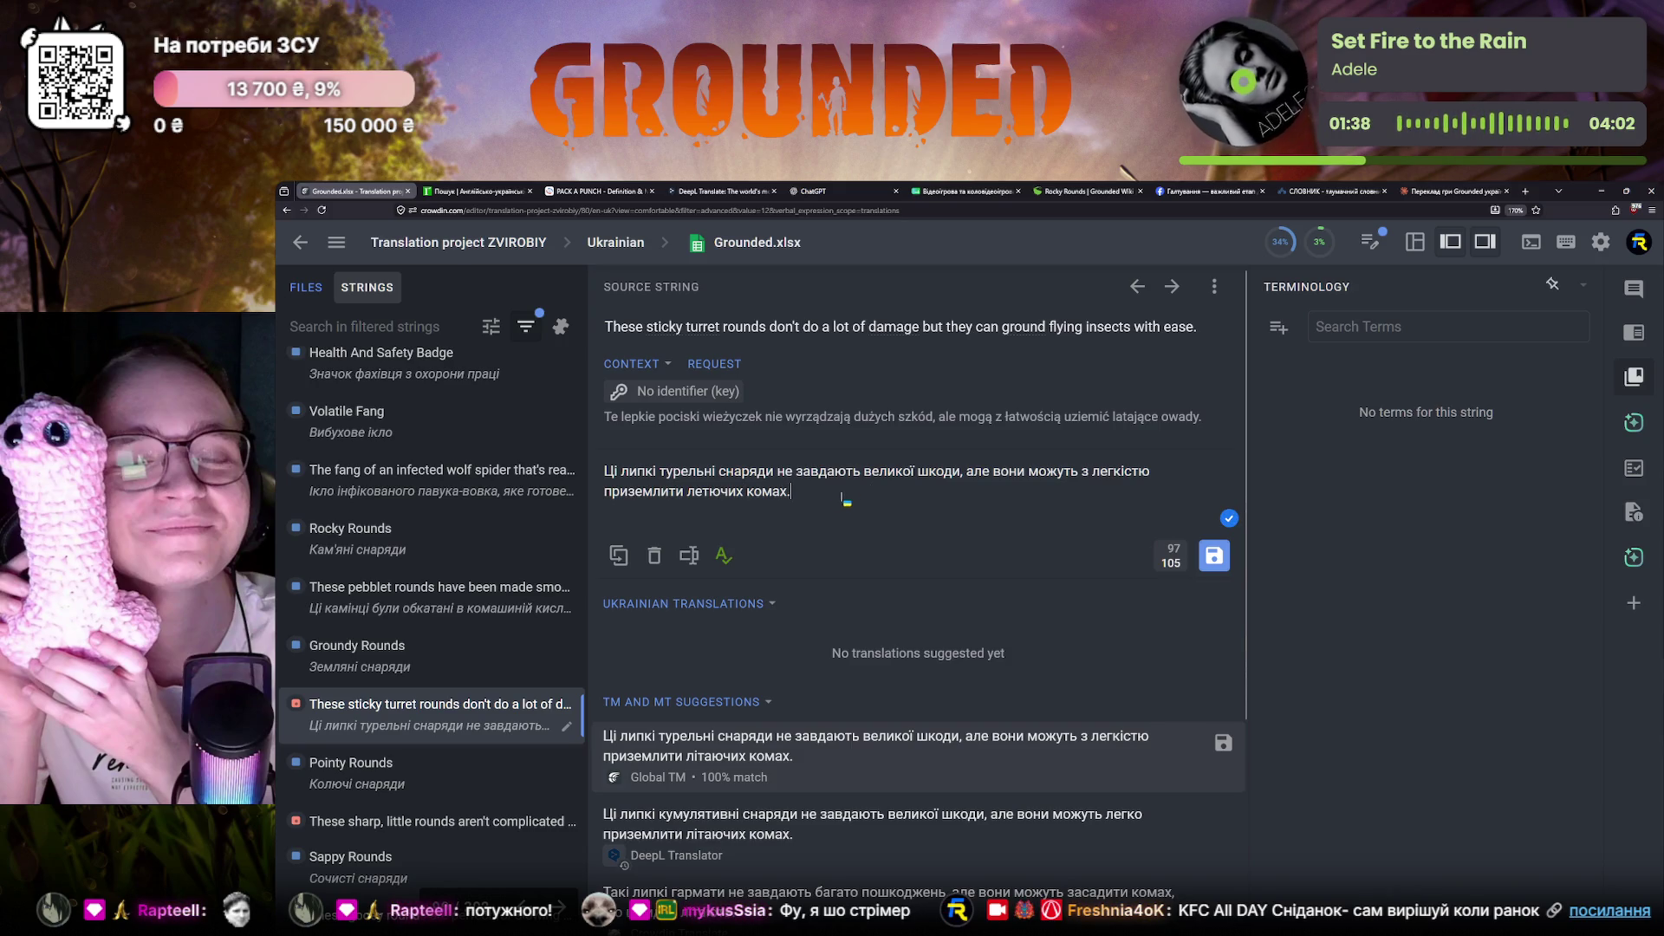
left_click(1212, 556)
left_click(471, 723)
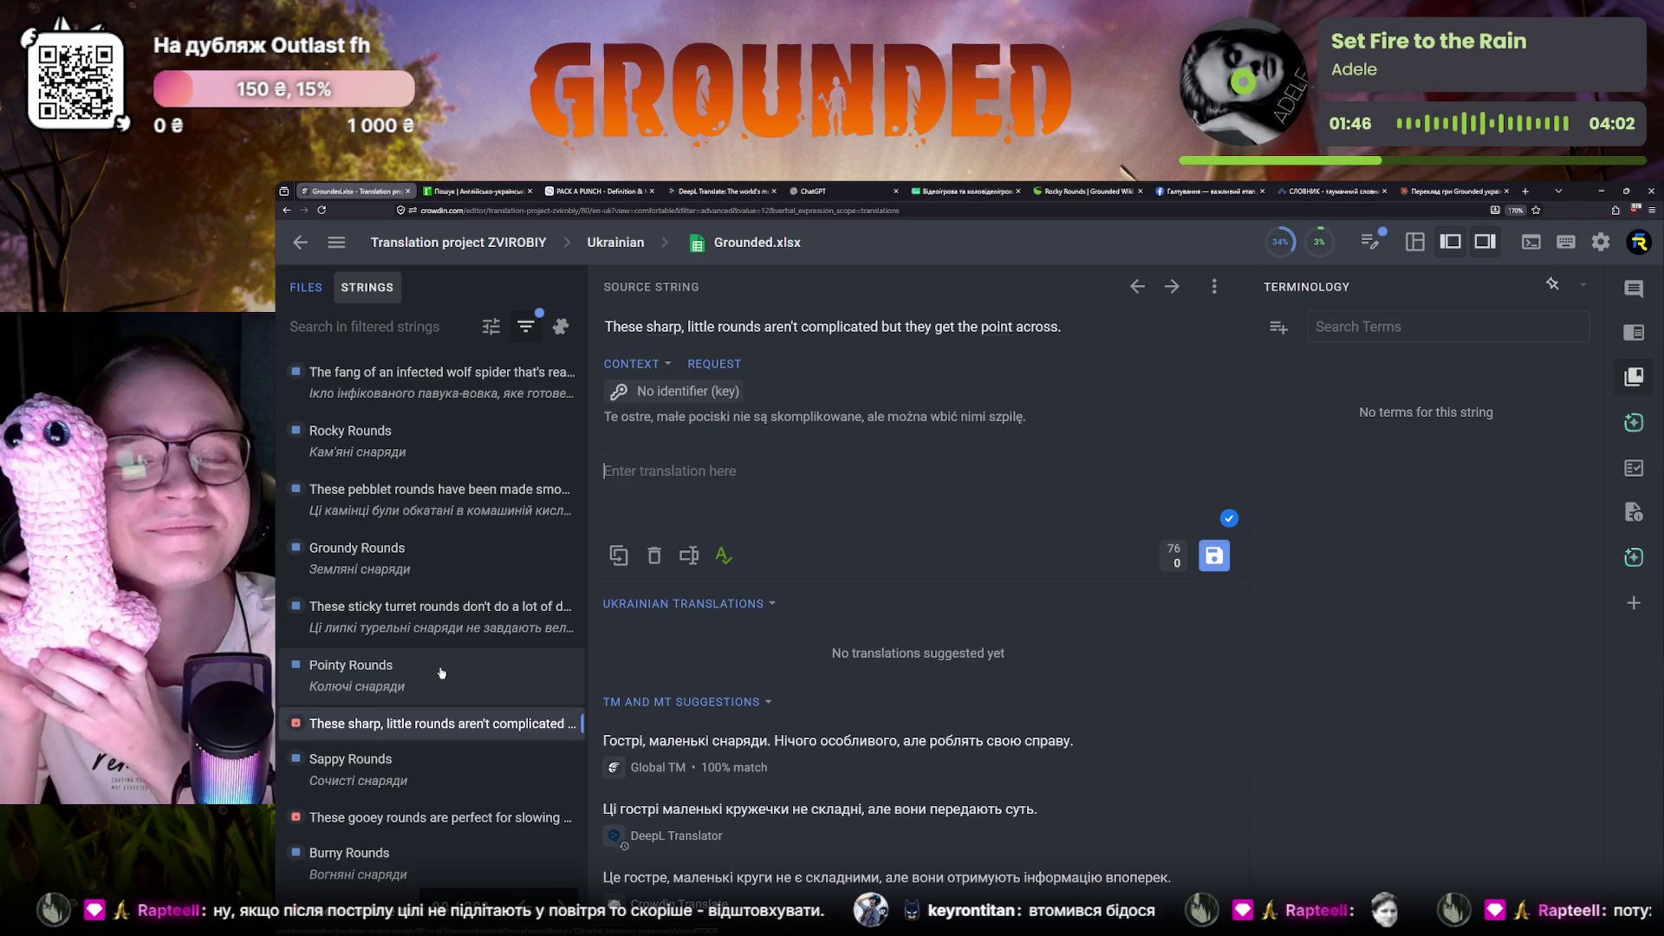
scroll(441, 671, "up", 1)
scroll(440, 671, "up", 2)
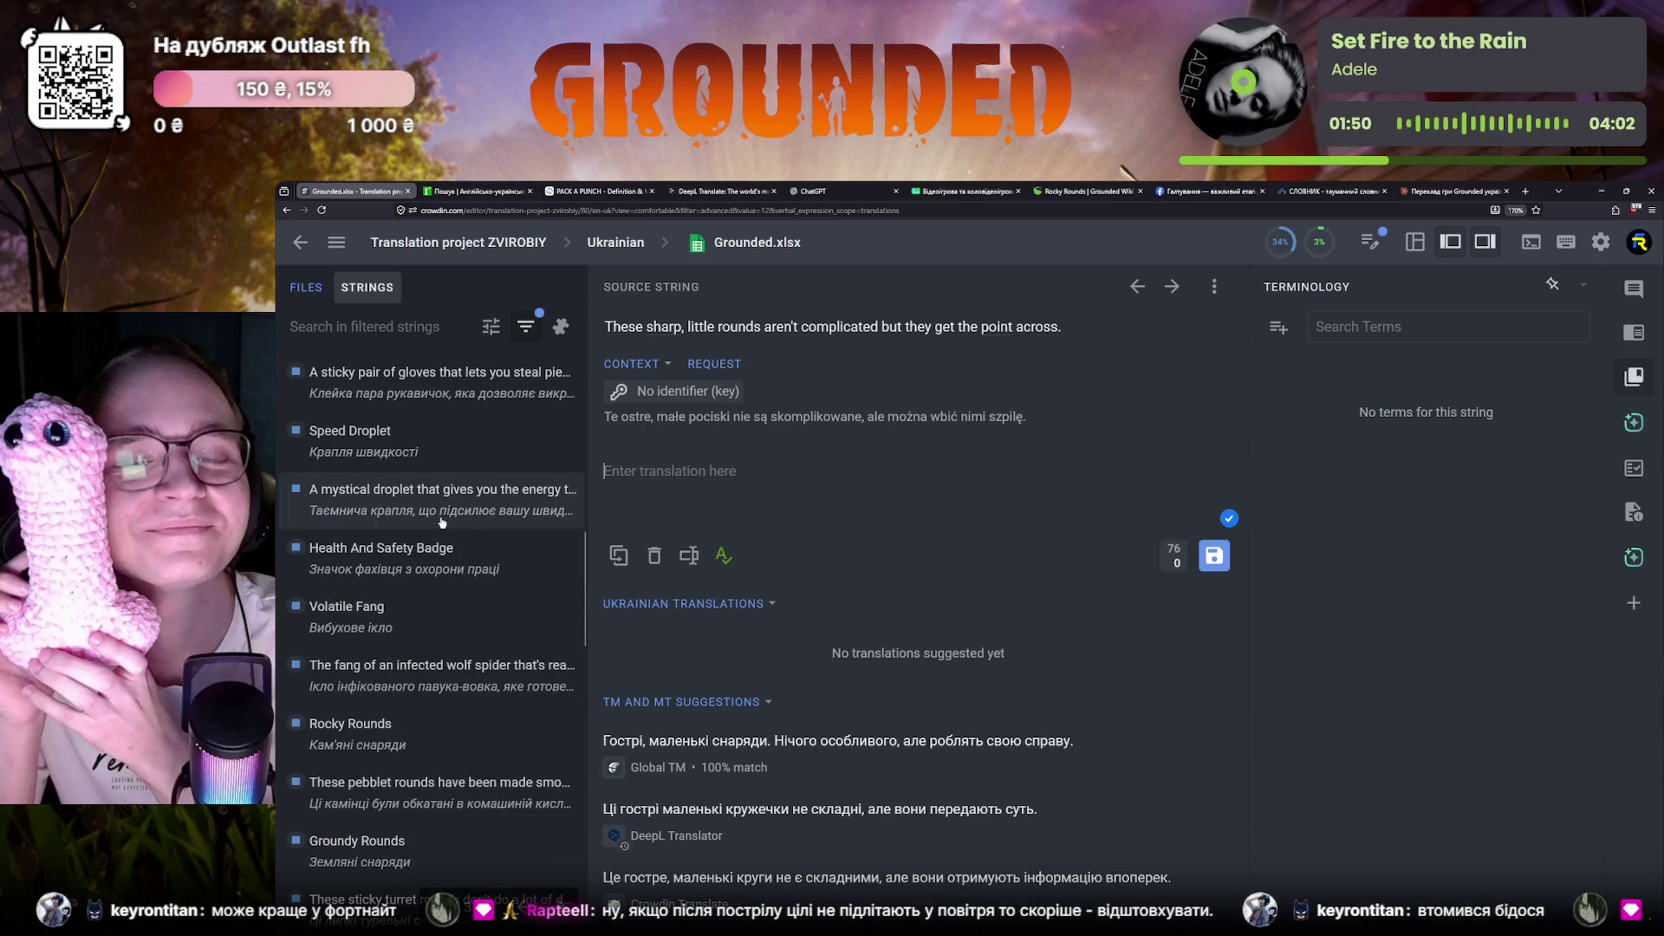
scroll(437, 525, "up", 1)
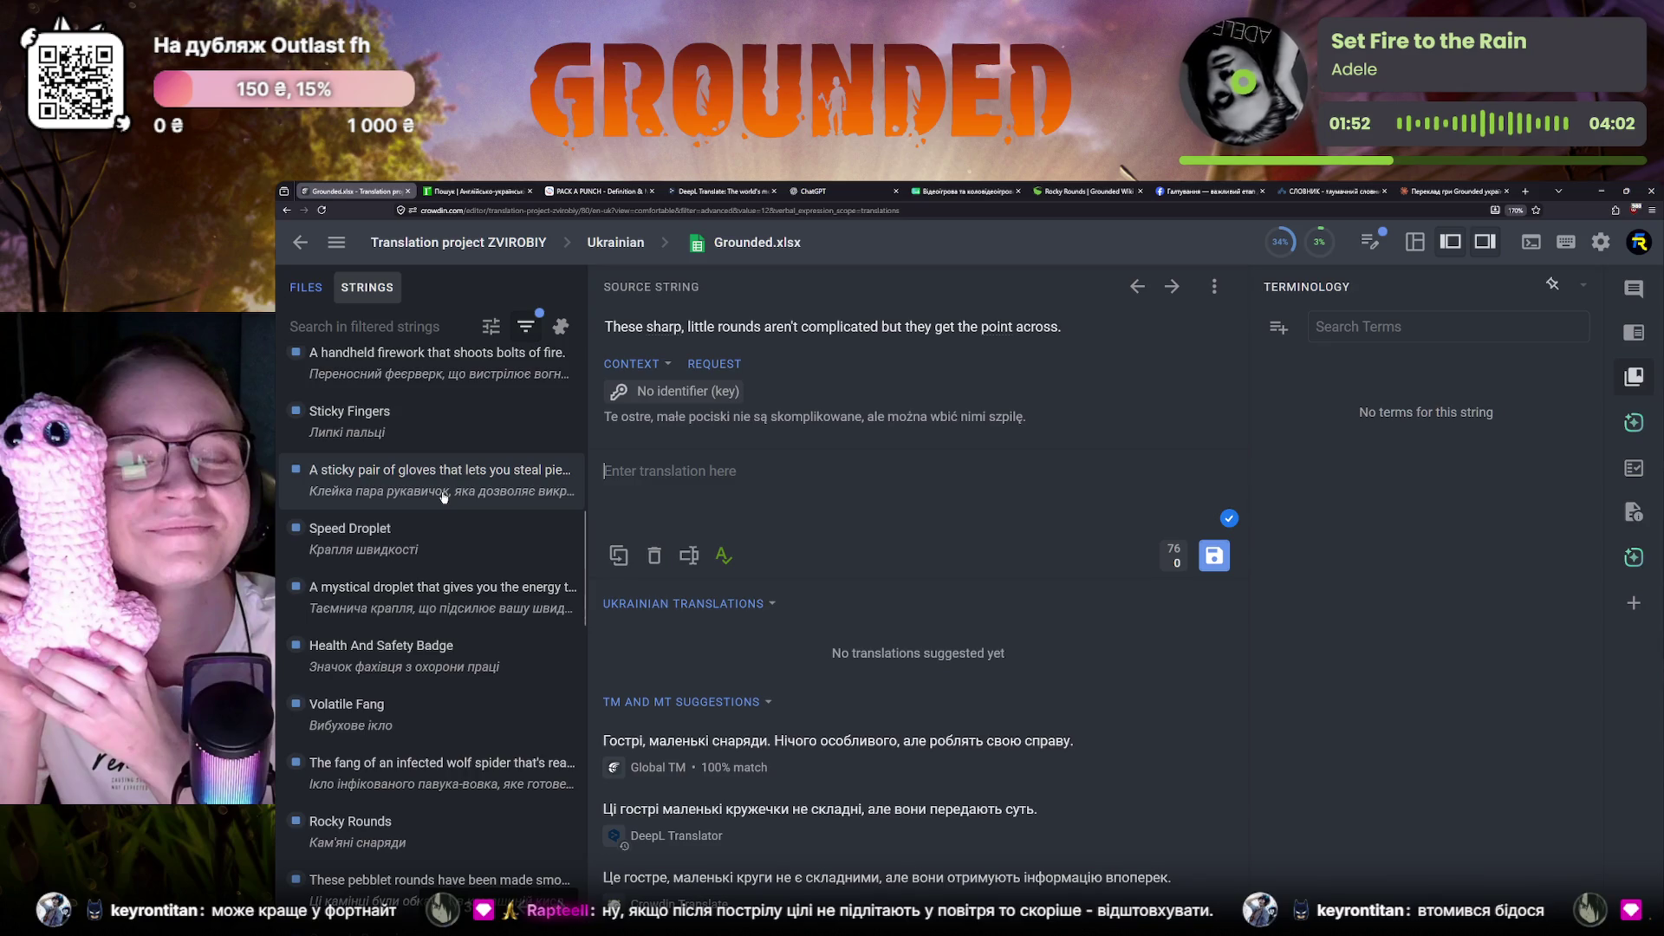
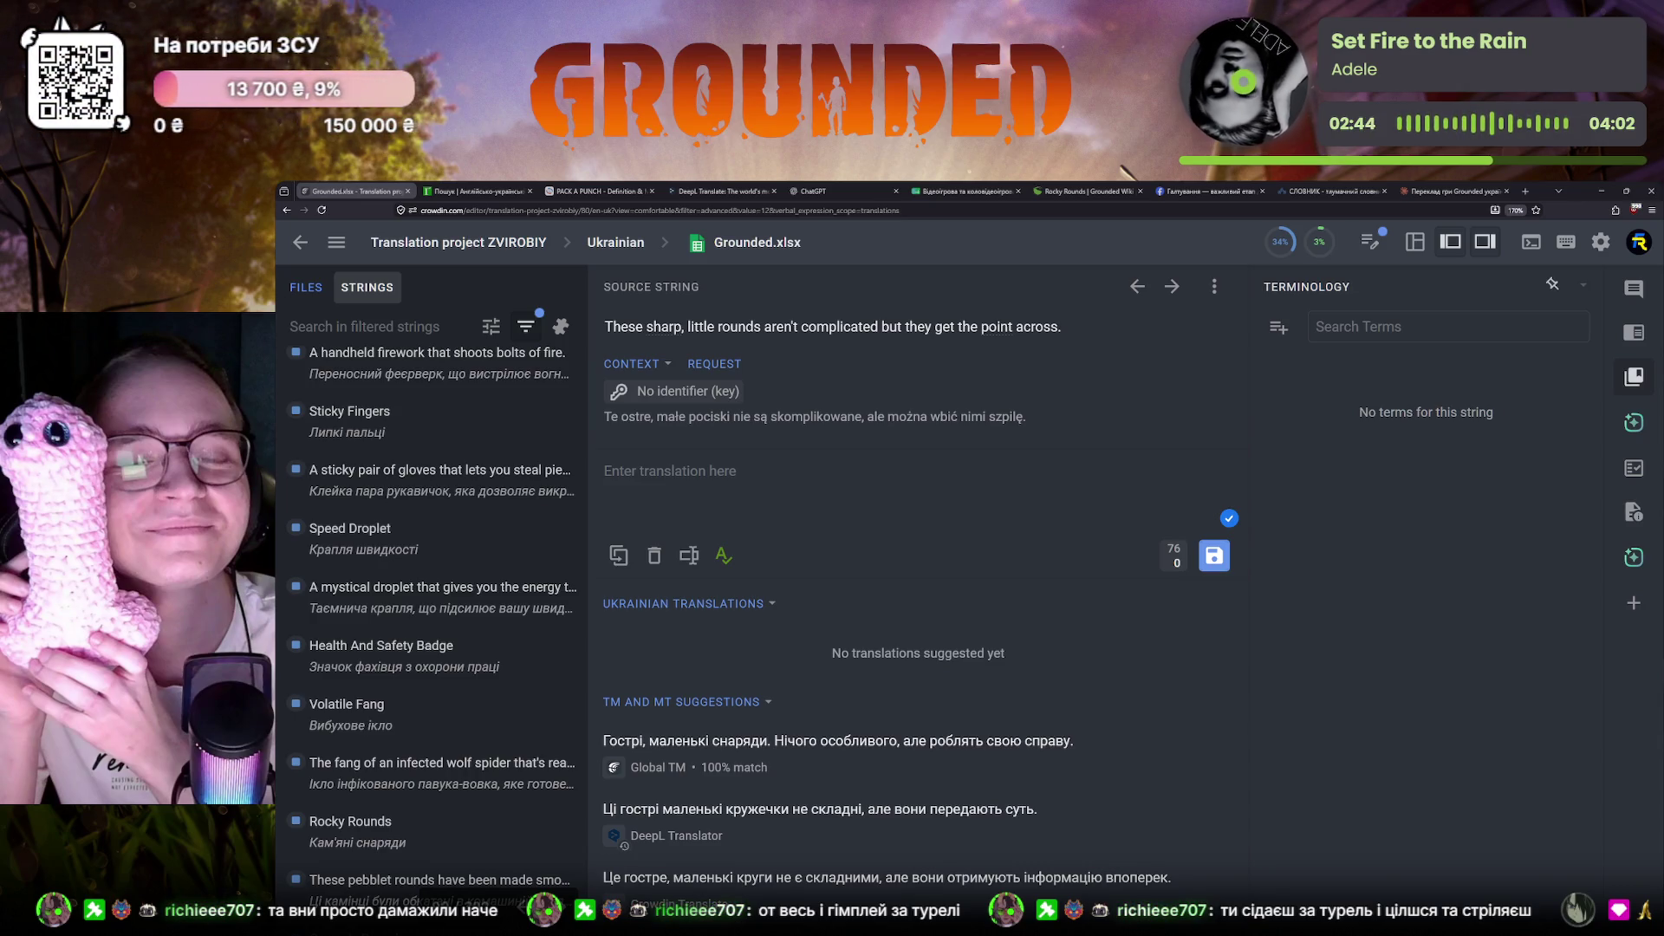
scroll(502, 677, "down", 2)
scroll(503, 677, "down", 1)
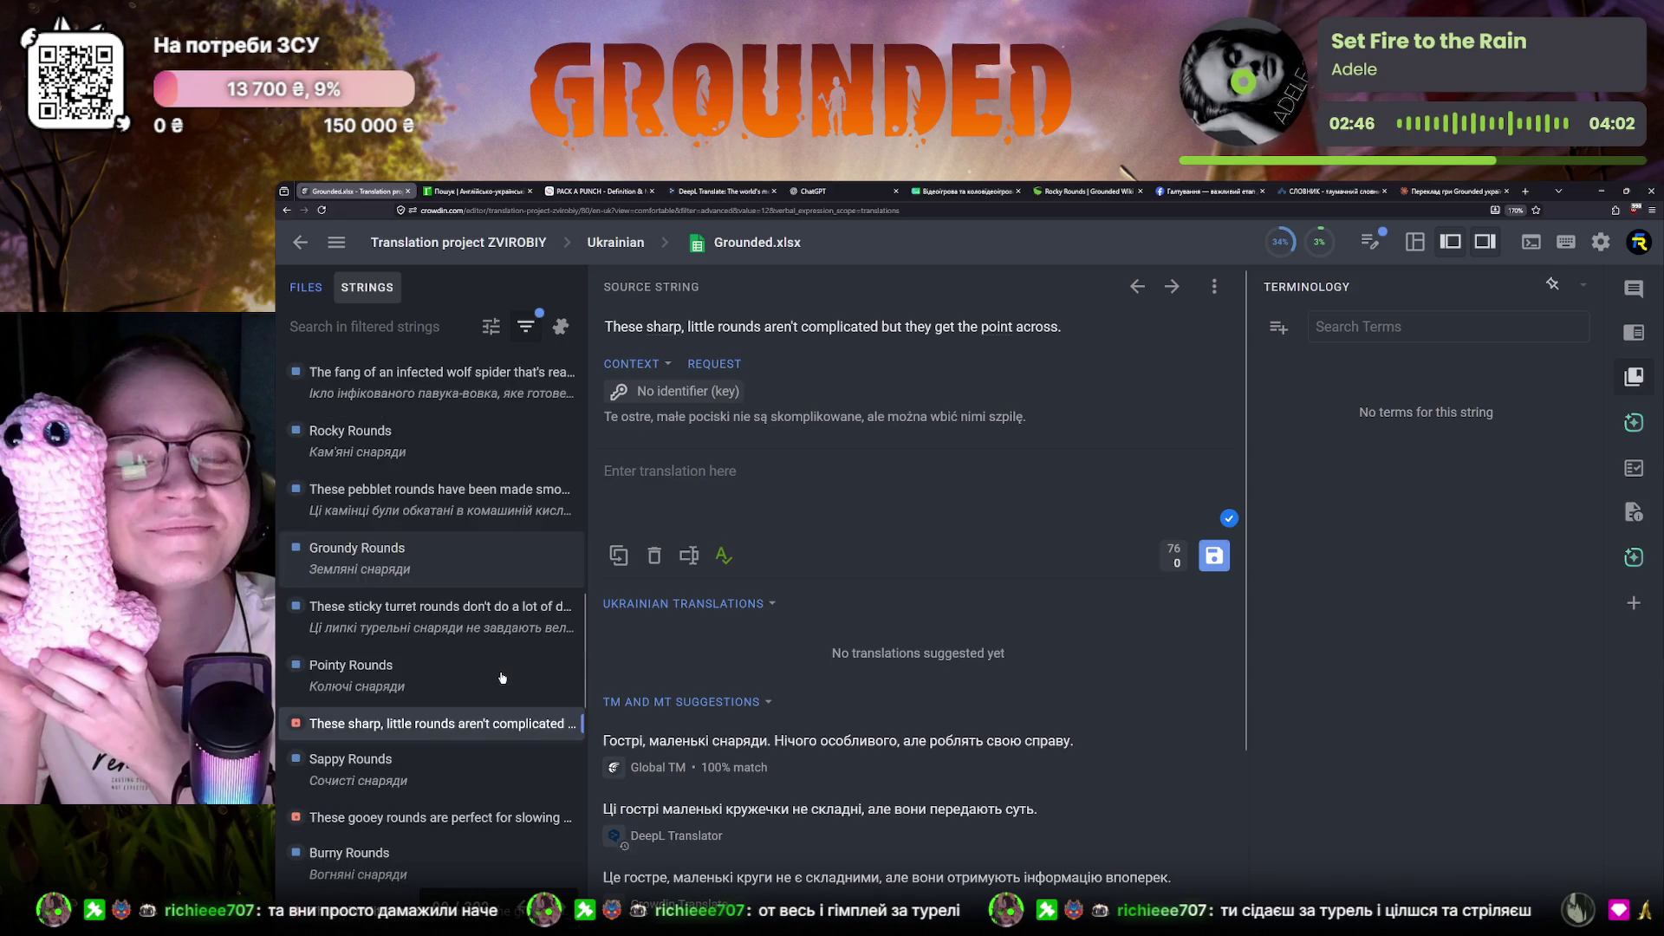
Flip between the pebblet and sticky turret rounds strings and highlight the sticky turret translation
left_click(502, 630)
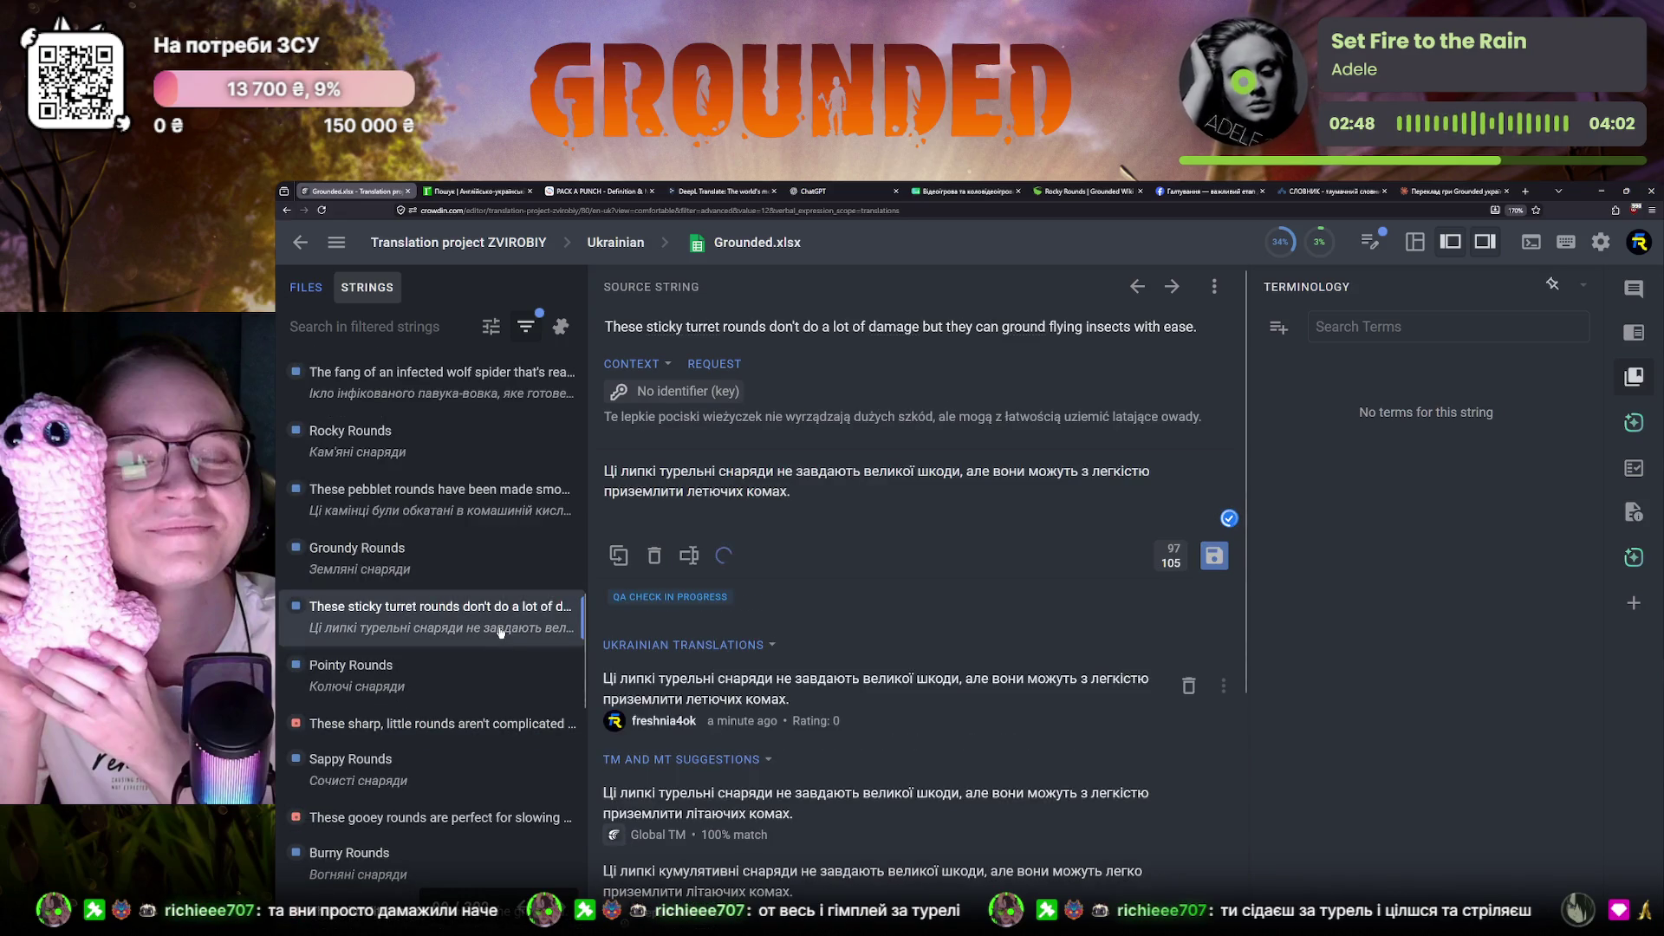
left_click(458, 493)
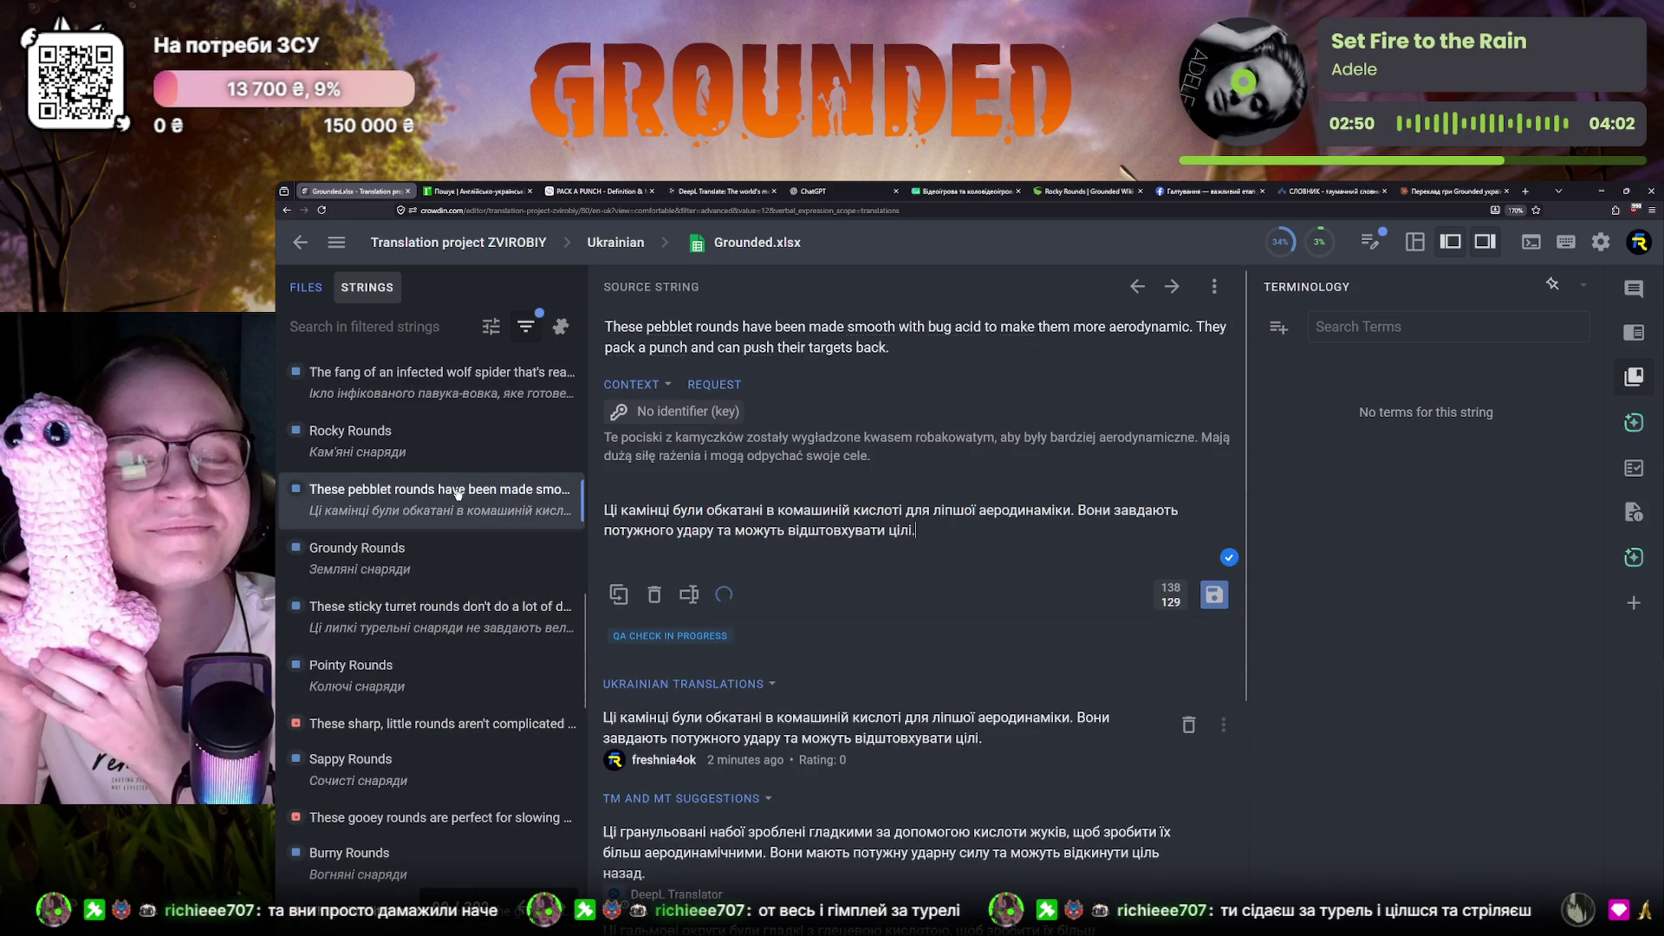
left_click(429, 609)
left_click_drag(606, 471, 791, 490)
left_click(787, 474)
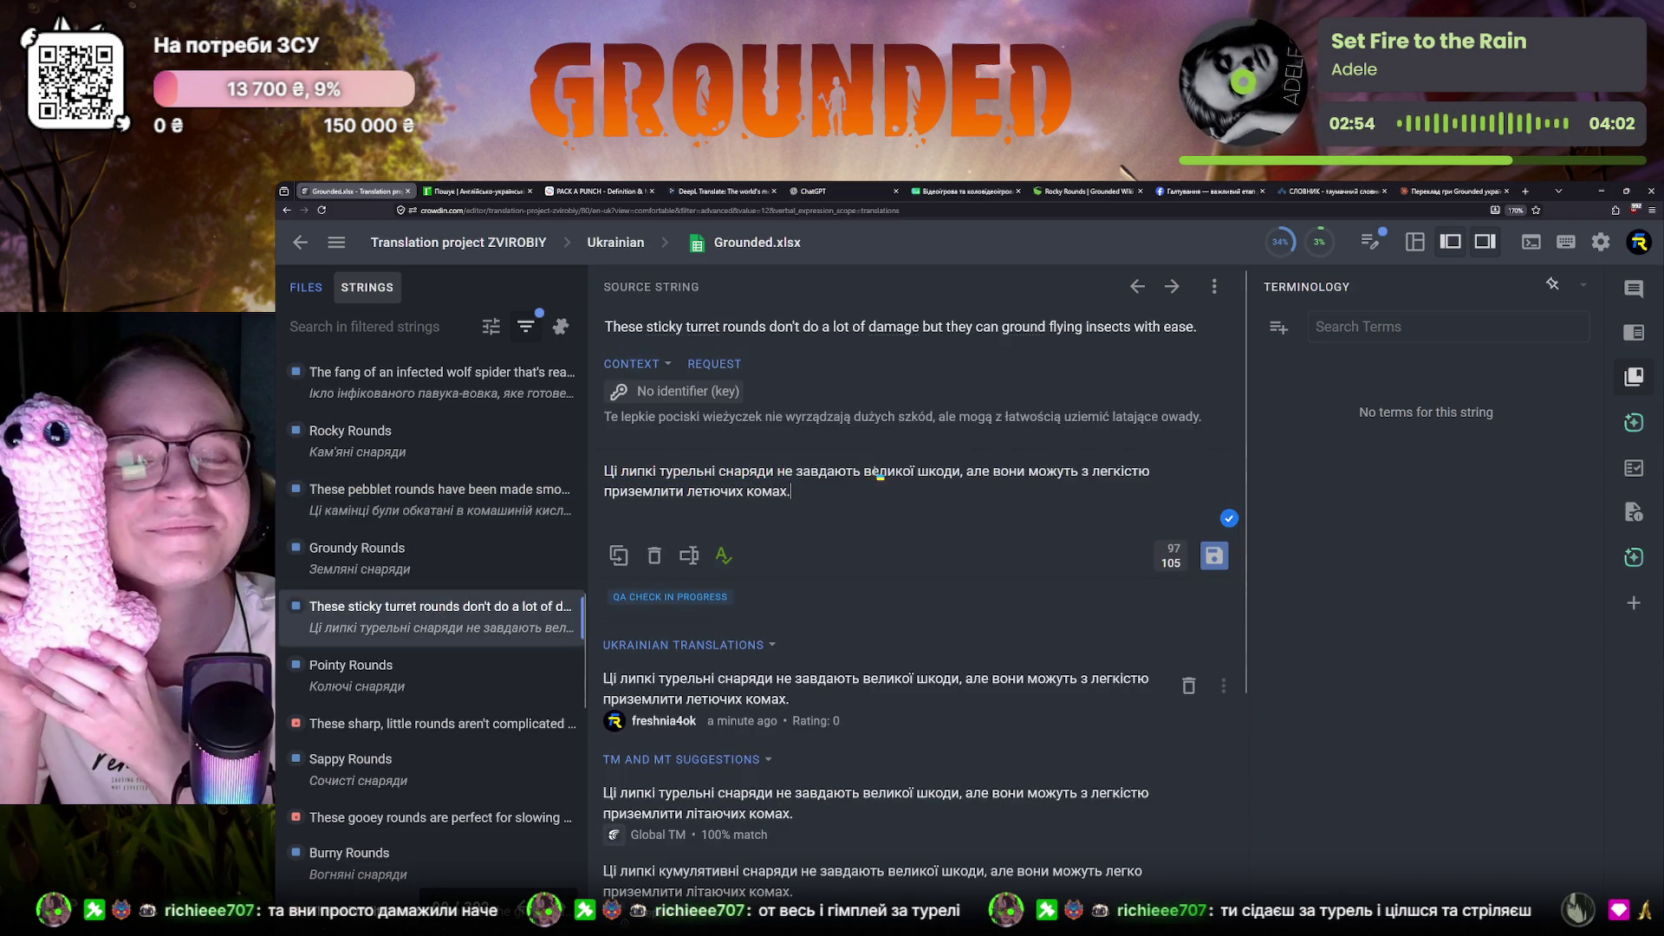
Compare the sticky turret source and Ukrainian translation by highlighting, then move to the pebblet rounds string
left_click_drag(965, 473, 703, 504)
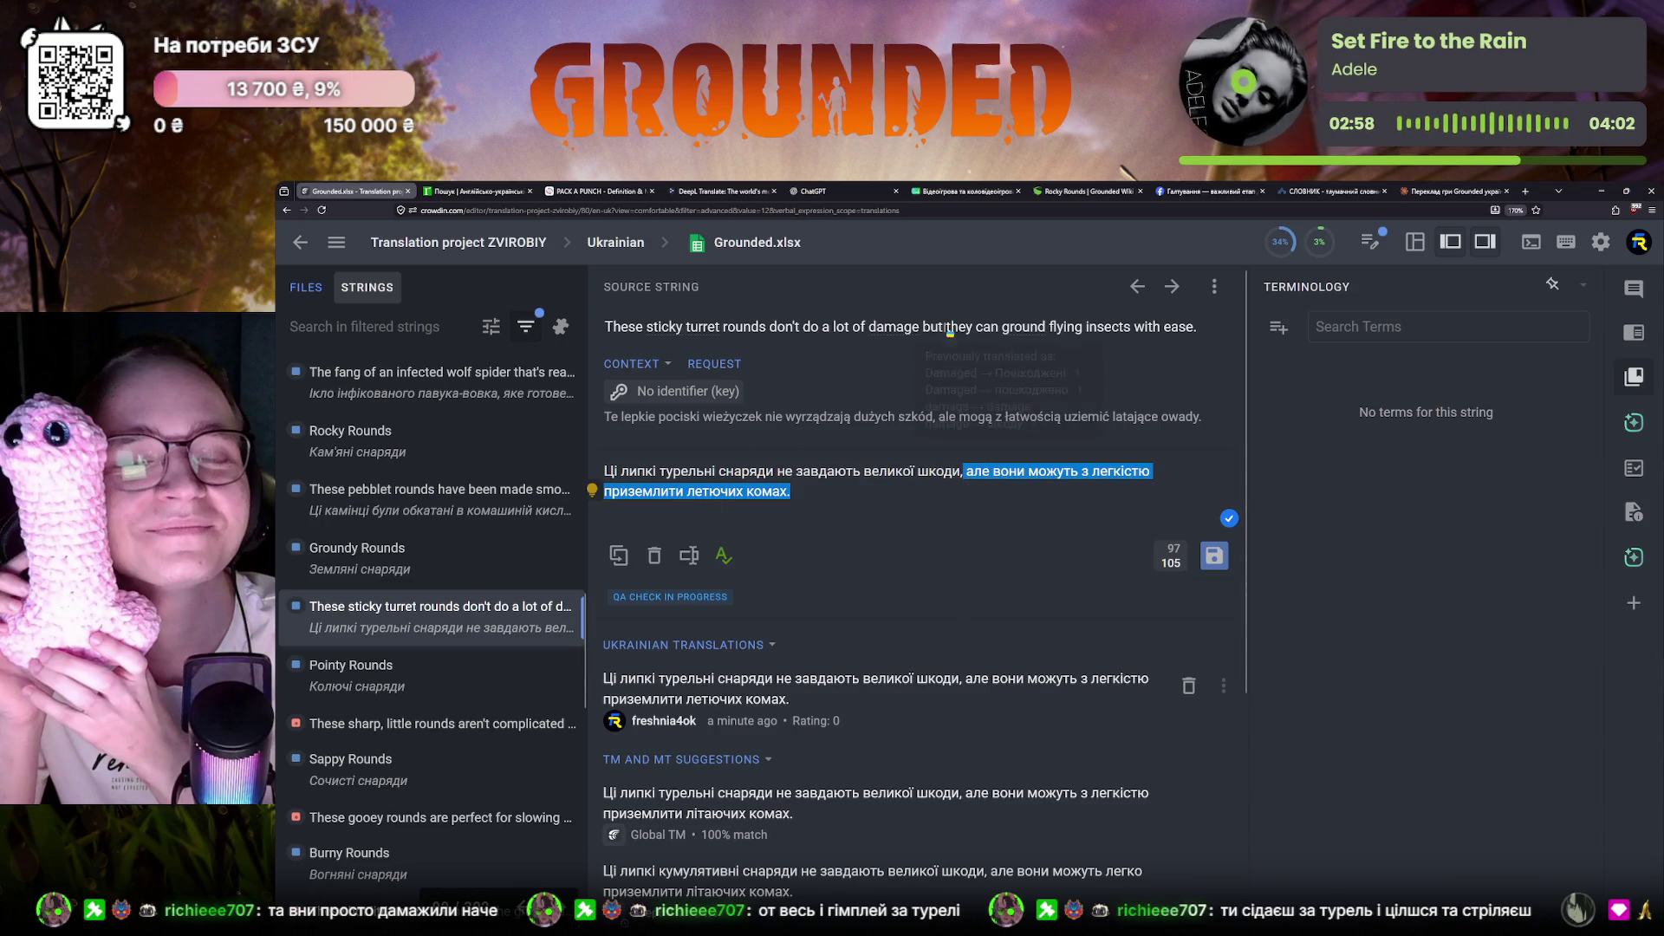
left_click_drag(1197, 328, 596, 330)
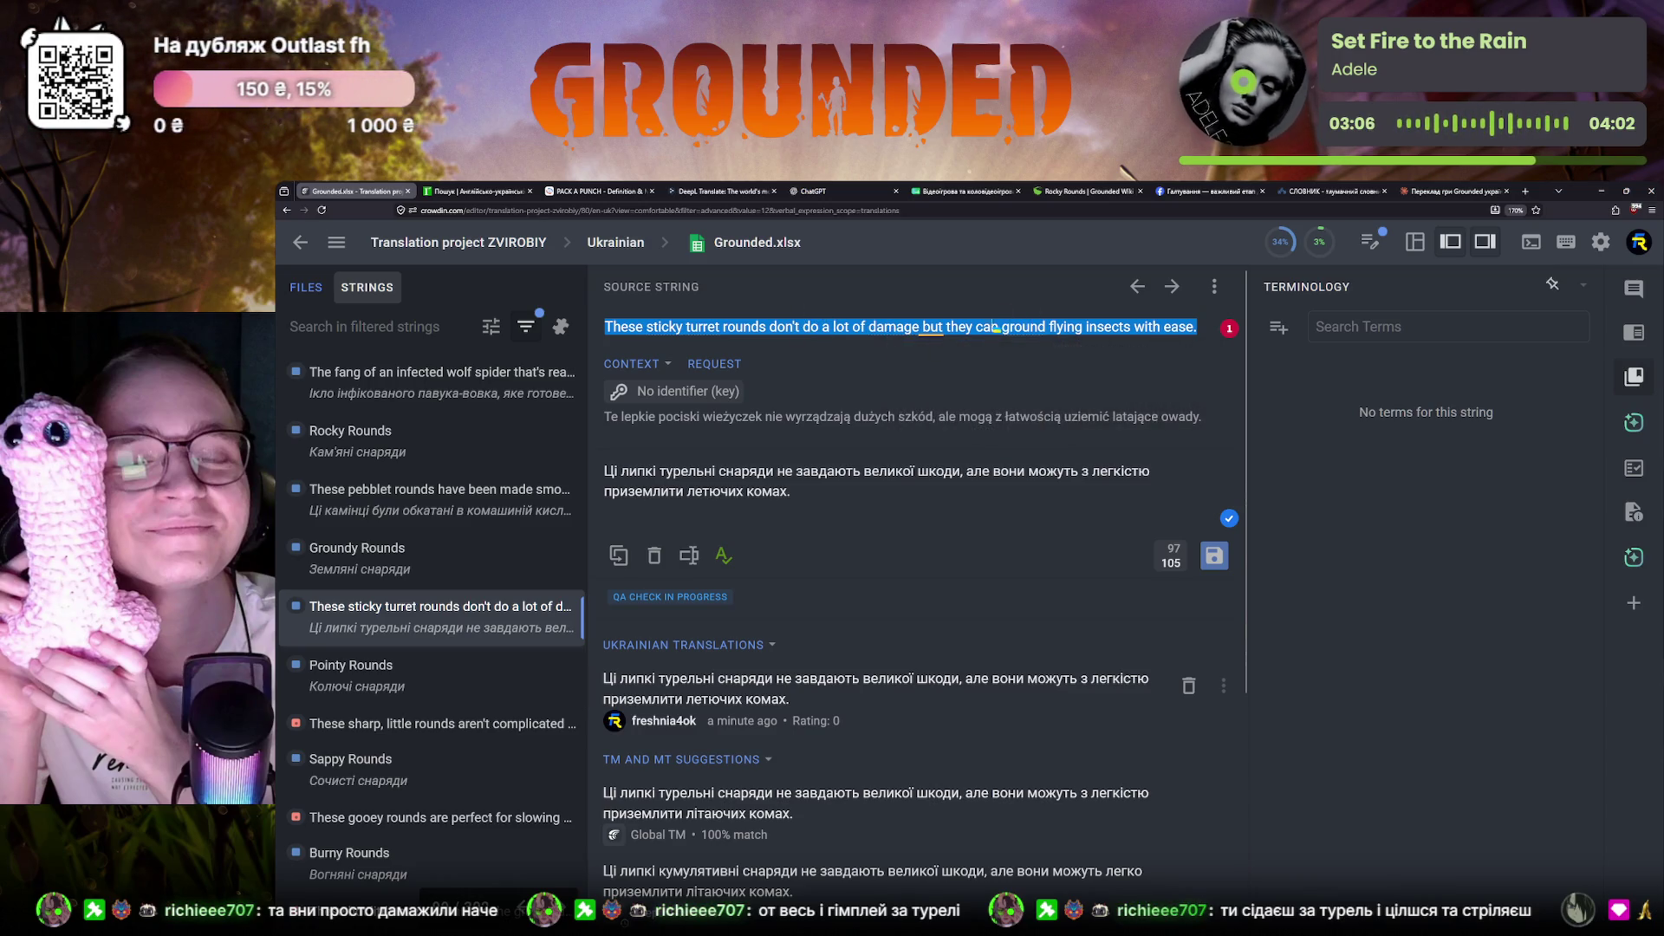
left_click(1183, 335)
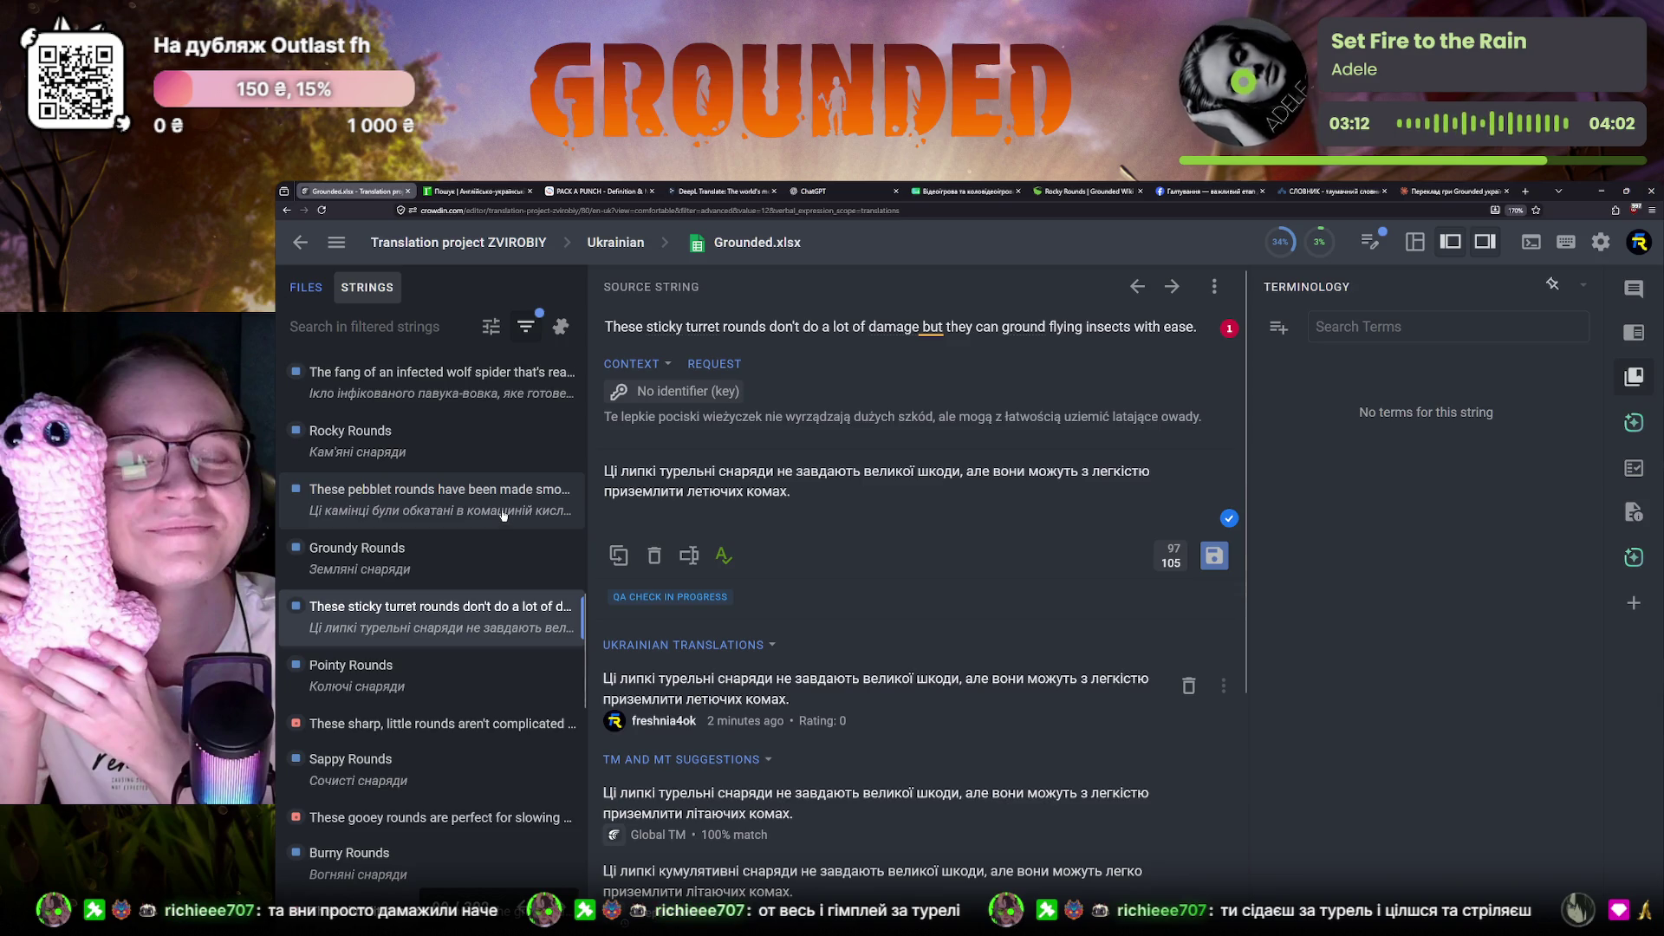
scroll(408, 630, "down", 1)
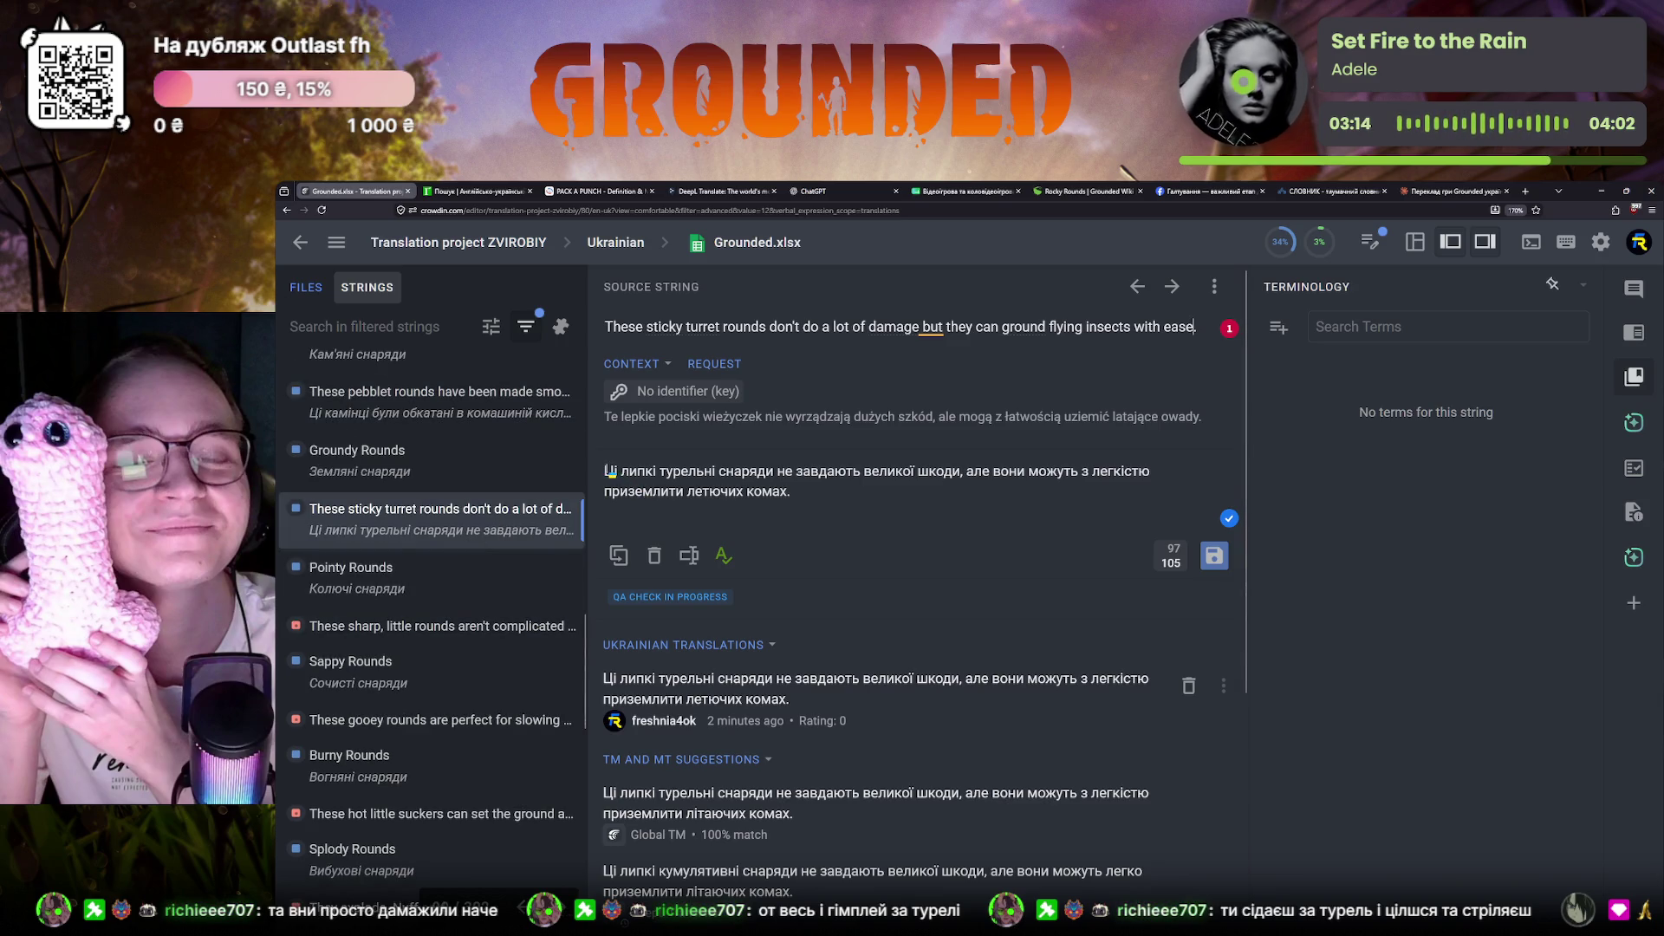
left_click_drag(605, 471, 825, 496)
left_click(824, 495)
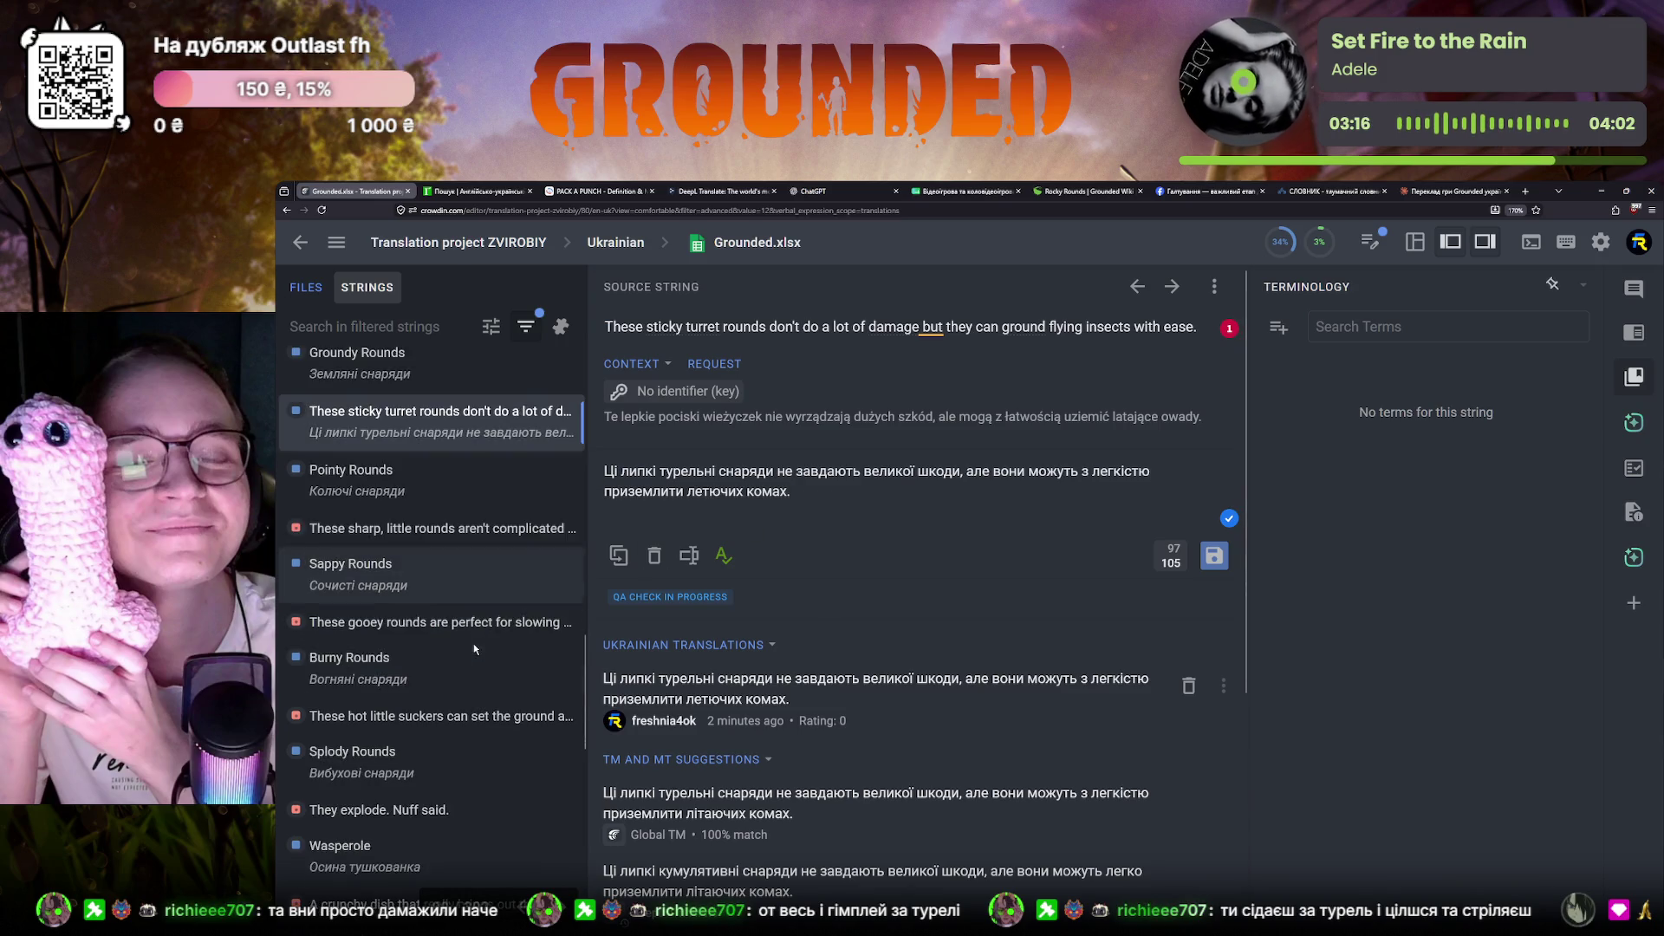
scroll(470, 639, "up", 1)
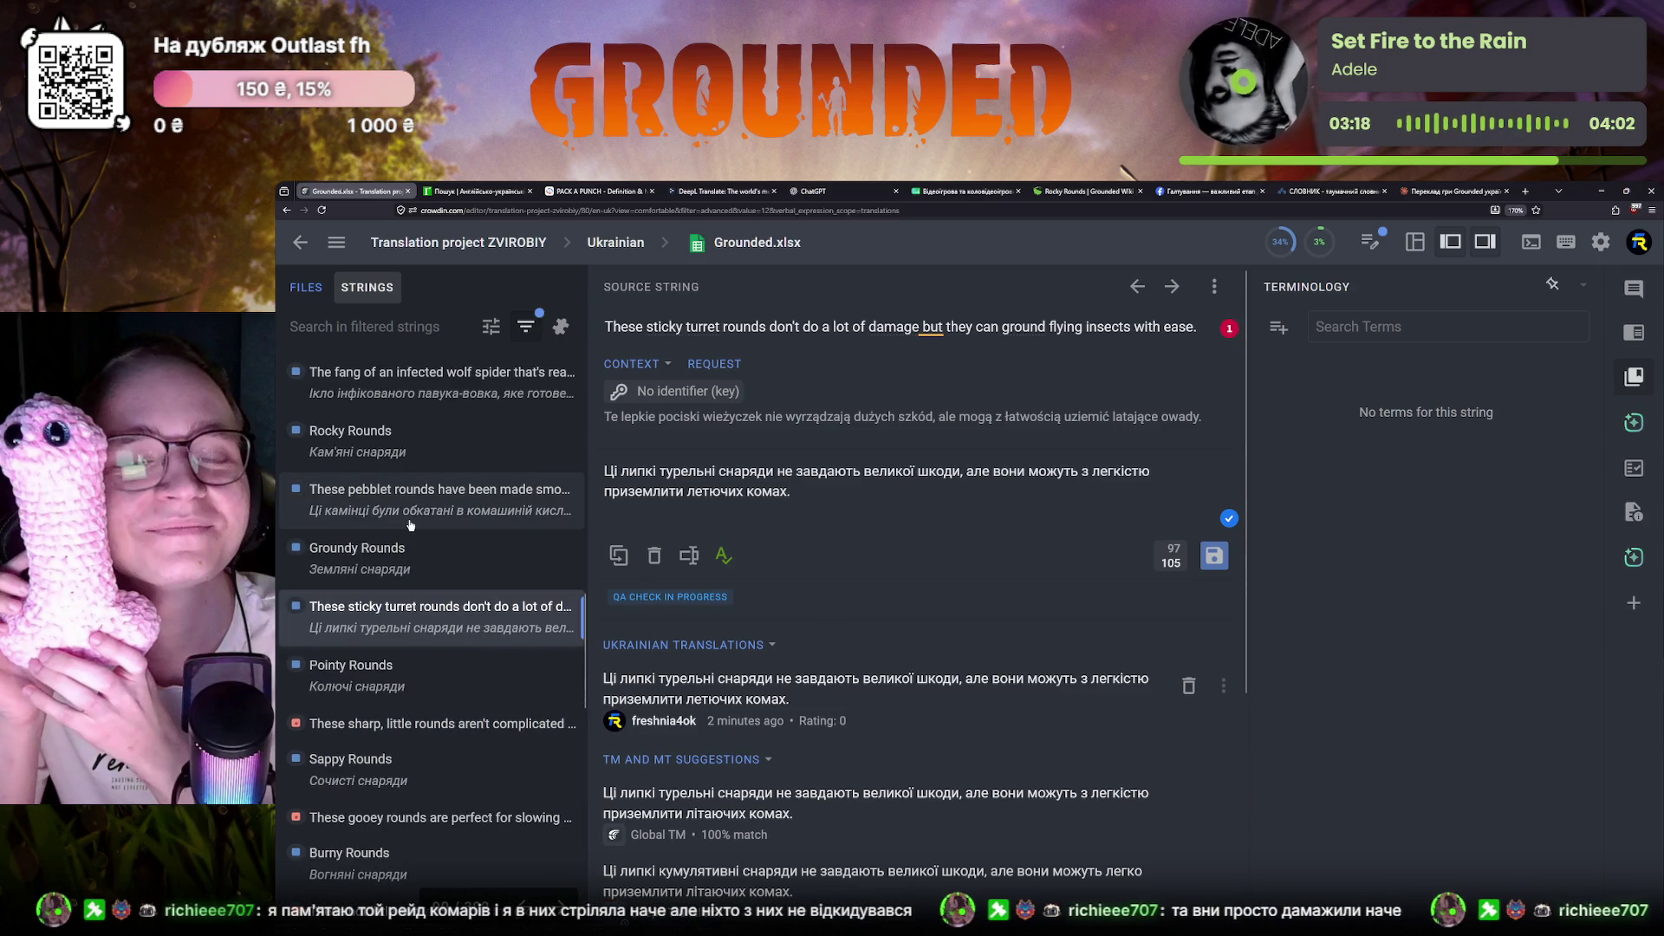
left_click(410, 524)
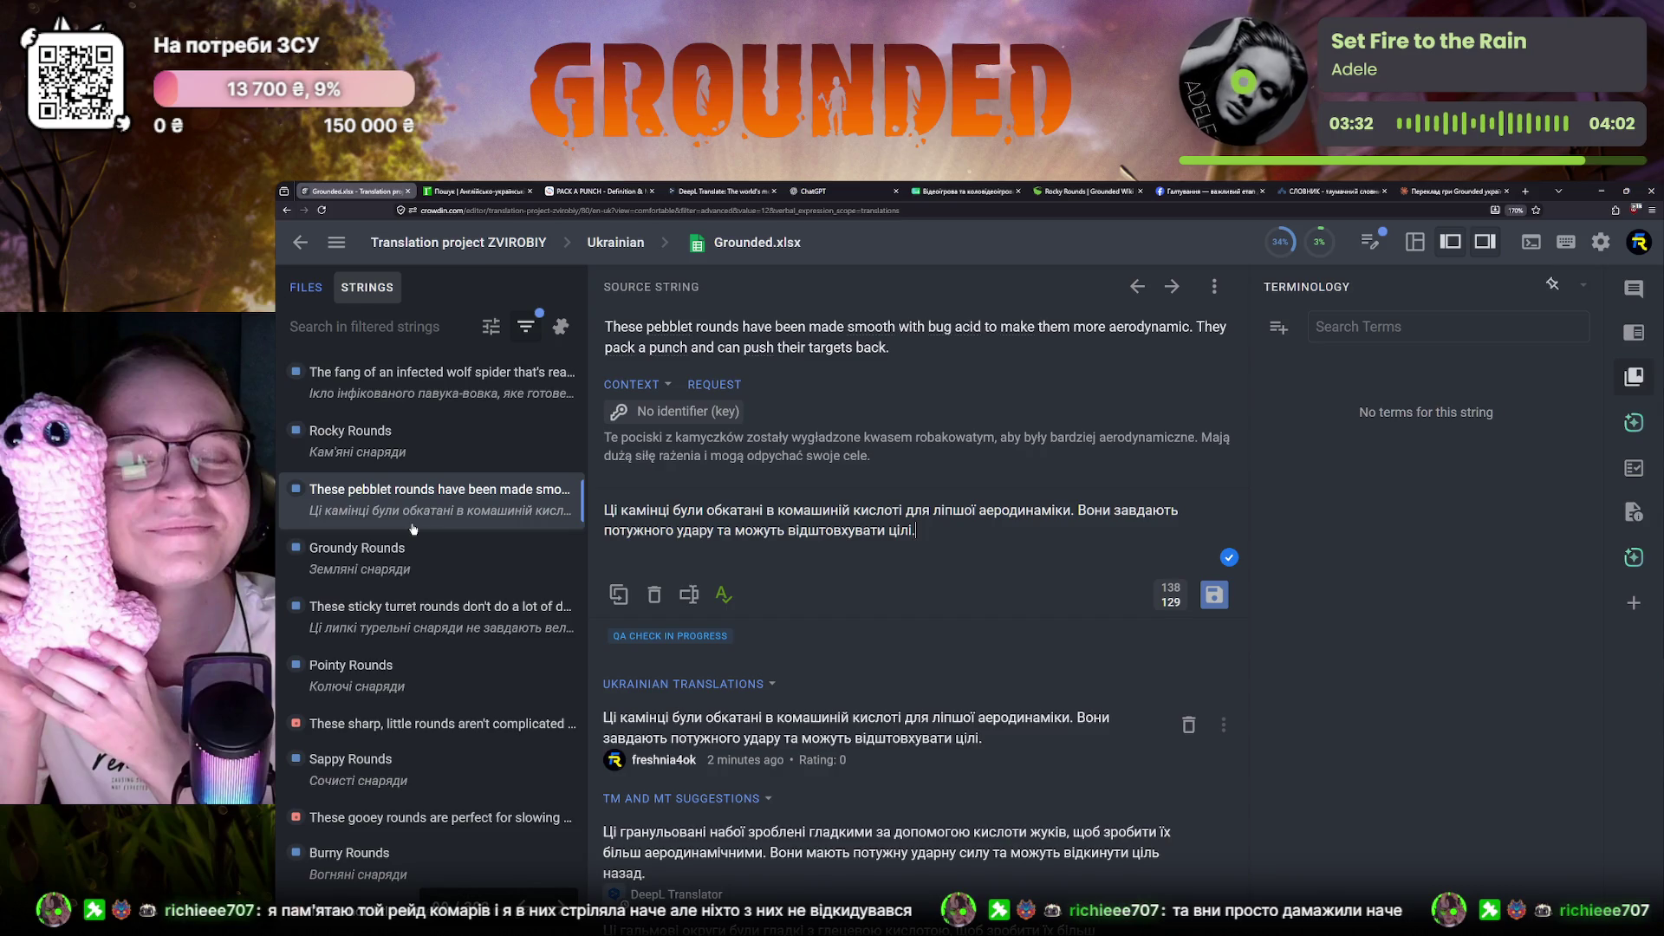
Highlight the pebblet translation's first sentence, then move to the untranslated sharp little rounds string
left_click_drag(605, 511, 1073, 517)
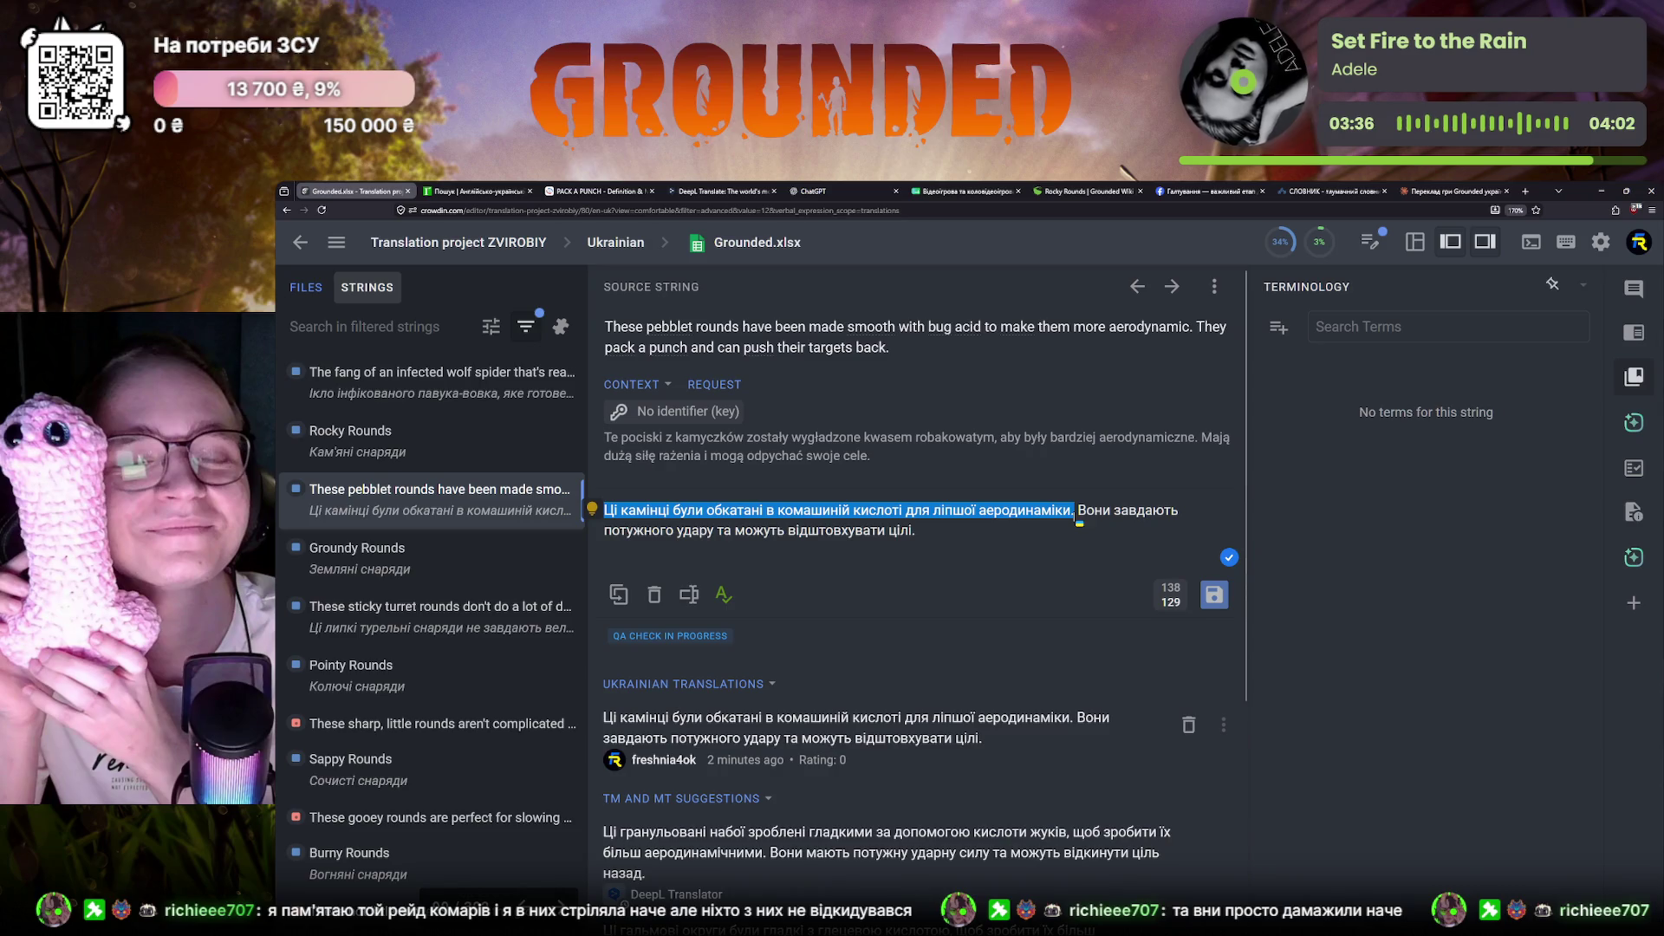
left_click(1075, 518)
scroll(370, 719, "down", 1)
left_click(312, 628)
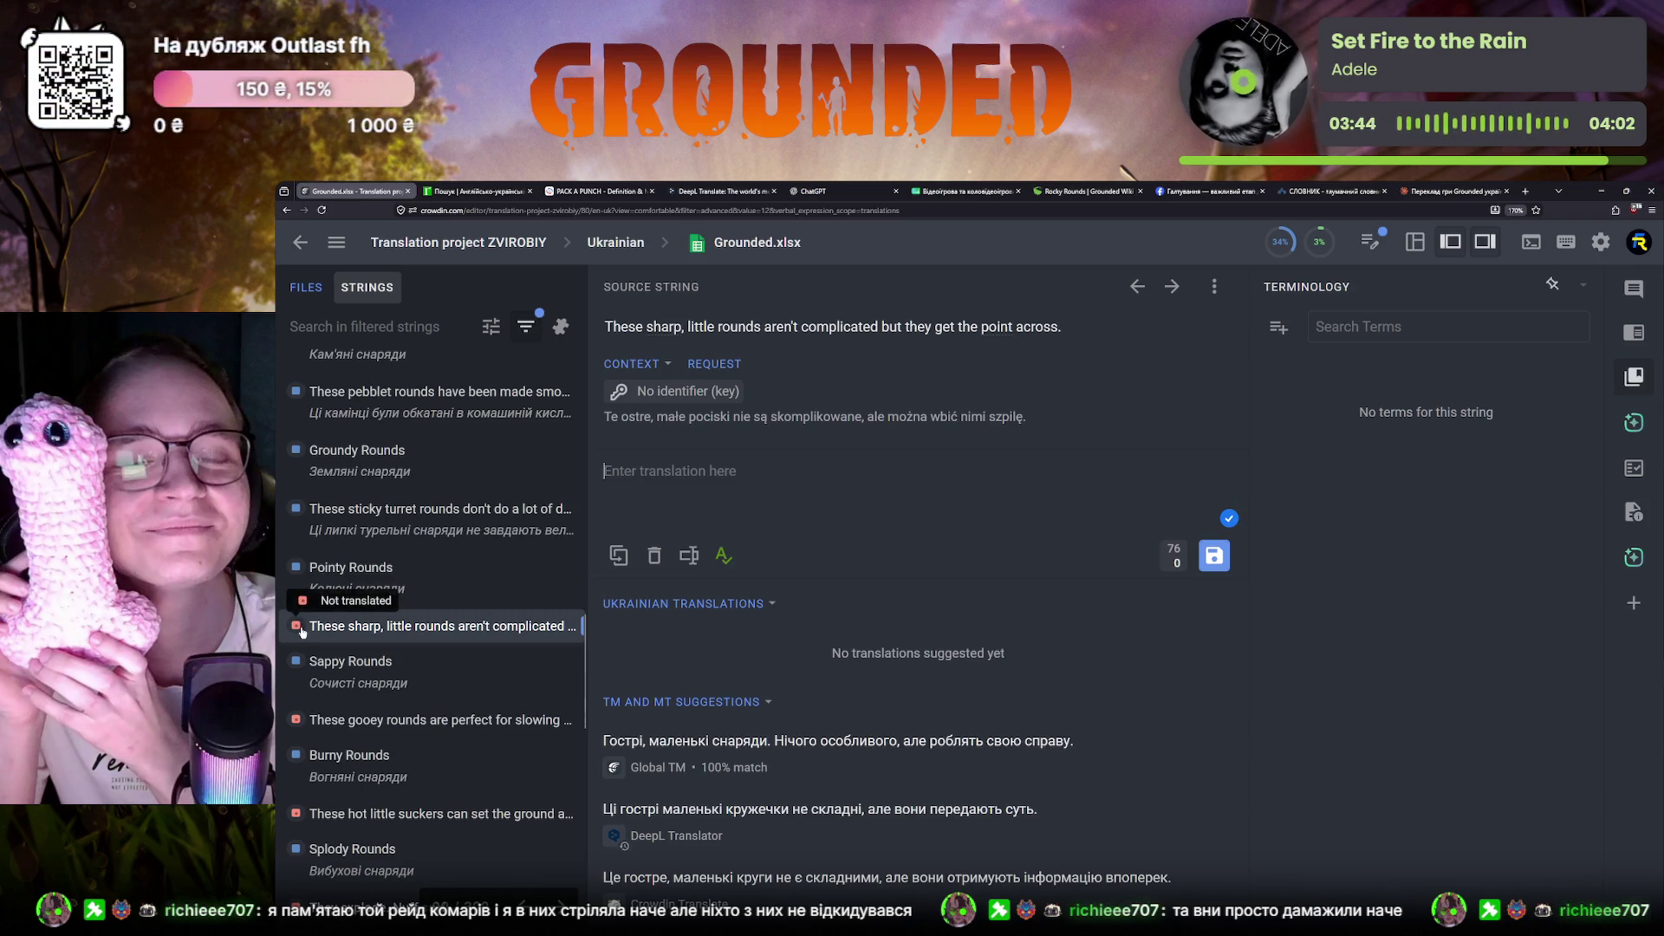
scroll(301, 630, "down", 1)
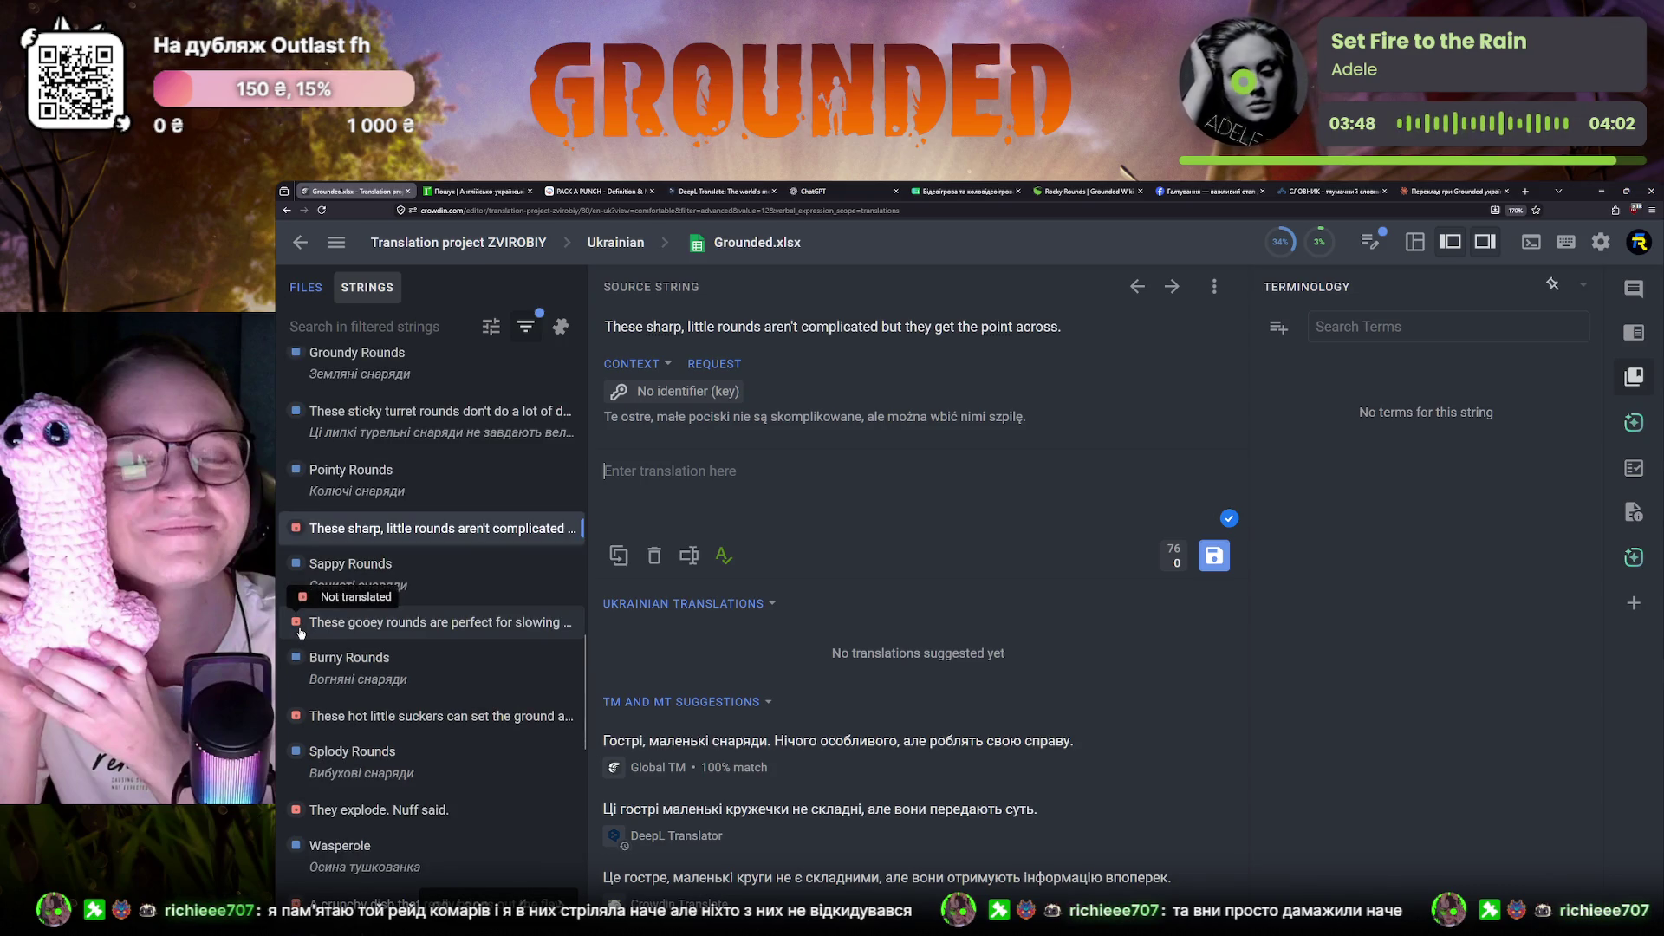
scroll(300, 631, "down", 1)
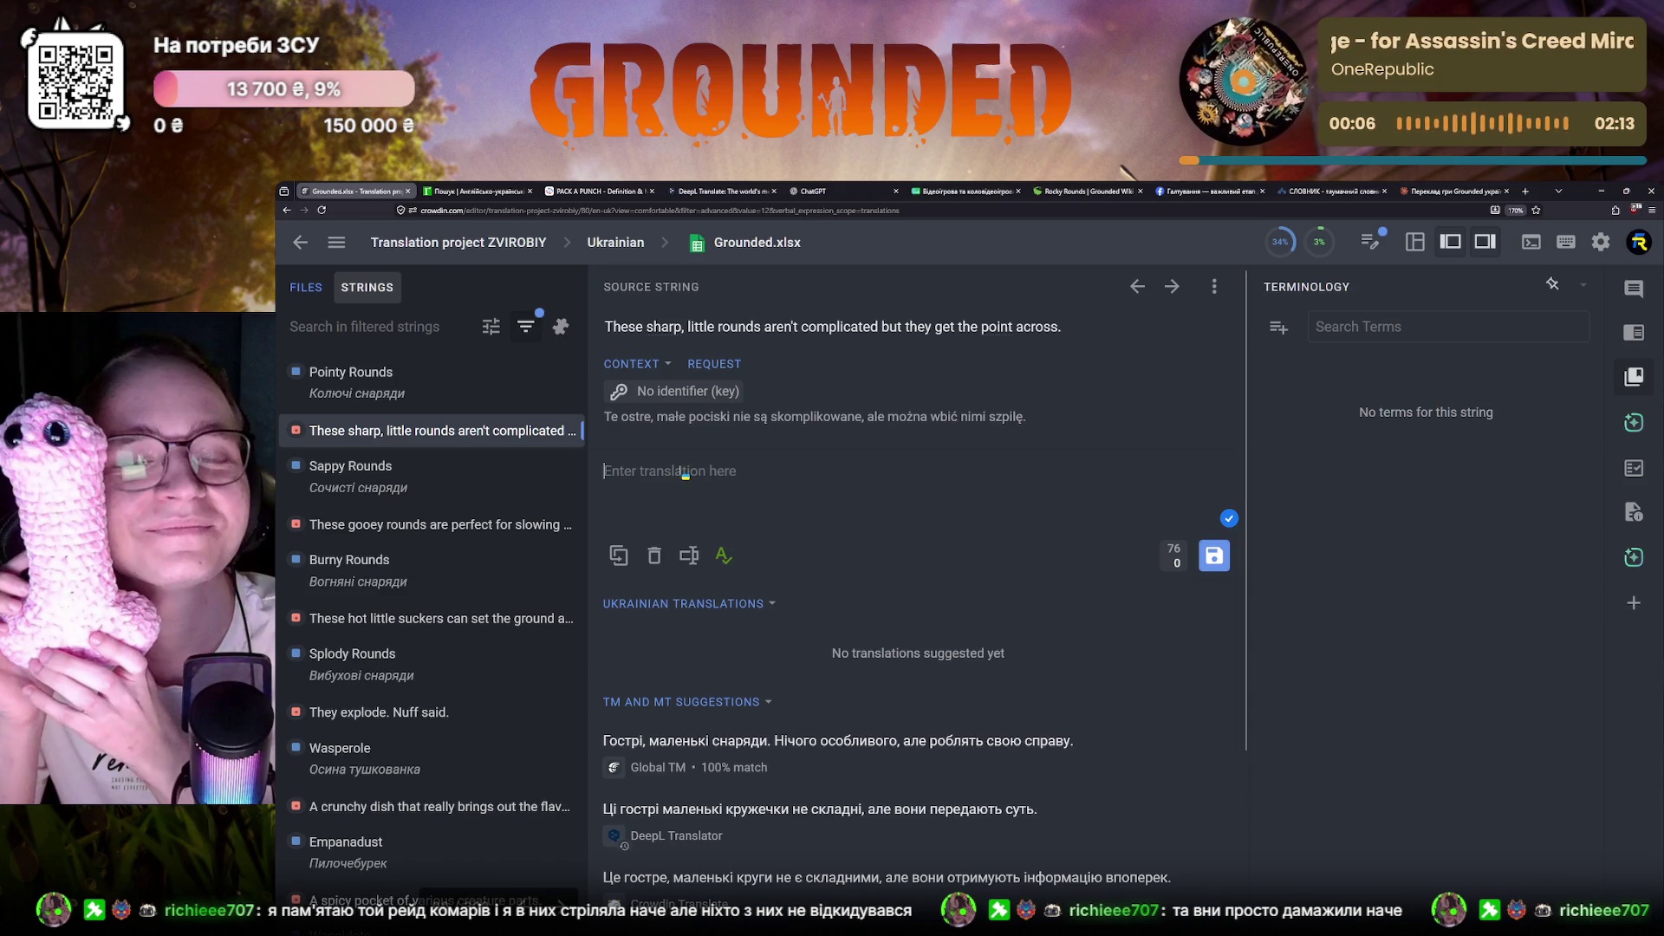
scroll(443, 513, "up", 5)
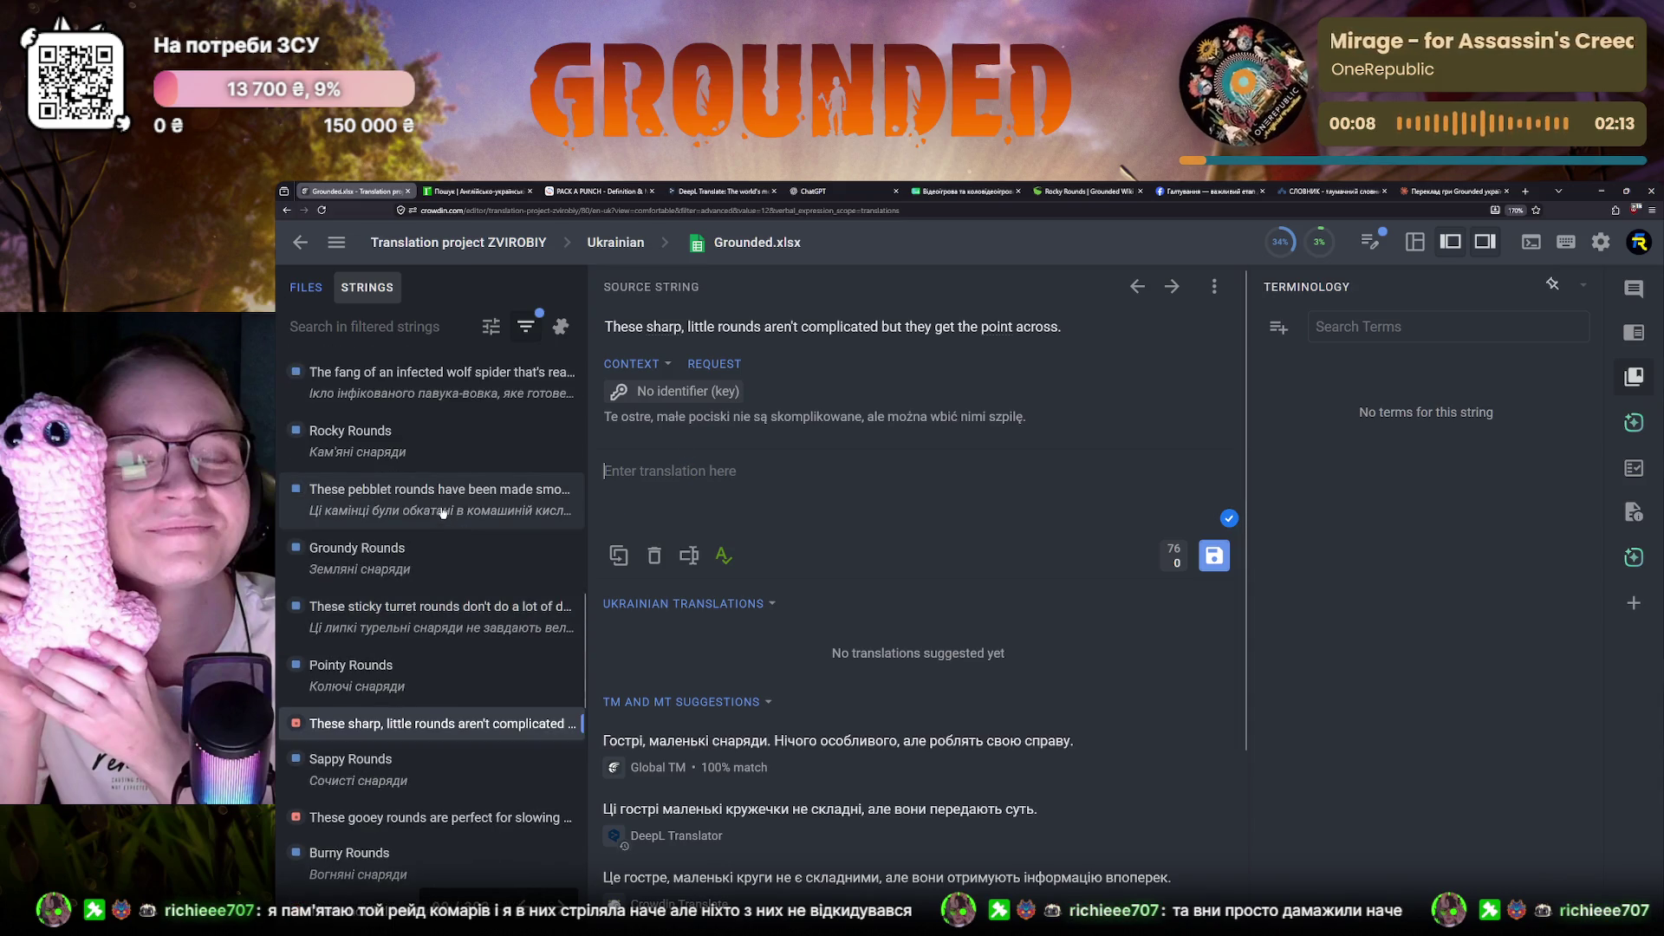
Show the pebblet rounds string with its saved Ukrainian translation again
left_click(442, 507)
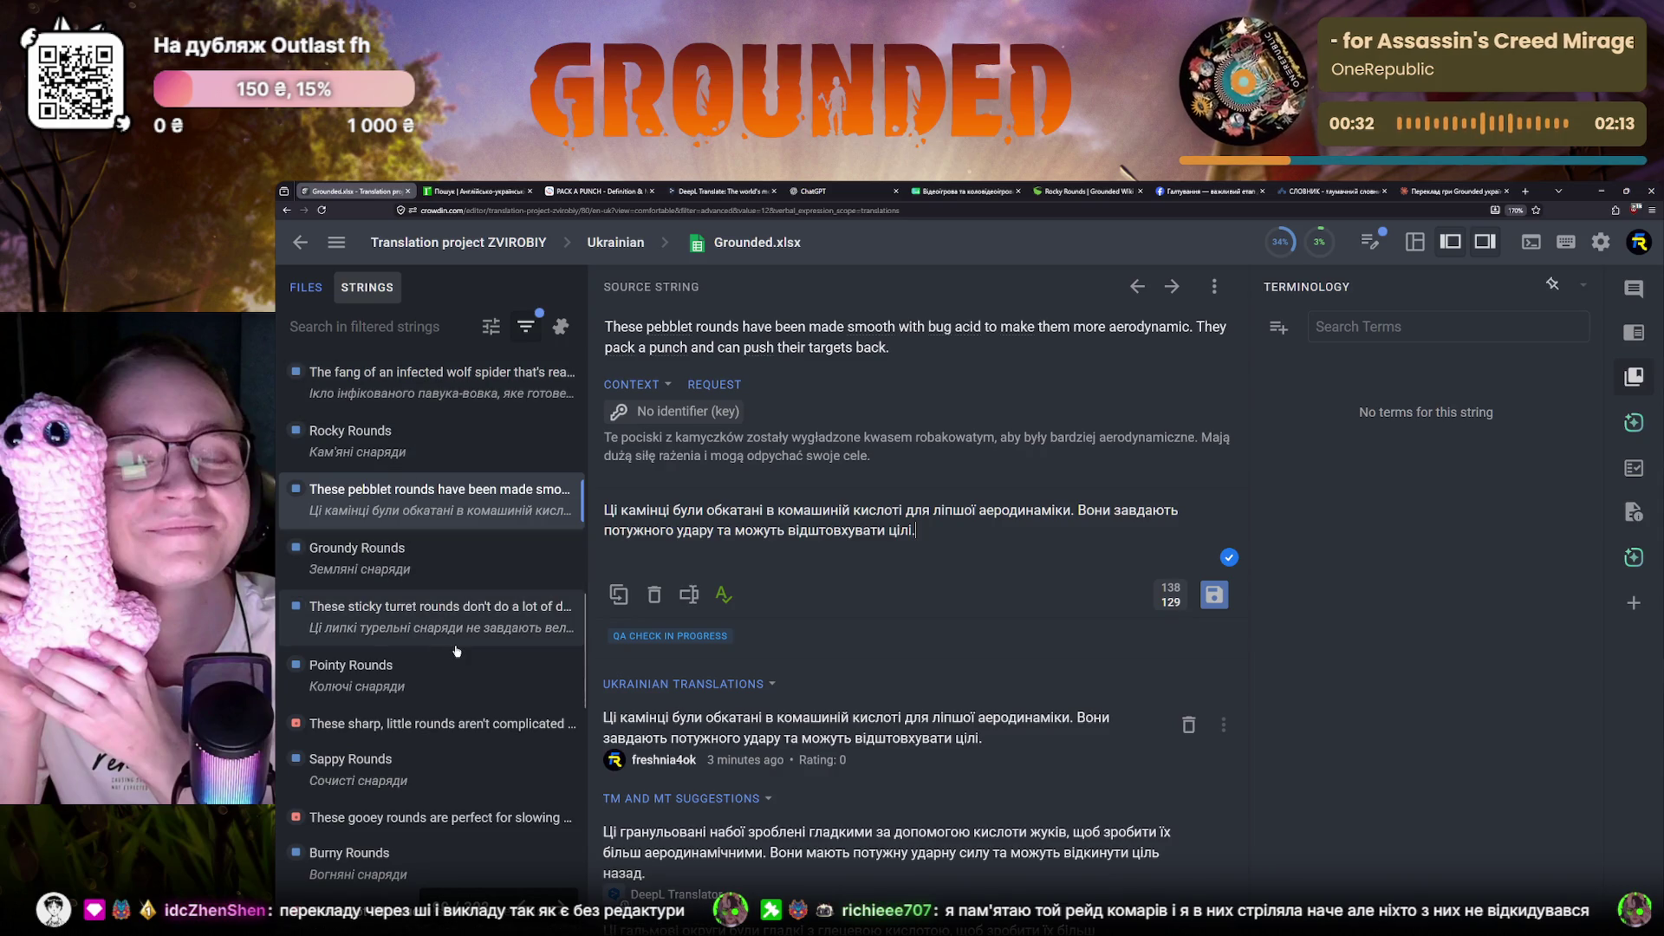
Show the untranslated sharp little rounds string in the editor again
left_click(398, 726)
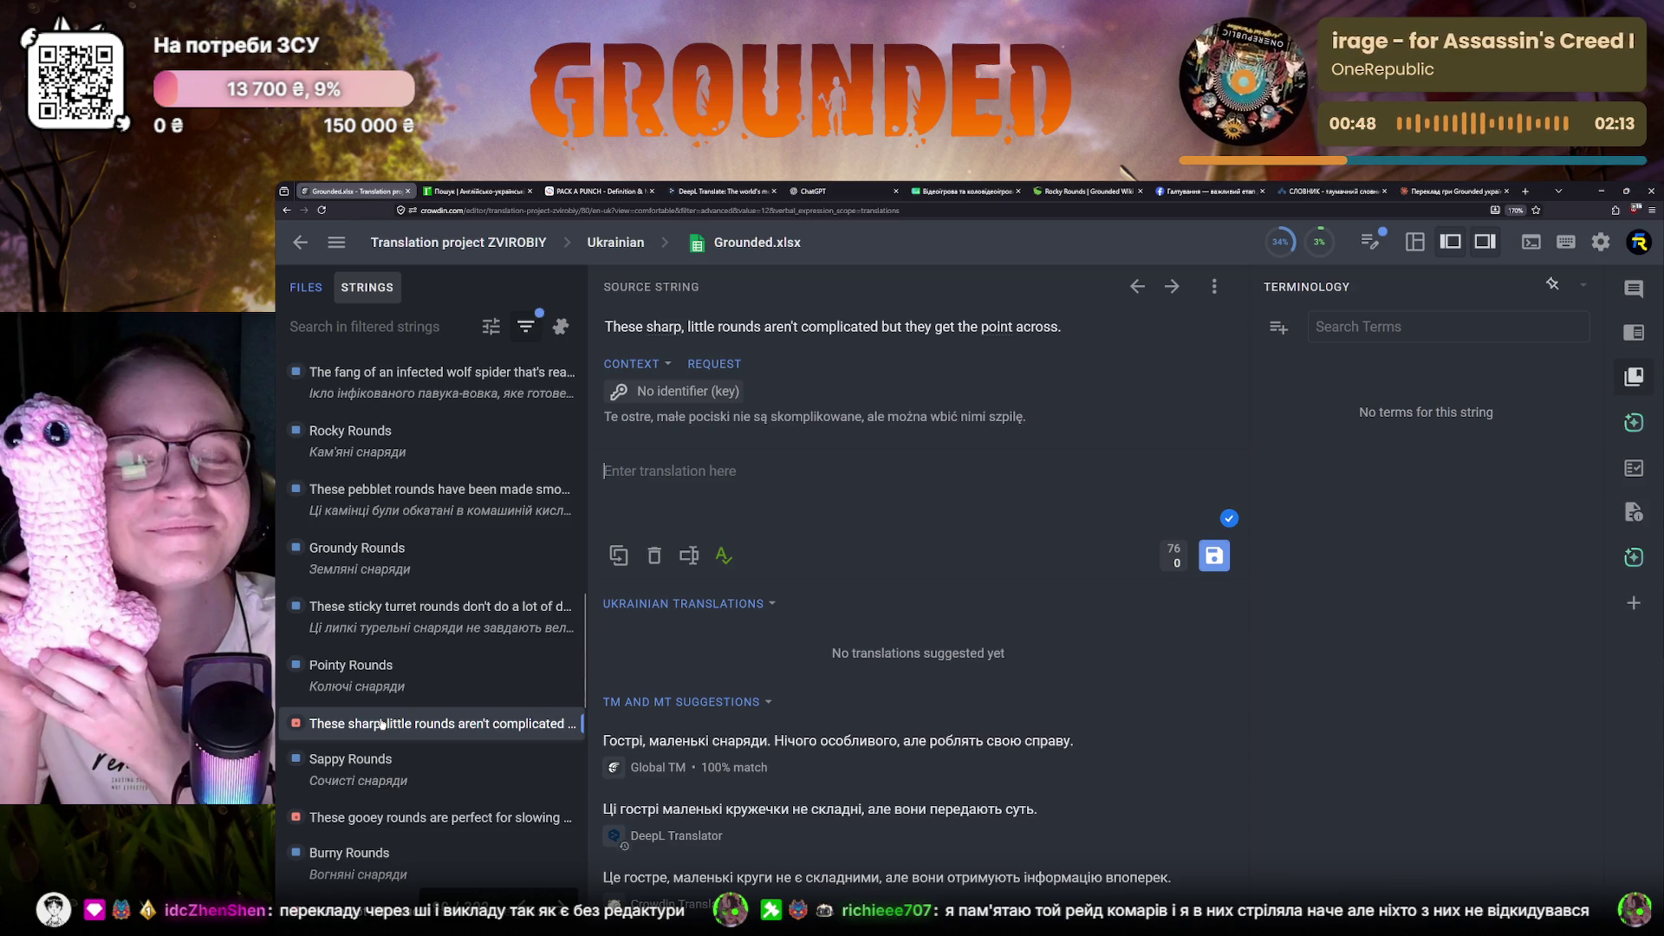
scroll(381, 723, "up", 3)
scroll(381, 724, "up", 3)
scroll(381, 724, "up", 2)
scroll(382, 724, "down", 5)
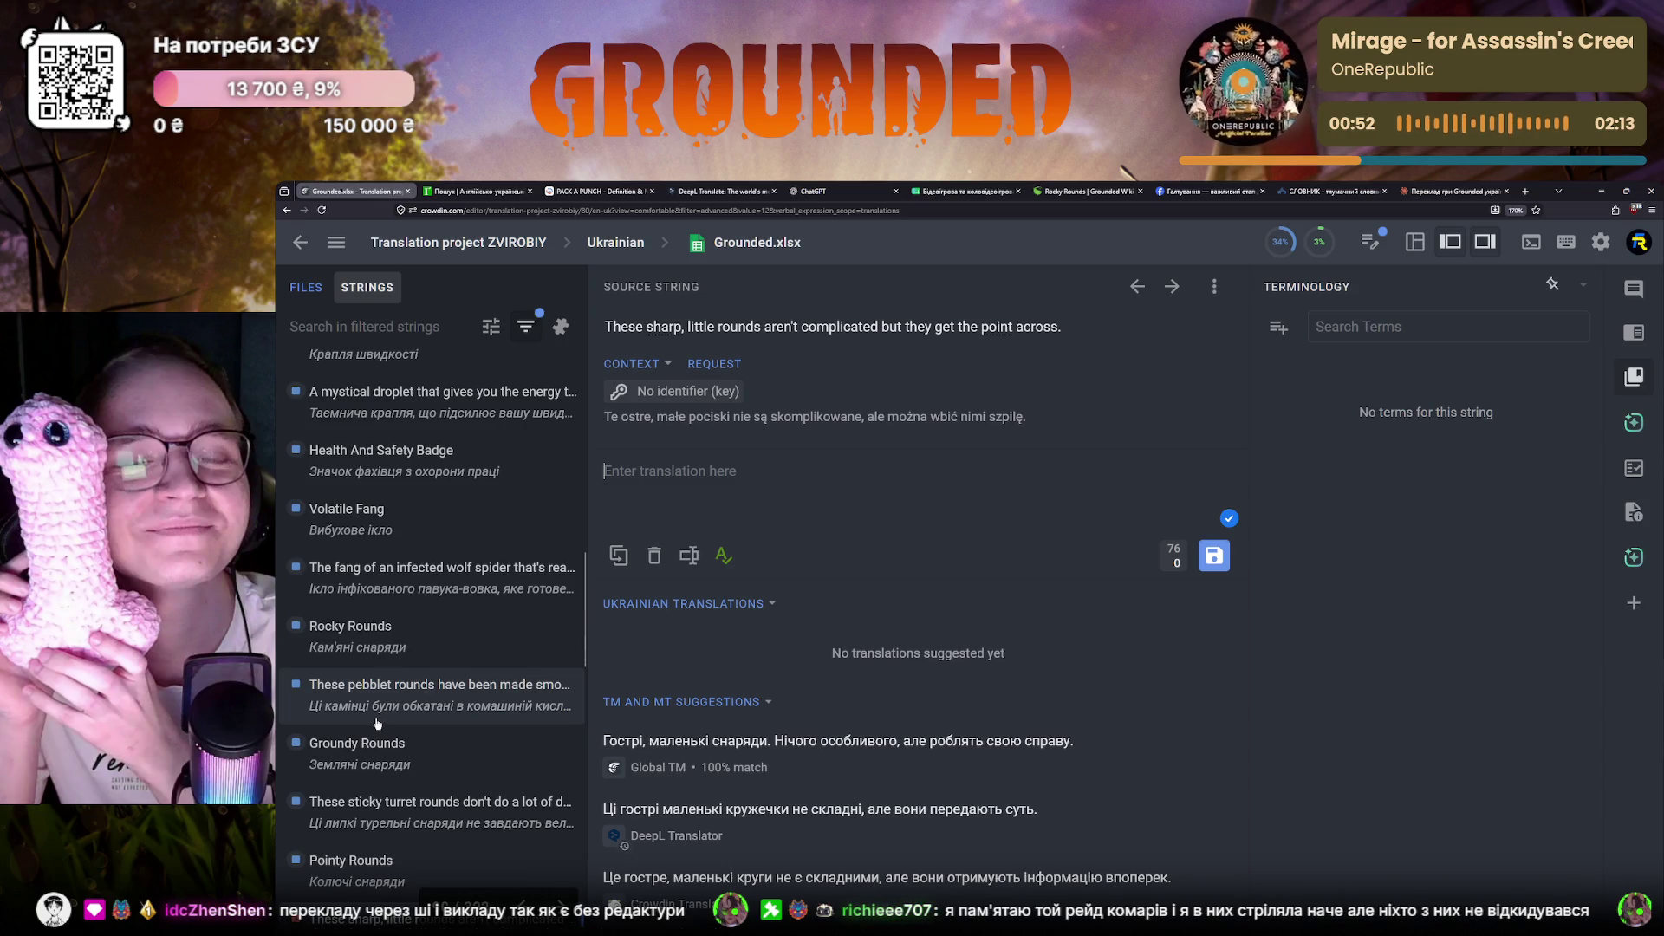
Show the pebblet rounds string and its Ukrainian translation once more
left_click(378, 724)
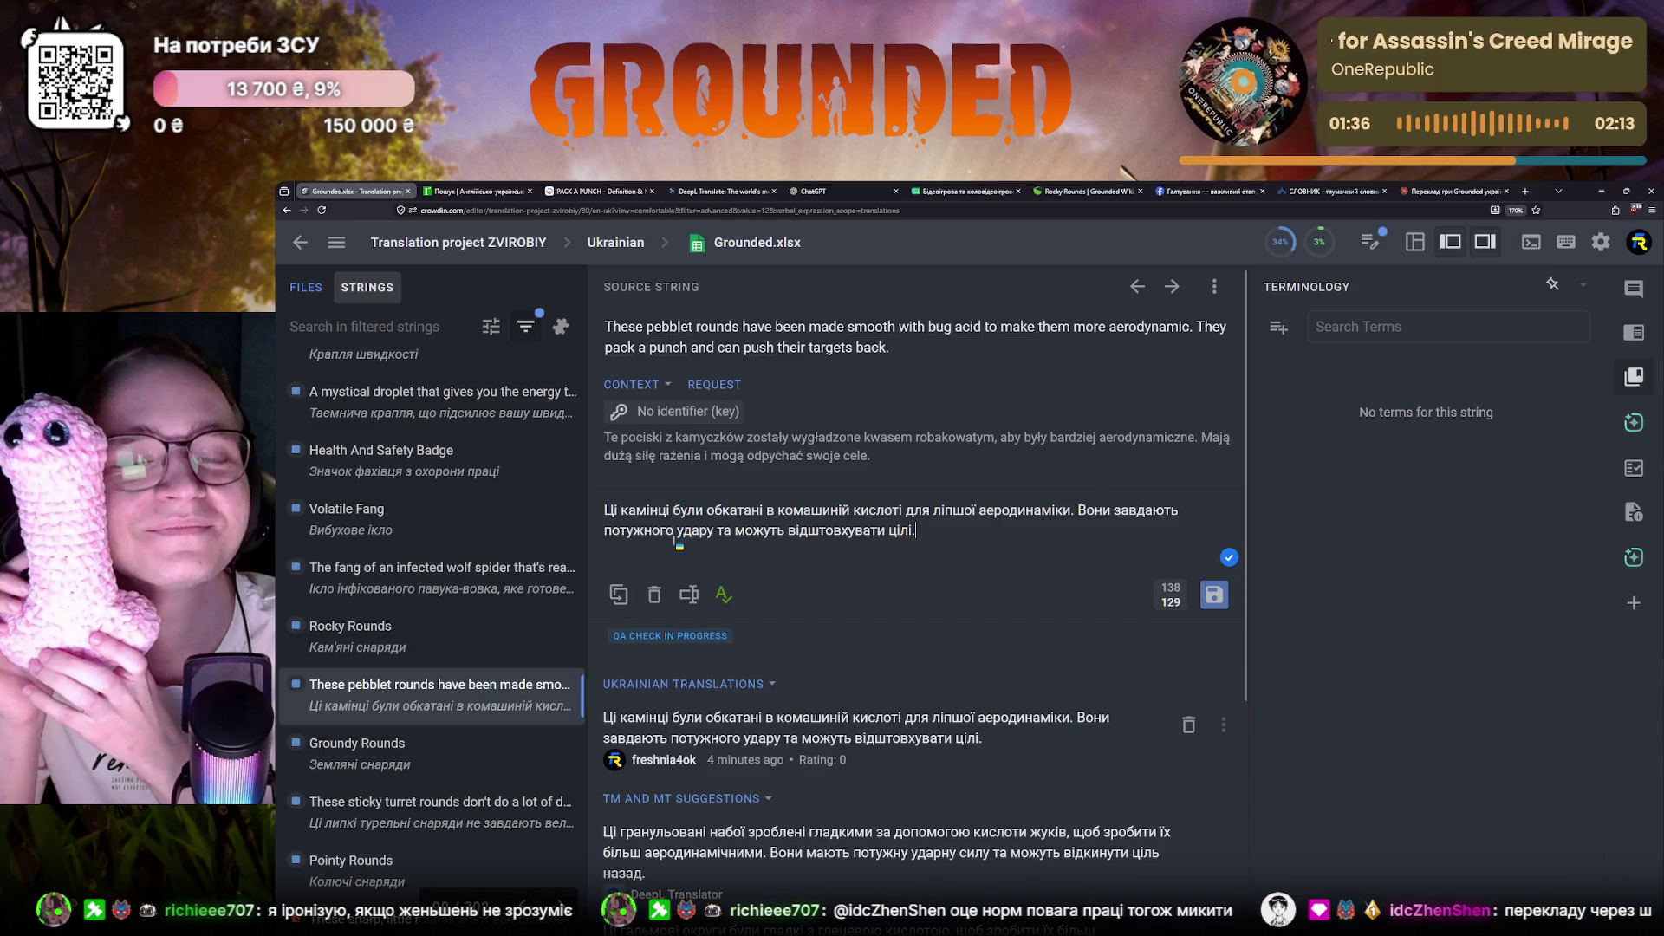
scroll(414, 646, "down", 3)
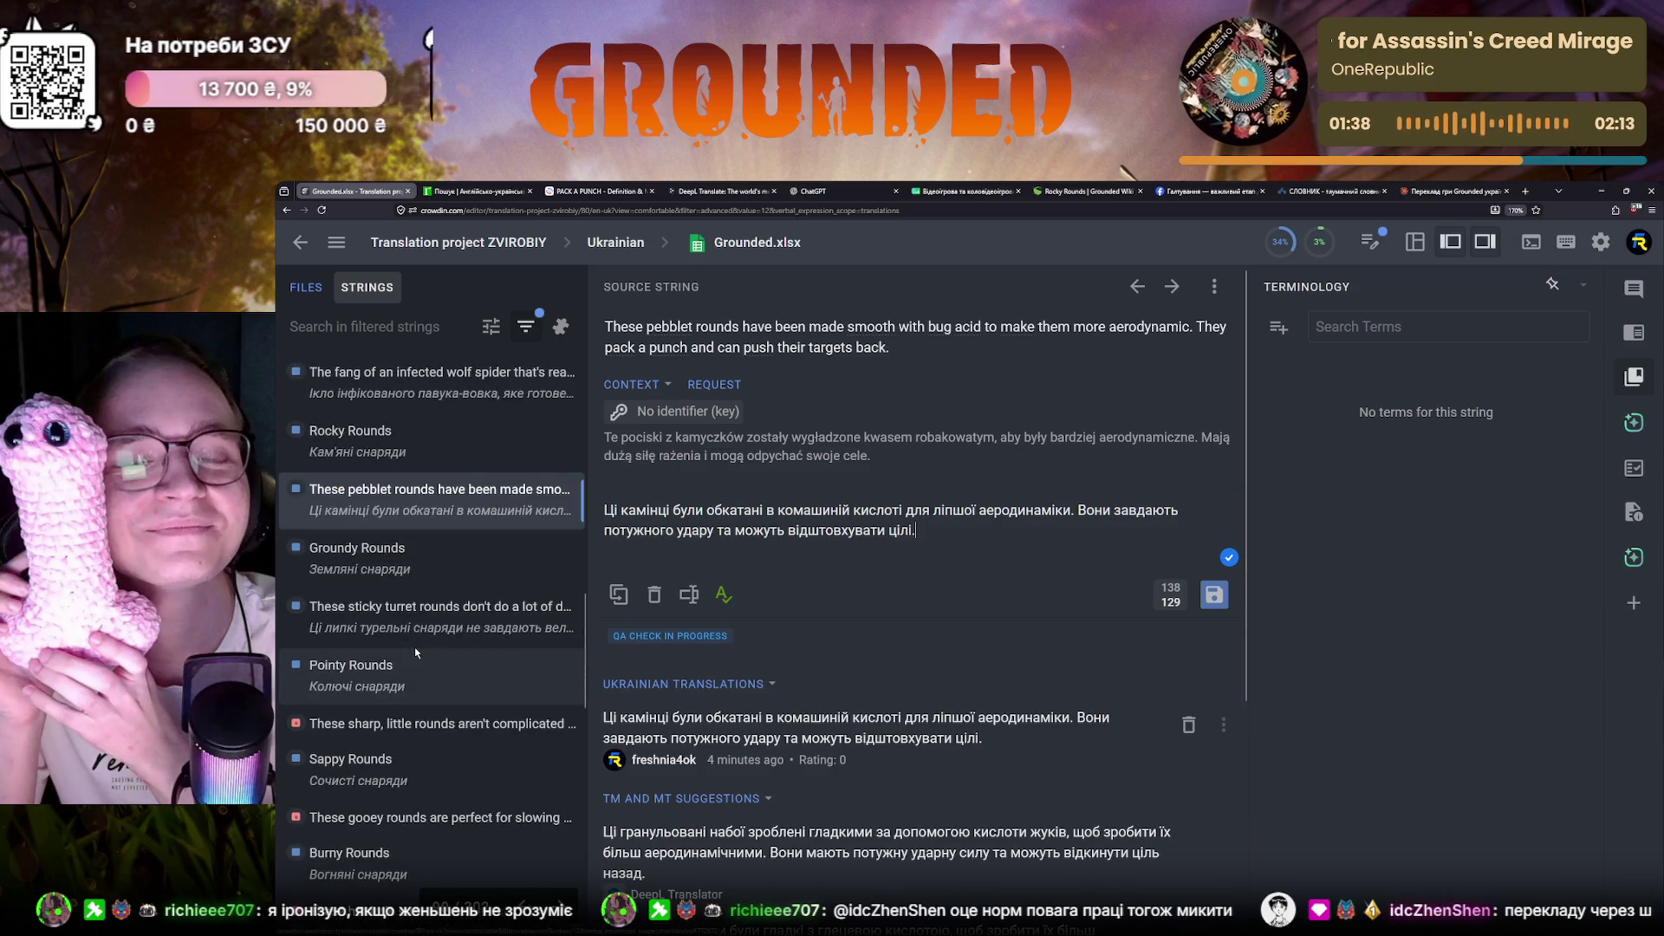
From the sharp little rounds string, look up 'complicated' in the English-Ukrainian dictionary
left_click(393, 716)
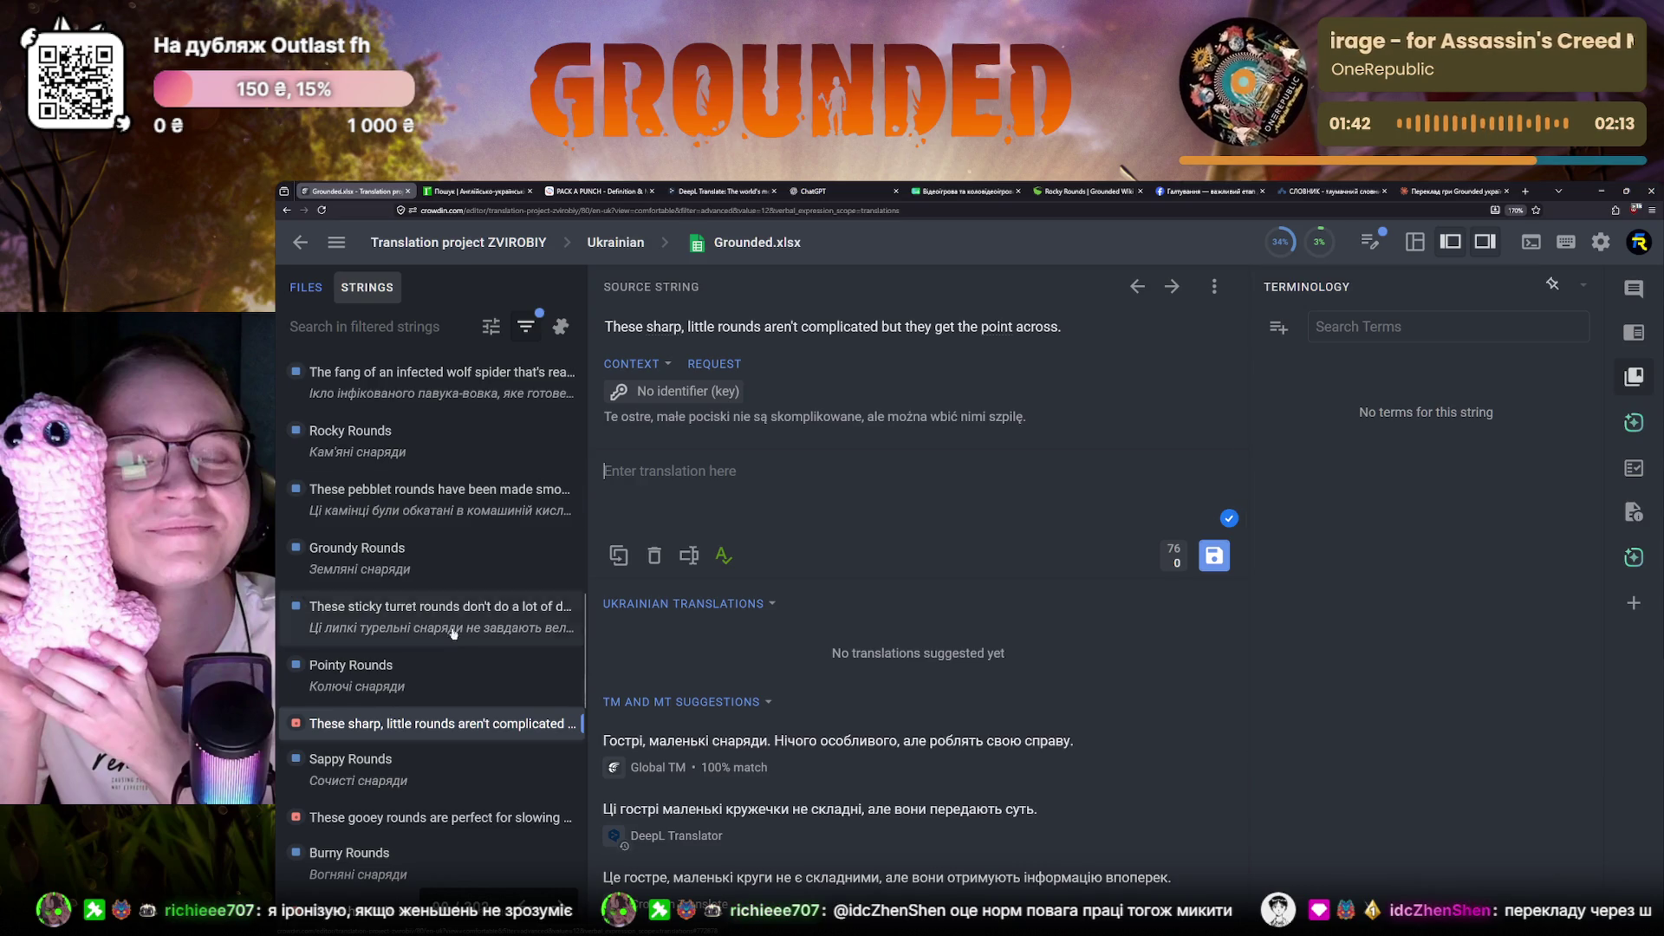
double_click(834, 327)
key("ctrl+c")
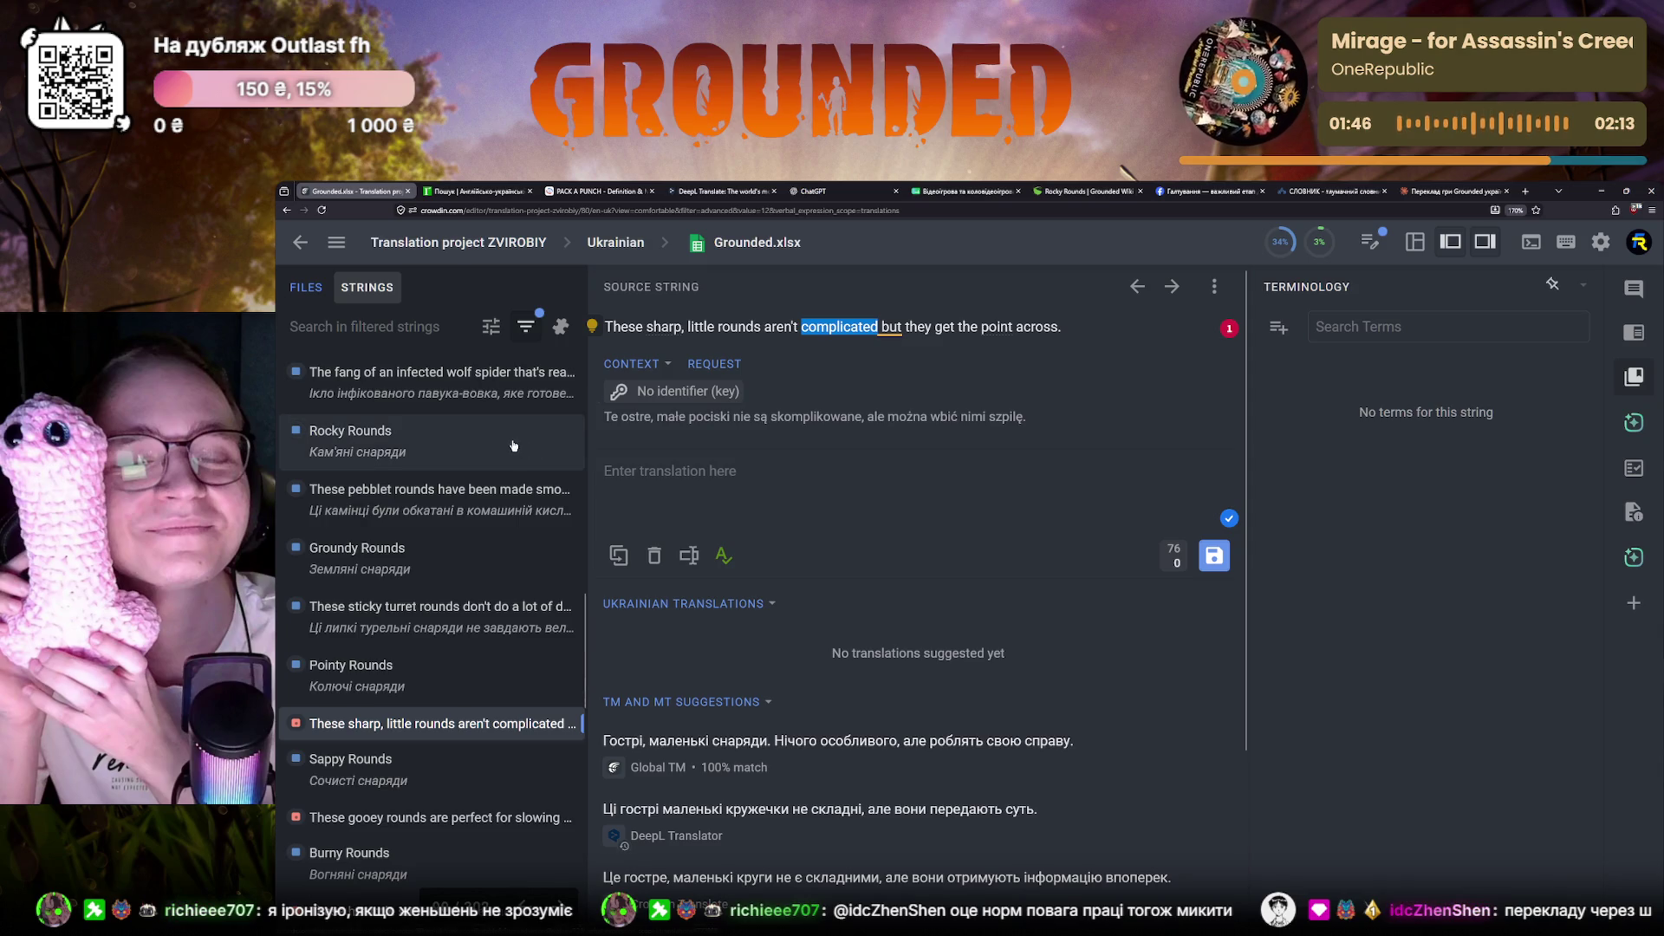
left_click(468, 190)
scroll(439, 224, "up", 15)
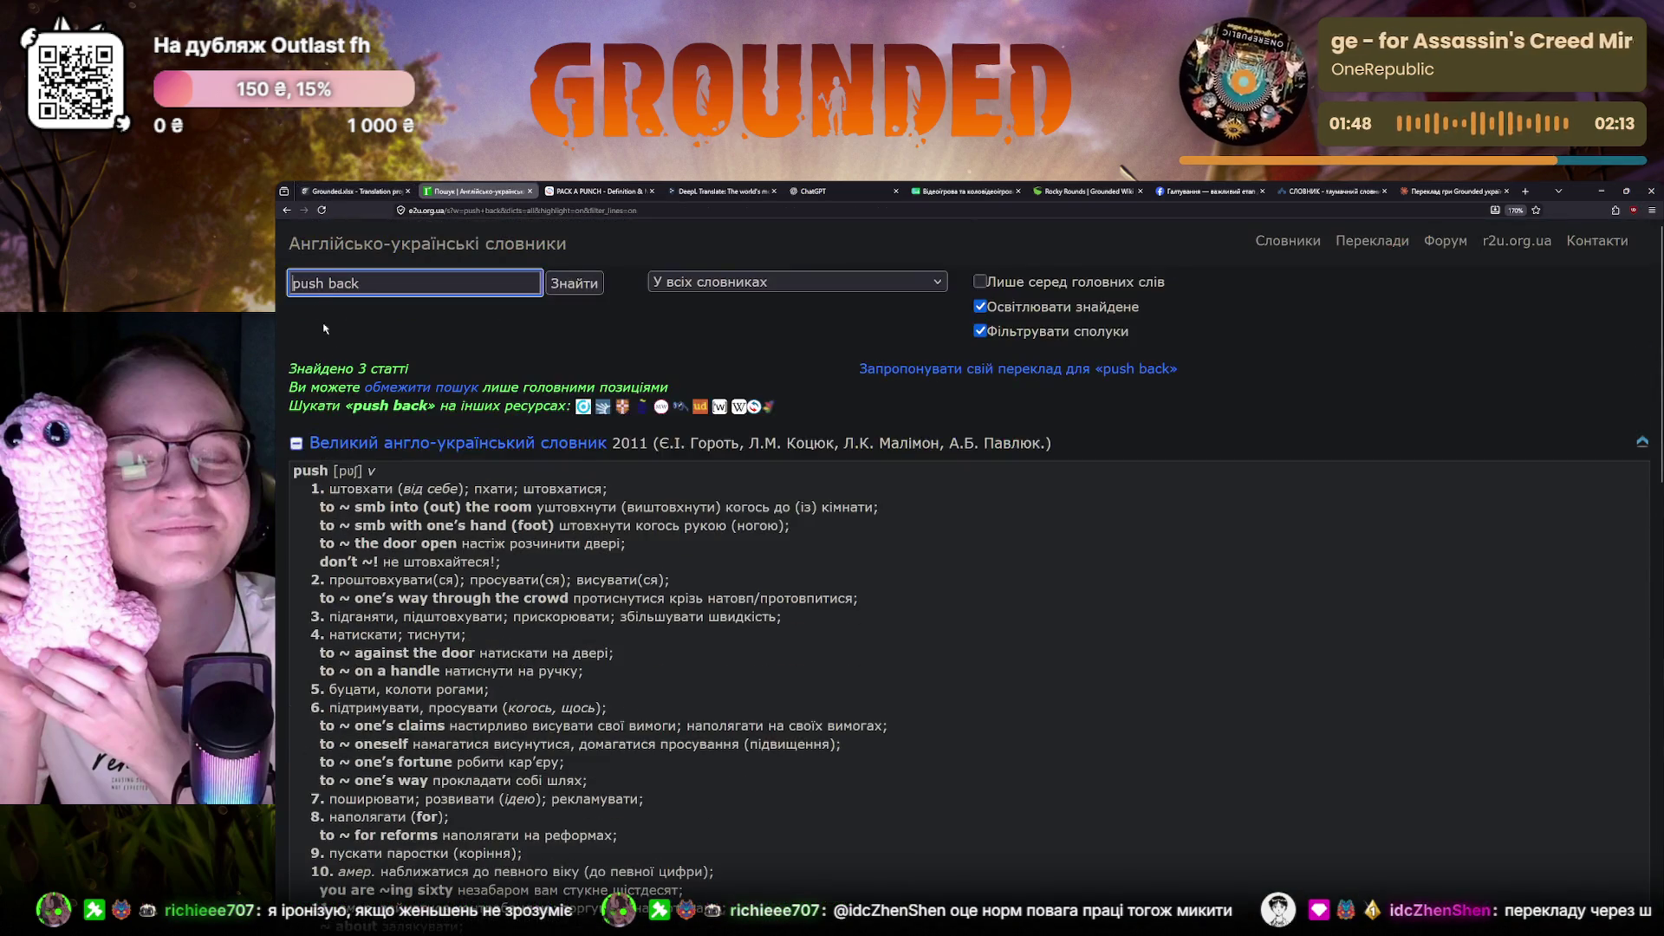
triple_click(378, 278)
key("BackSpace")
key("ctrl+v")
Search 'complicated' in Reverso and view its contextual Ukrainian translations
key("ctrl+Tab")
key("ctrl+v")
key("Return")
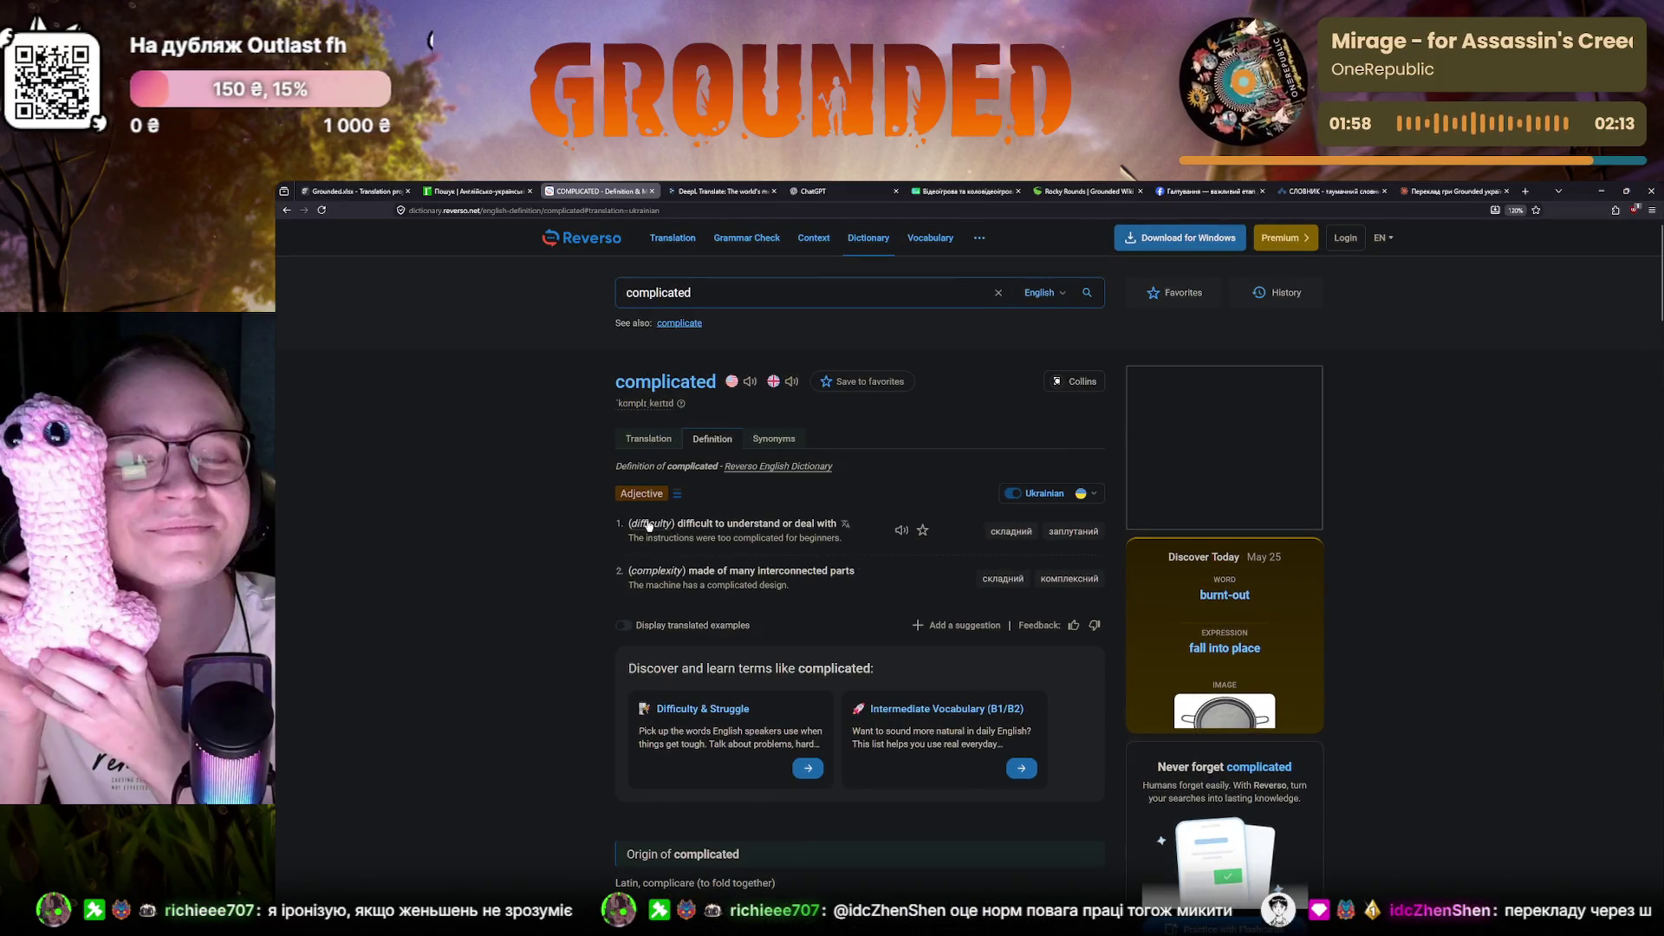
left_click(606, 463)
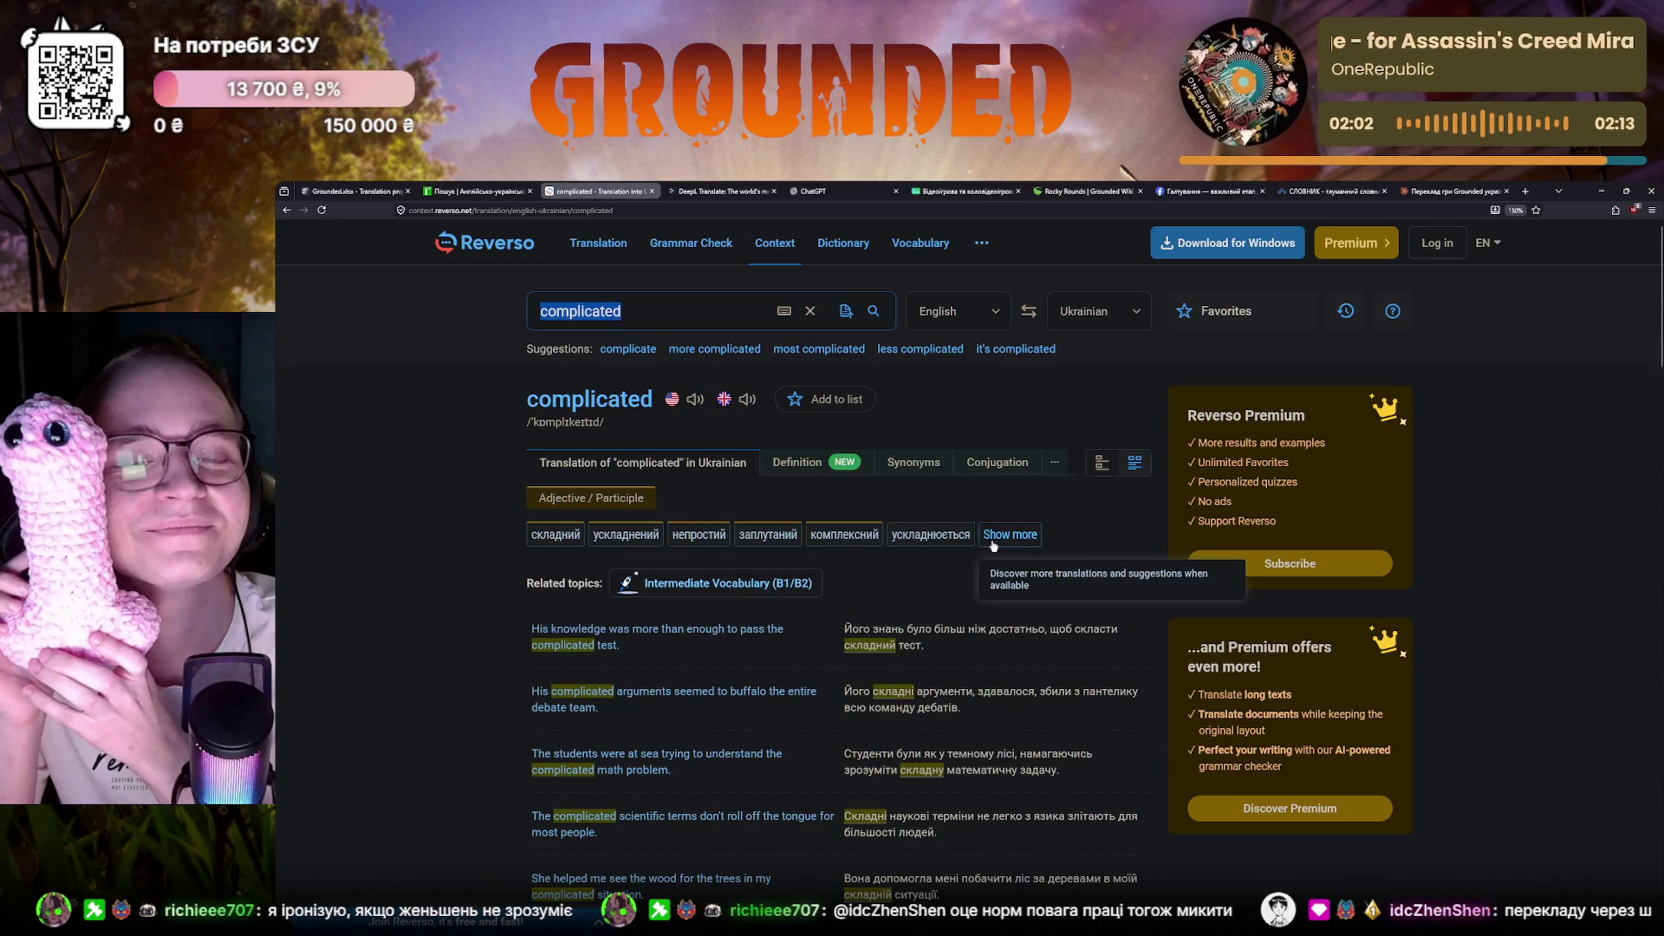
Return from Reverso to the sharp little rounds string in the Crowdin editor
left_click(369, 188)
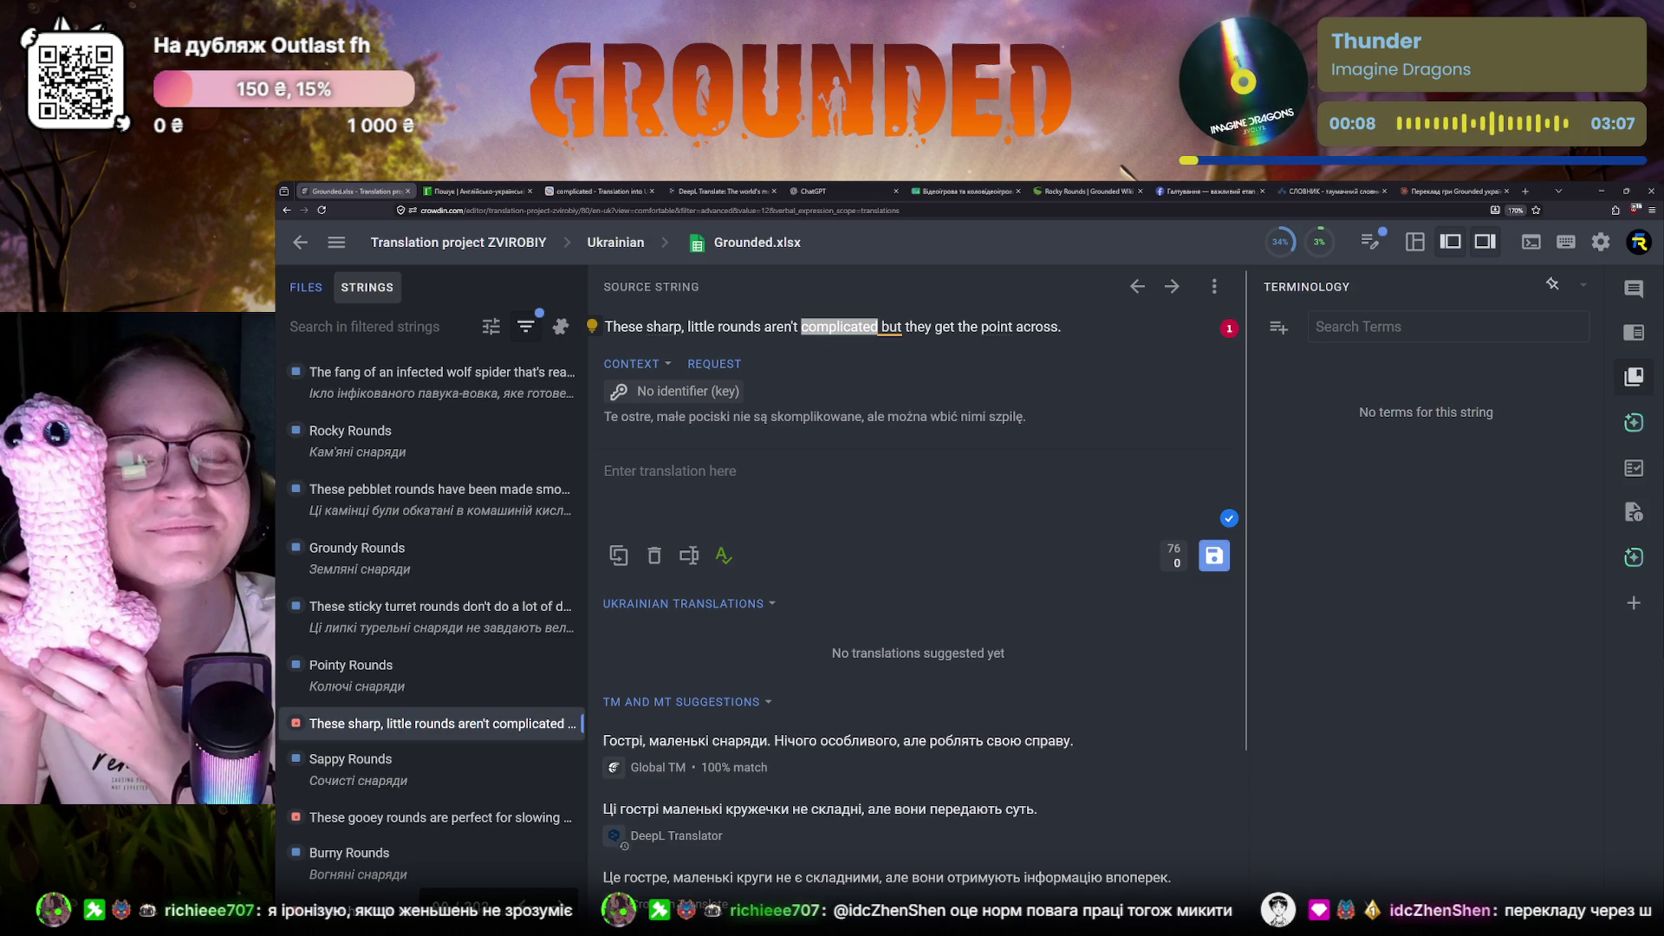
key("alt+Tab")
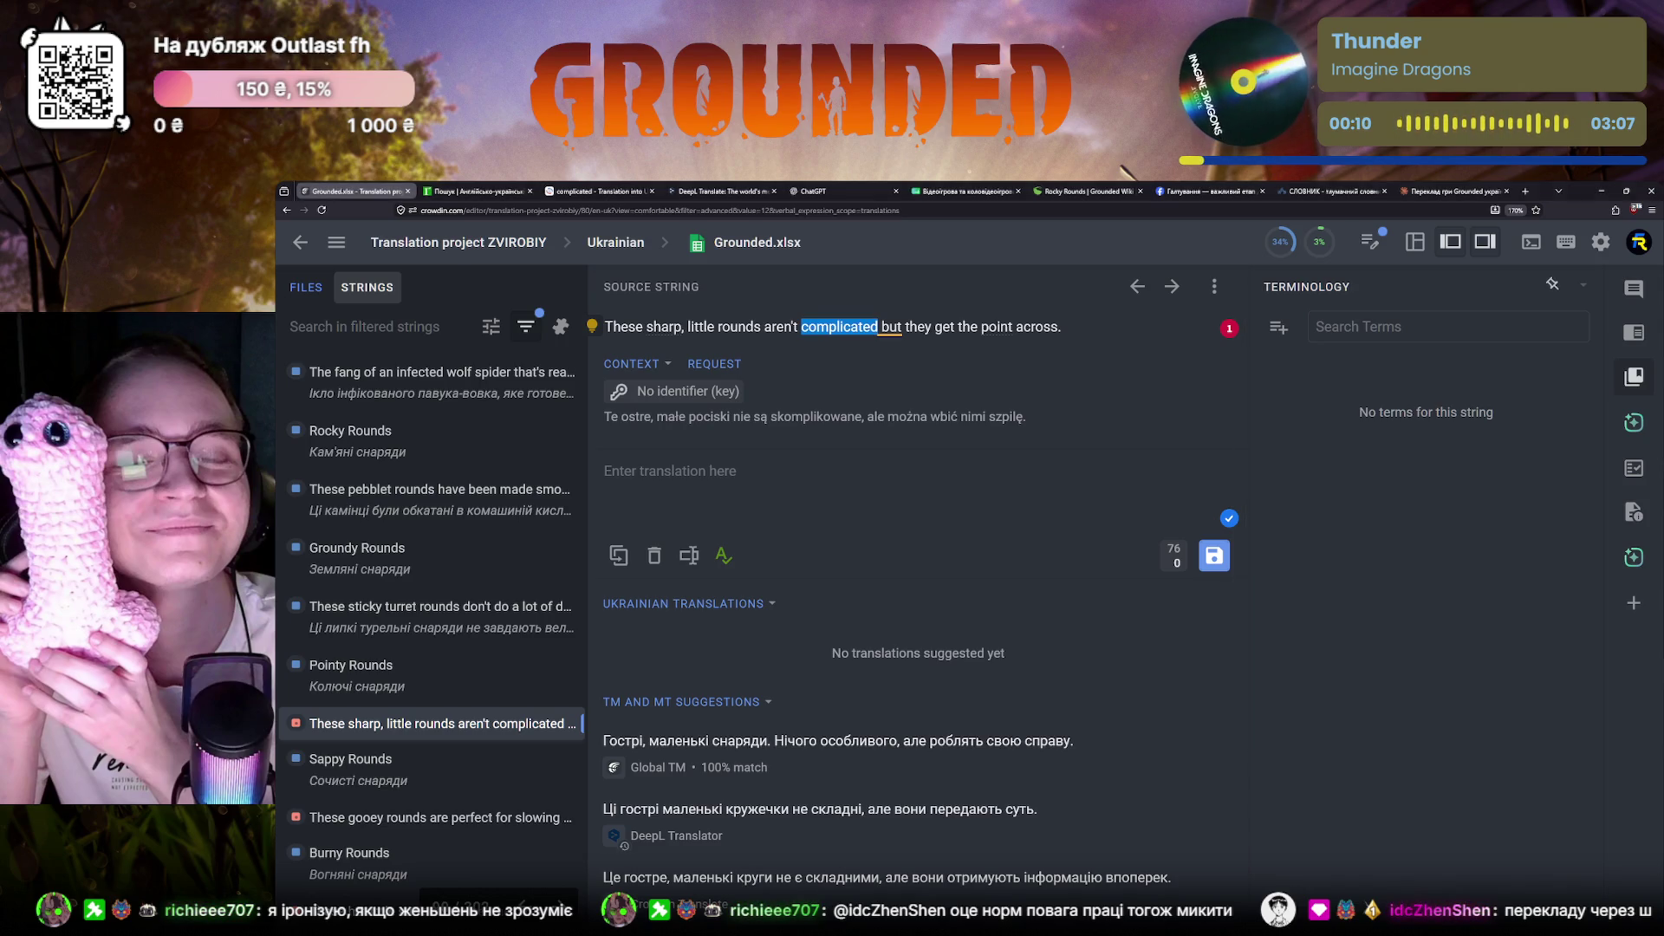
mouse_move(886, 878)
scroll(427, 677, "down", 1)
scroll(427, 677, "down", 1)
scroll(427, 677, "down", 1)
scroll(444, 662, "down", 1)
scroll(520, 689, "up", 1)
left_click_drag(581, 712, 581, 728)
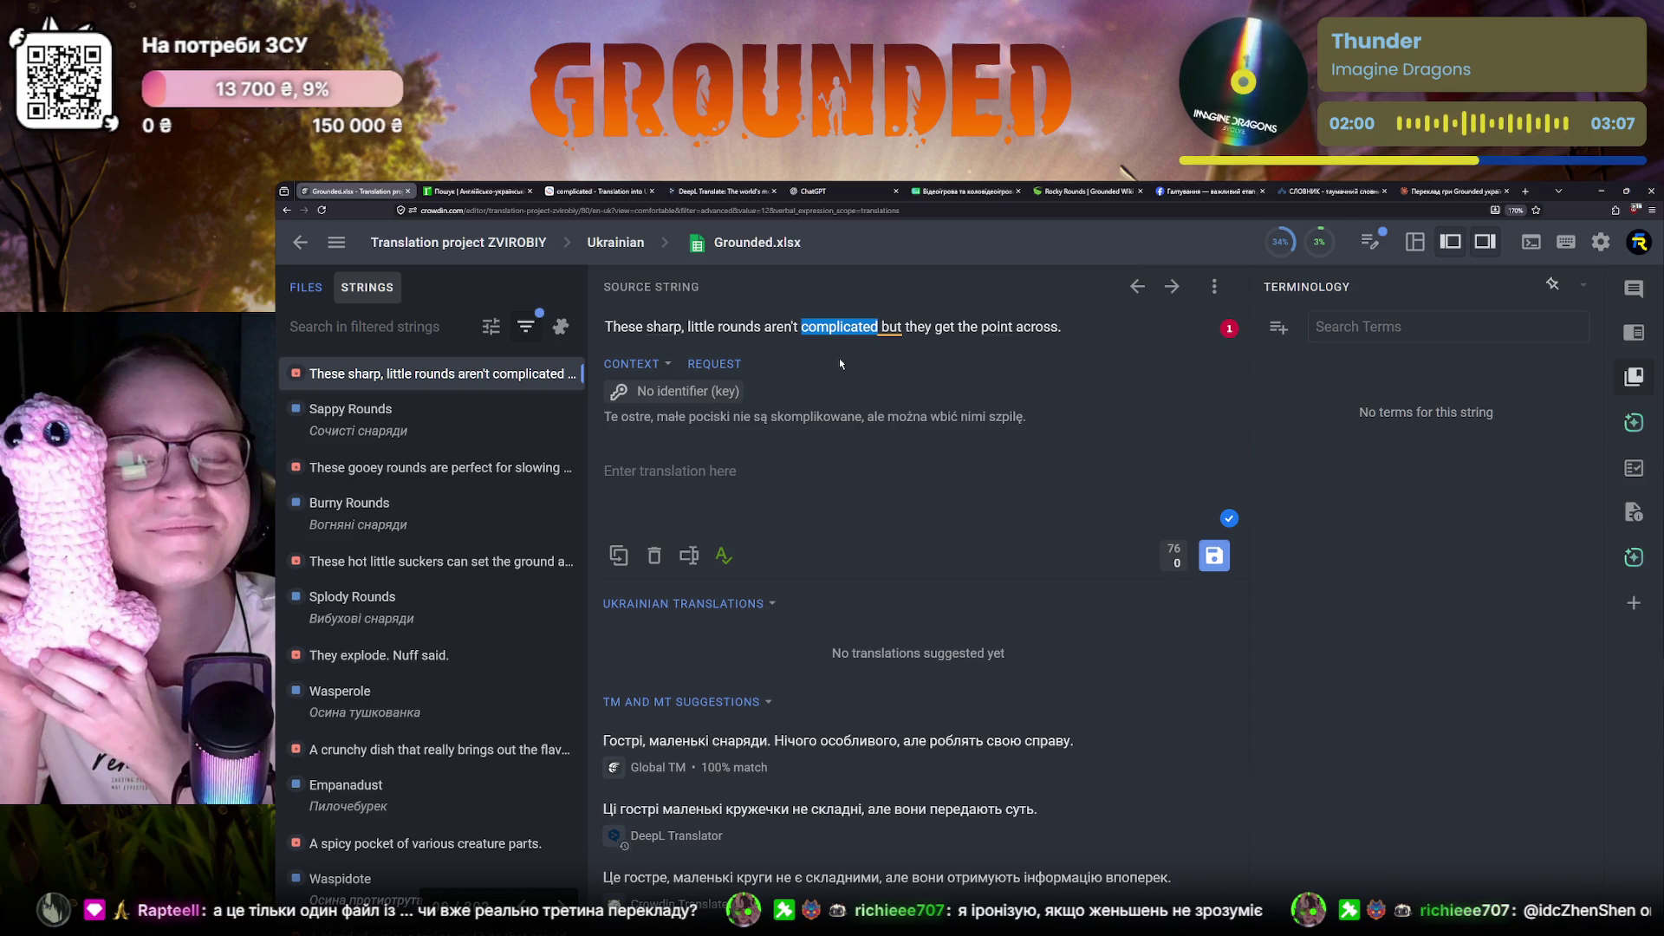
scroll(436, 677, "up", 1)
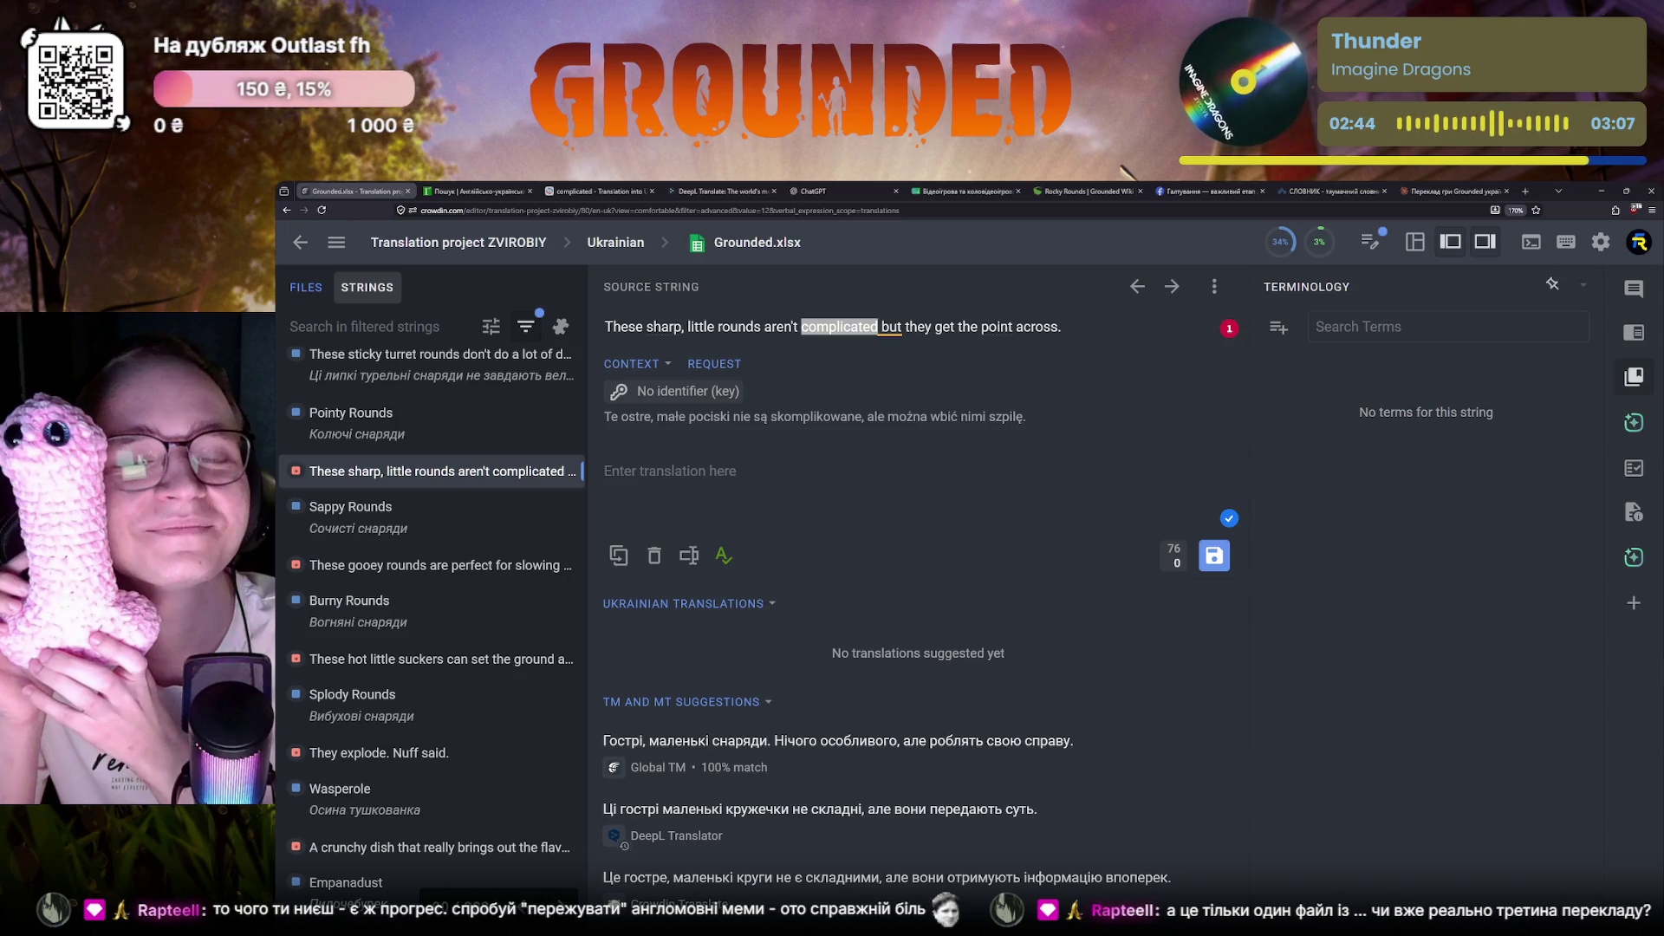
Select the whole English sharp little rounds sentence for copying
key("alt+Tab")
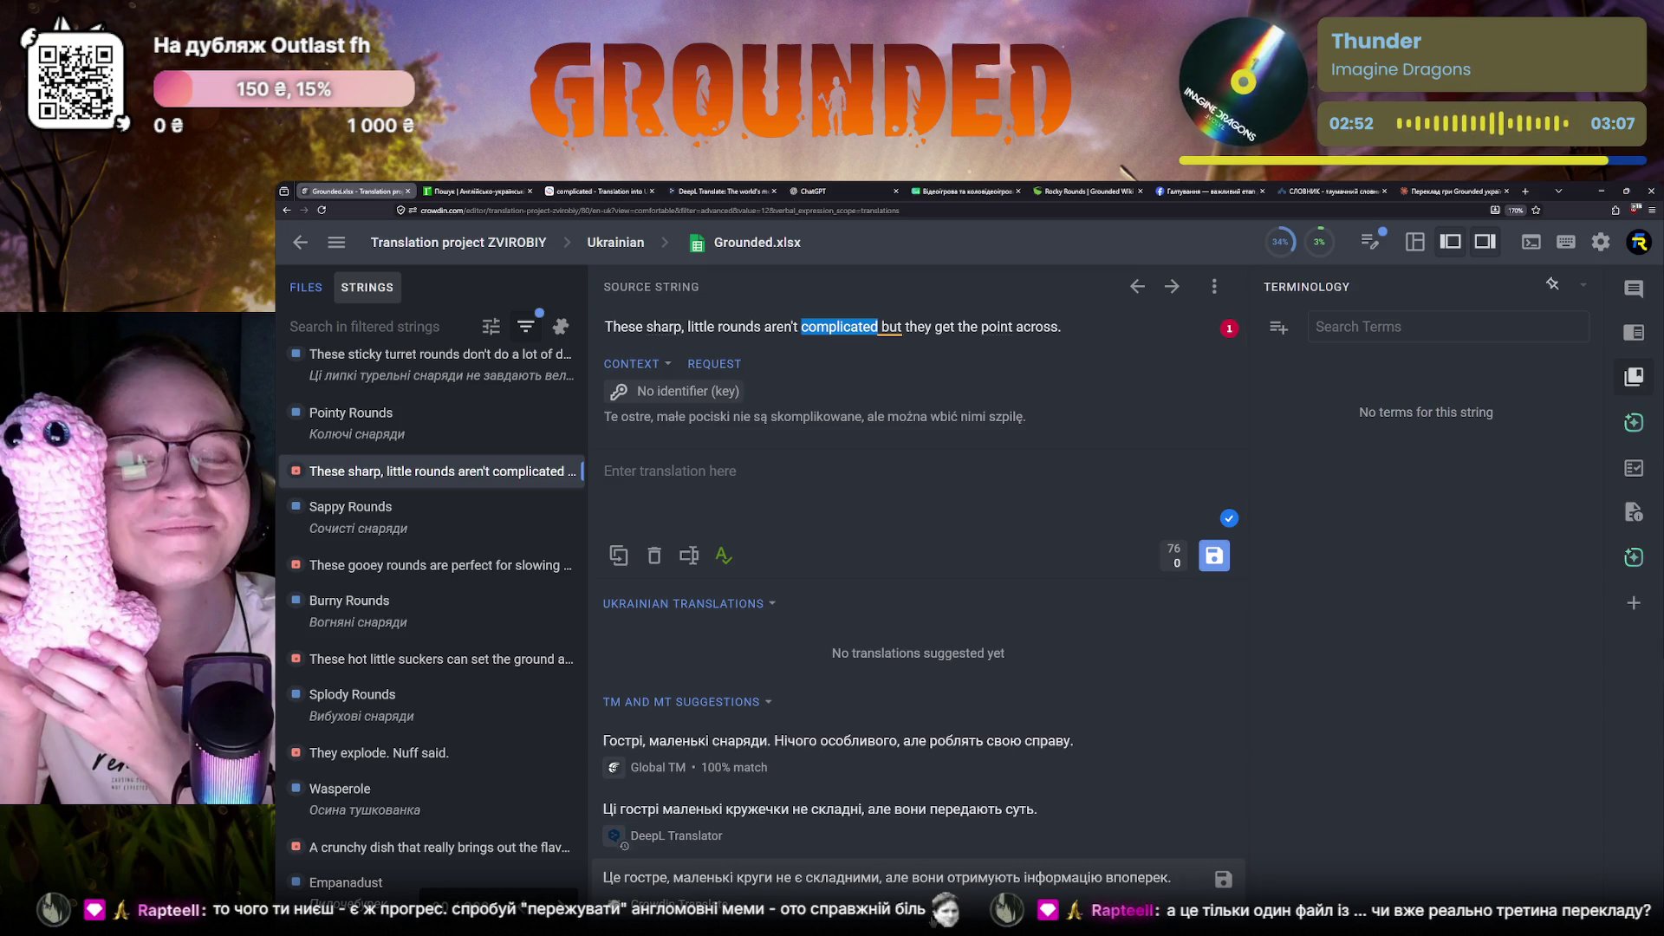
left_click(779, 488)
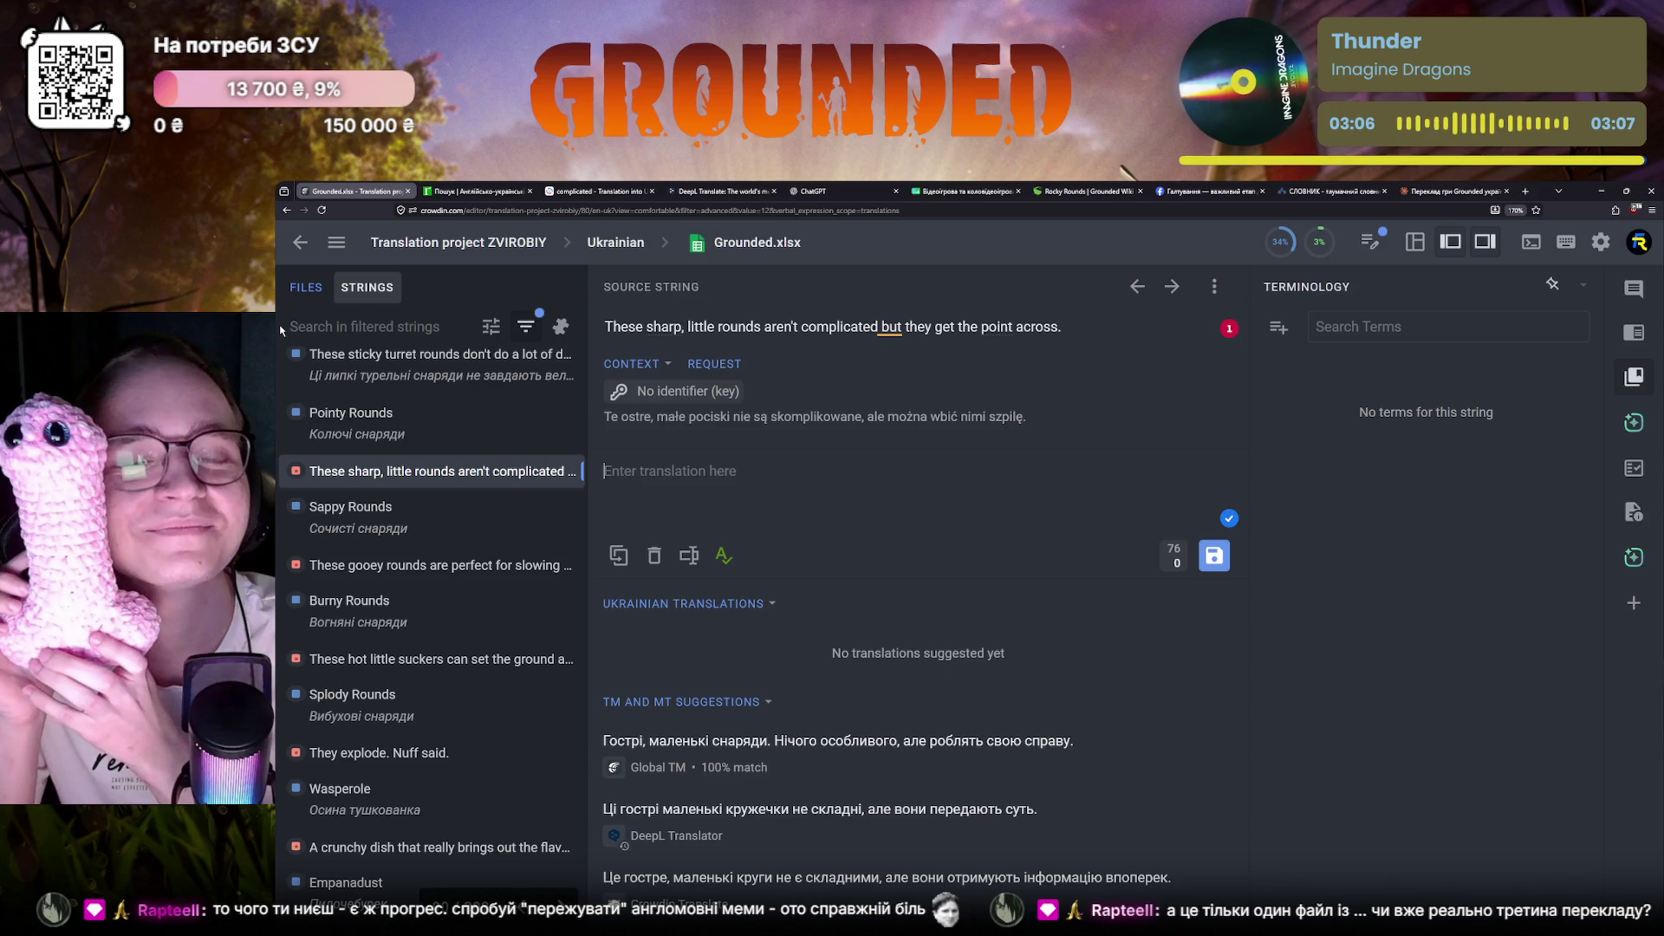
left_click_drag(1100, 340, 600, 326)
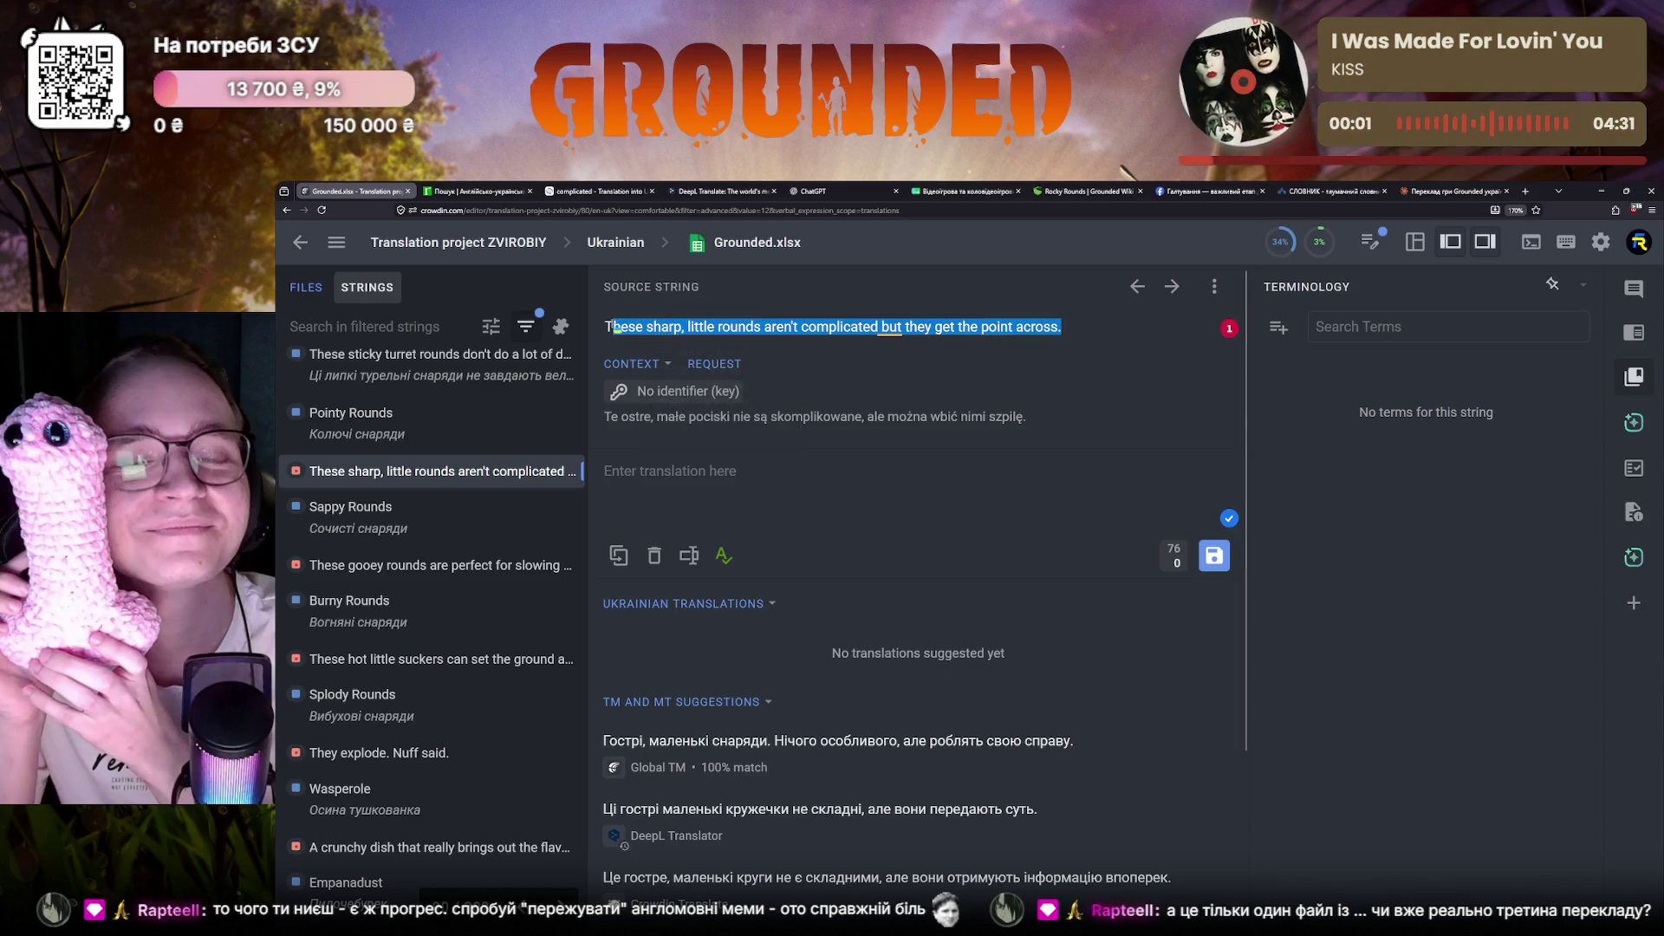
Ask Claude for a Ukrainian translation of the sharp little rounds sentence, then return to Crowdin
left_click(1439, 193)
type("These sharp, little rounds aren't complicated but they get the point across.")
key("Return")
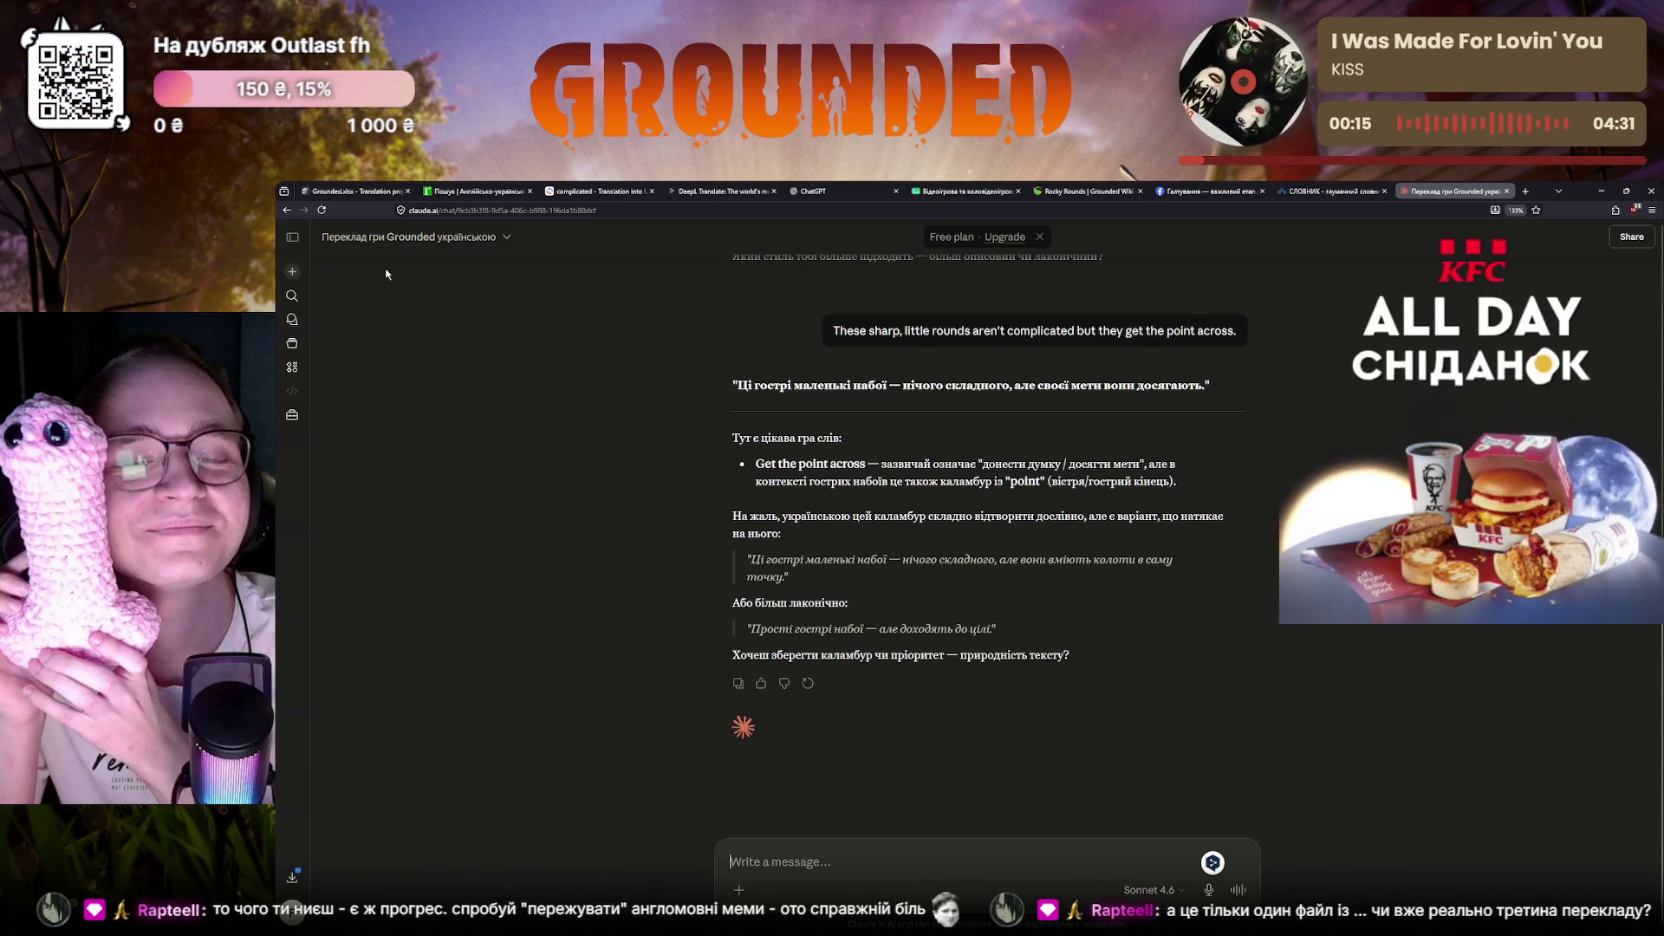
left_click(353, 191)
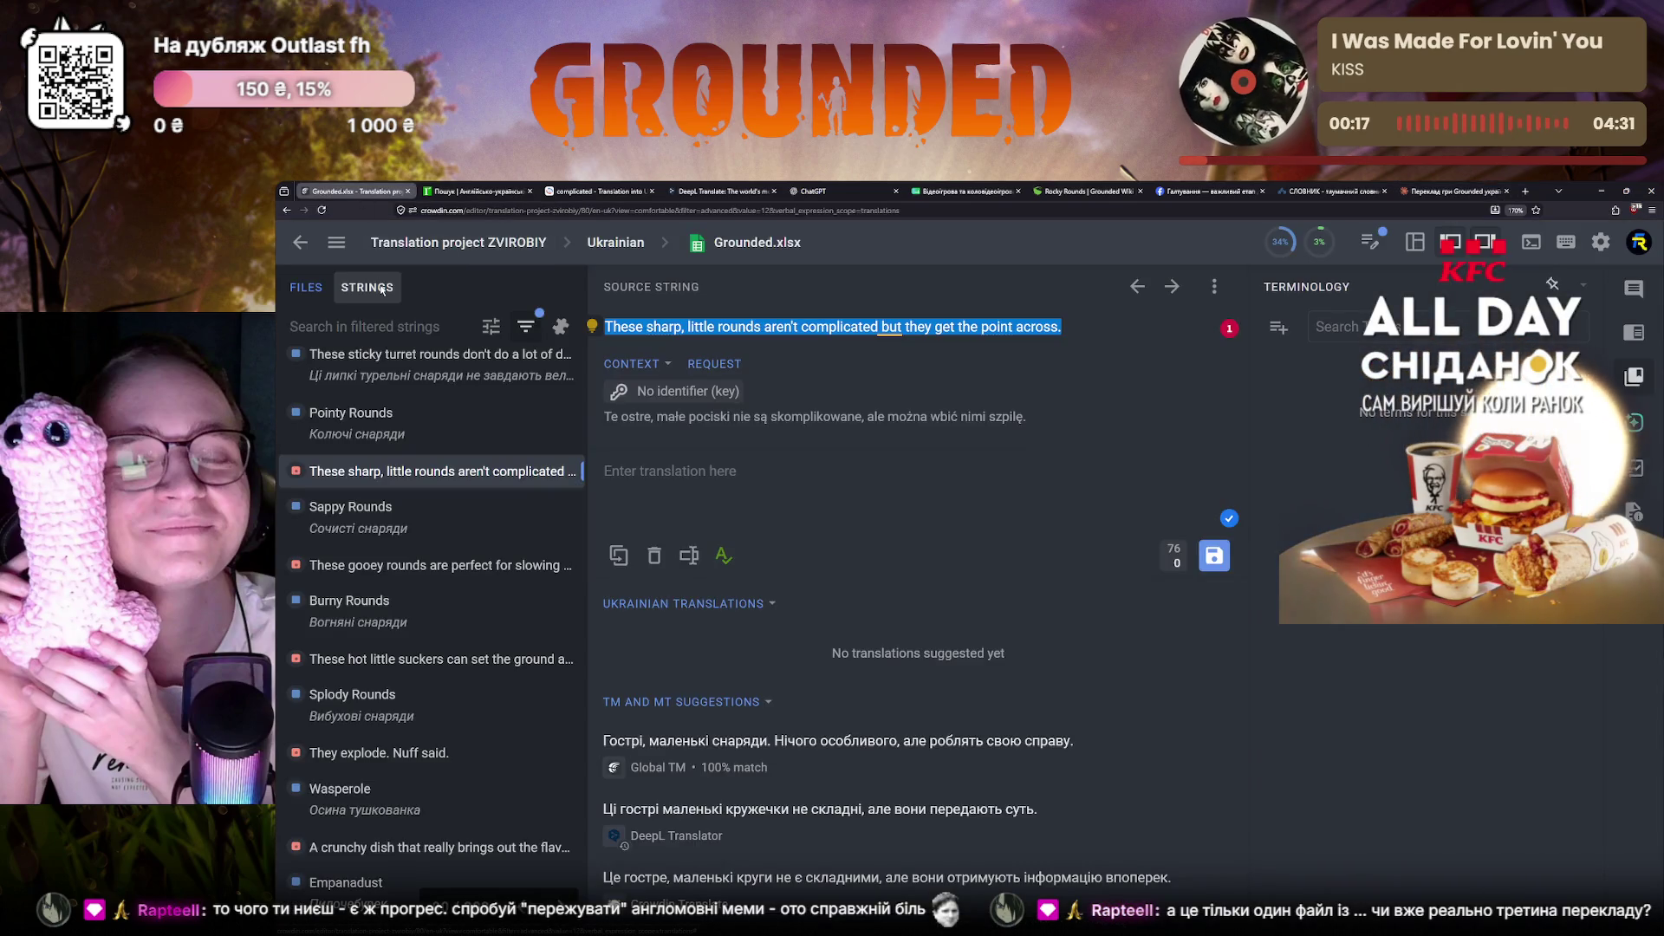
Save the Global TM suggestion for the sharp little rounds line and move to the gooey rounds string
left_click(923, 749)
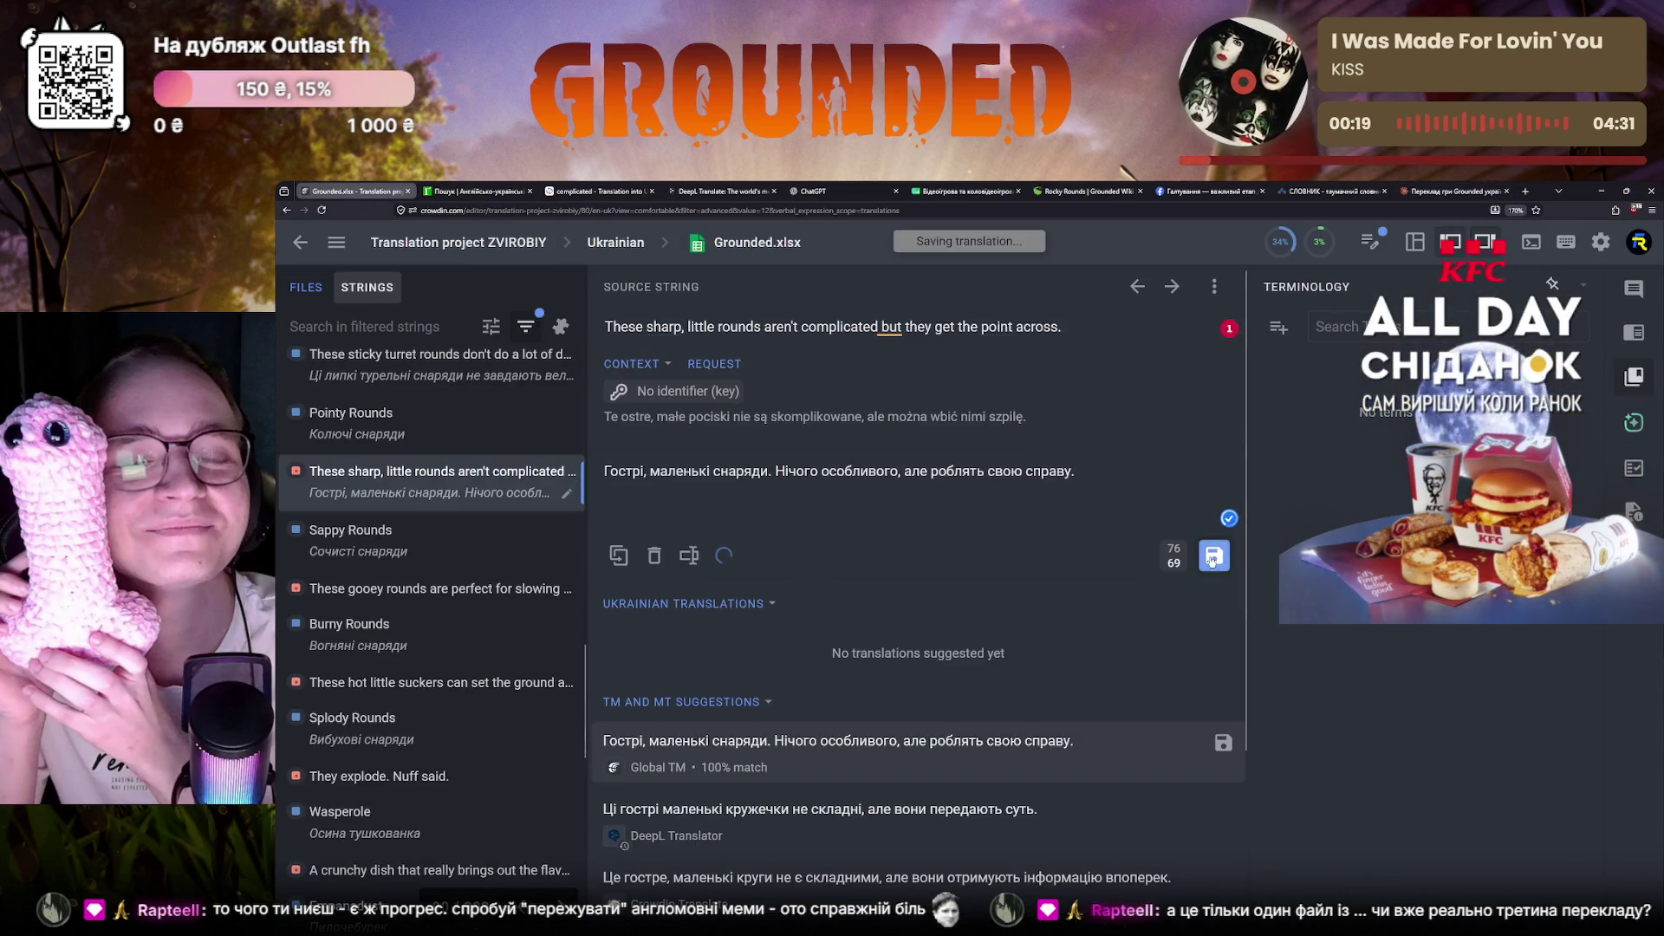
key("ctrl+Return")
left_click(499, 592)
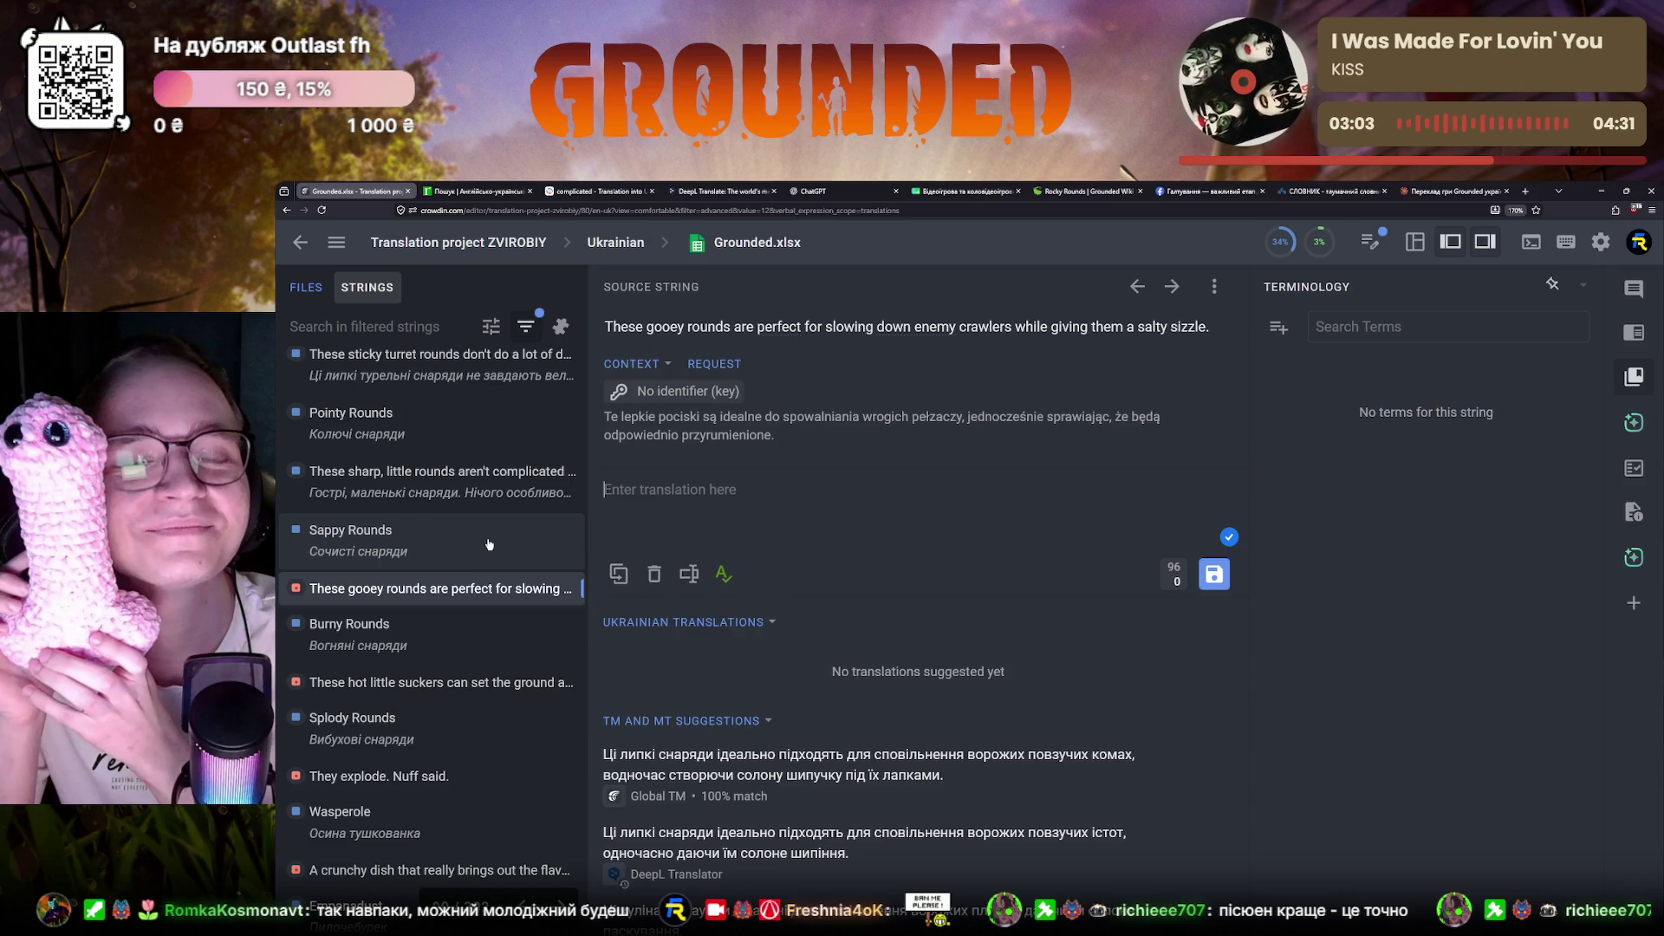
Take the Global TM suggestion for gooey rounds and revise it, fixing створючи and replacing лапками with «їхніми ногами»
left_click(780, 765)
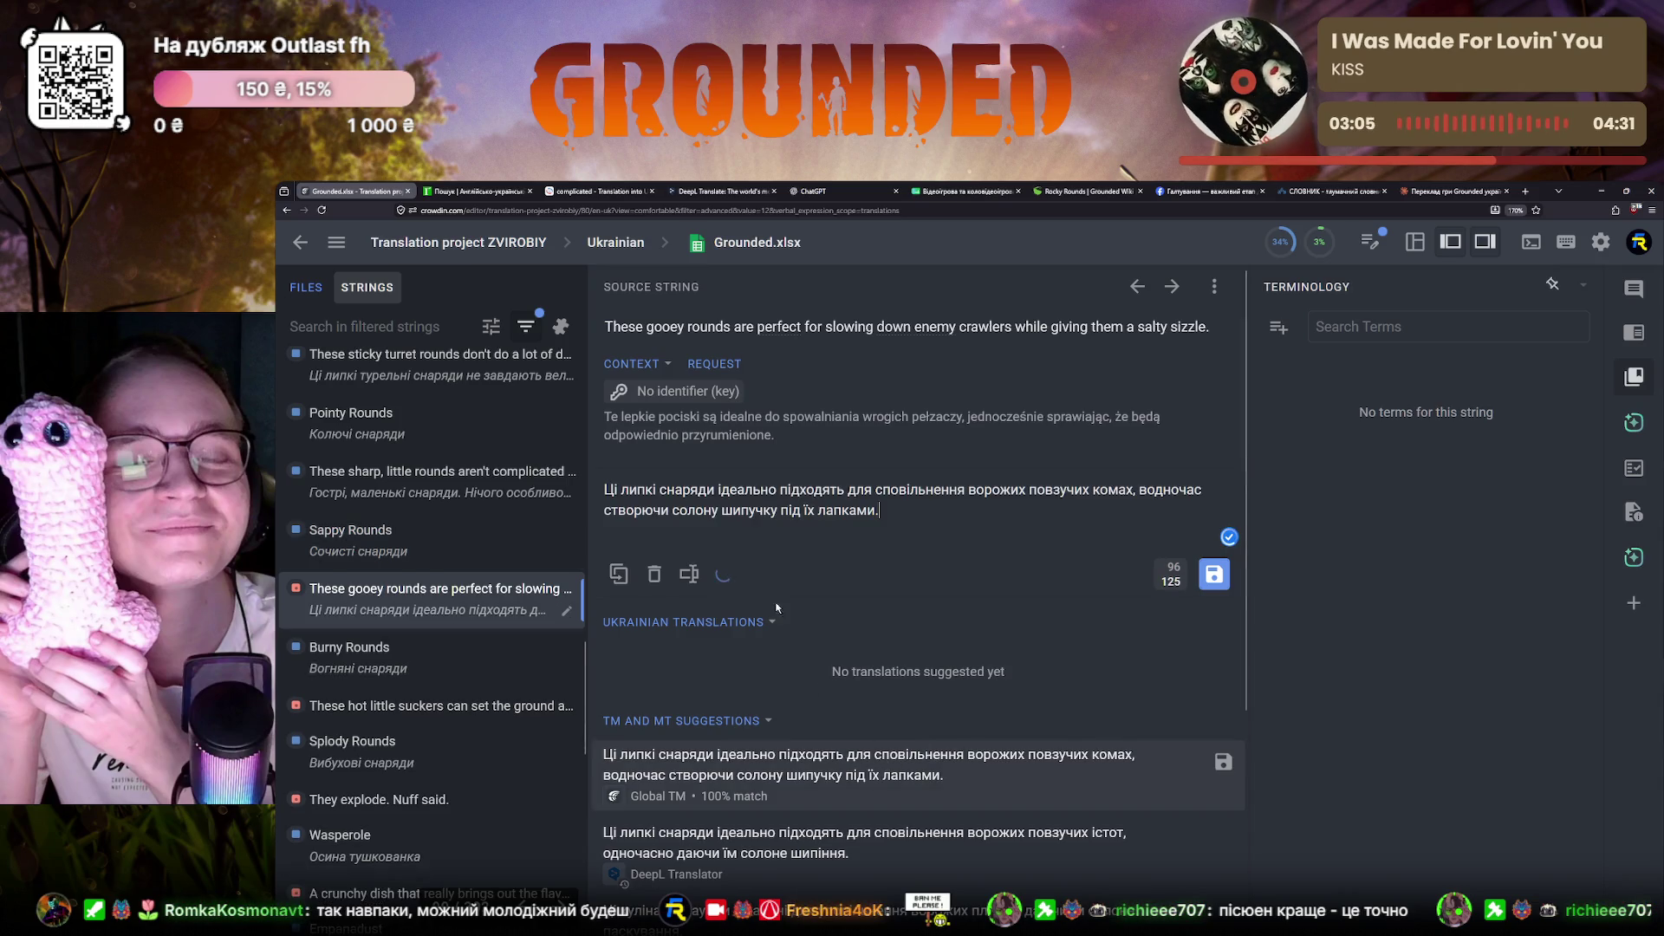
double_click(754, 491)
type("чудов")
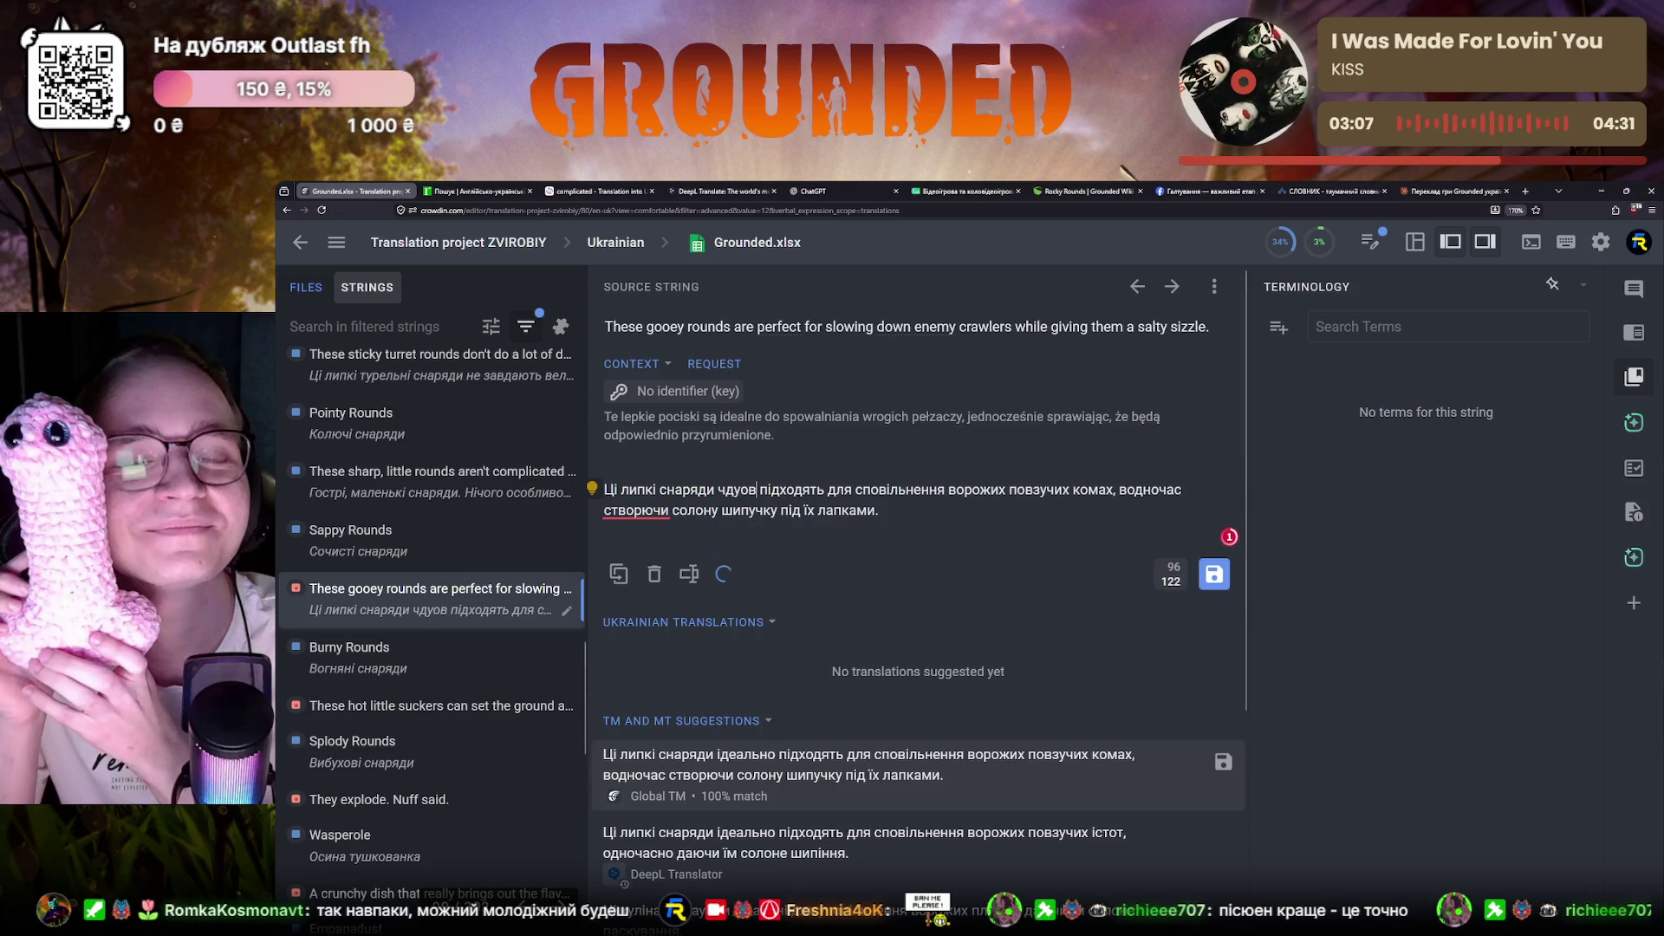
type("о")
left_click(654, 510)
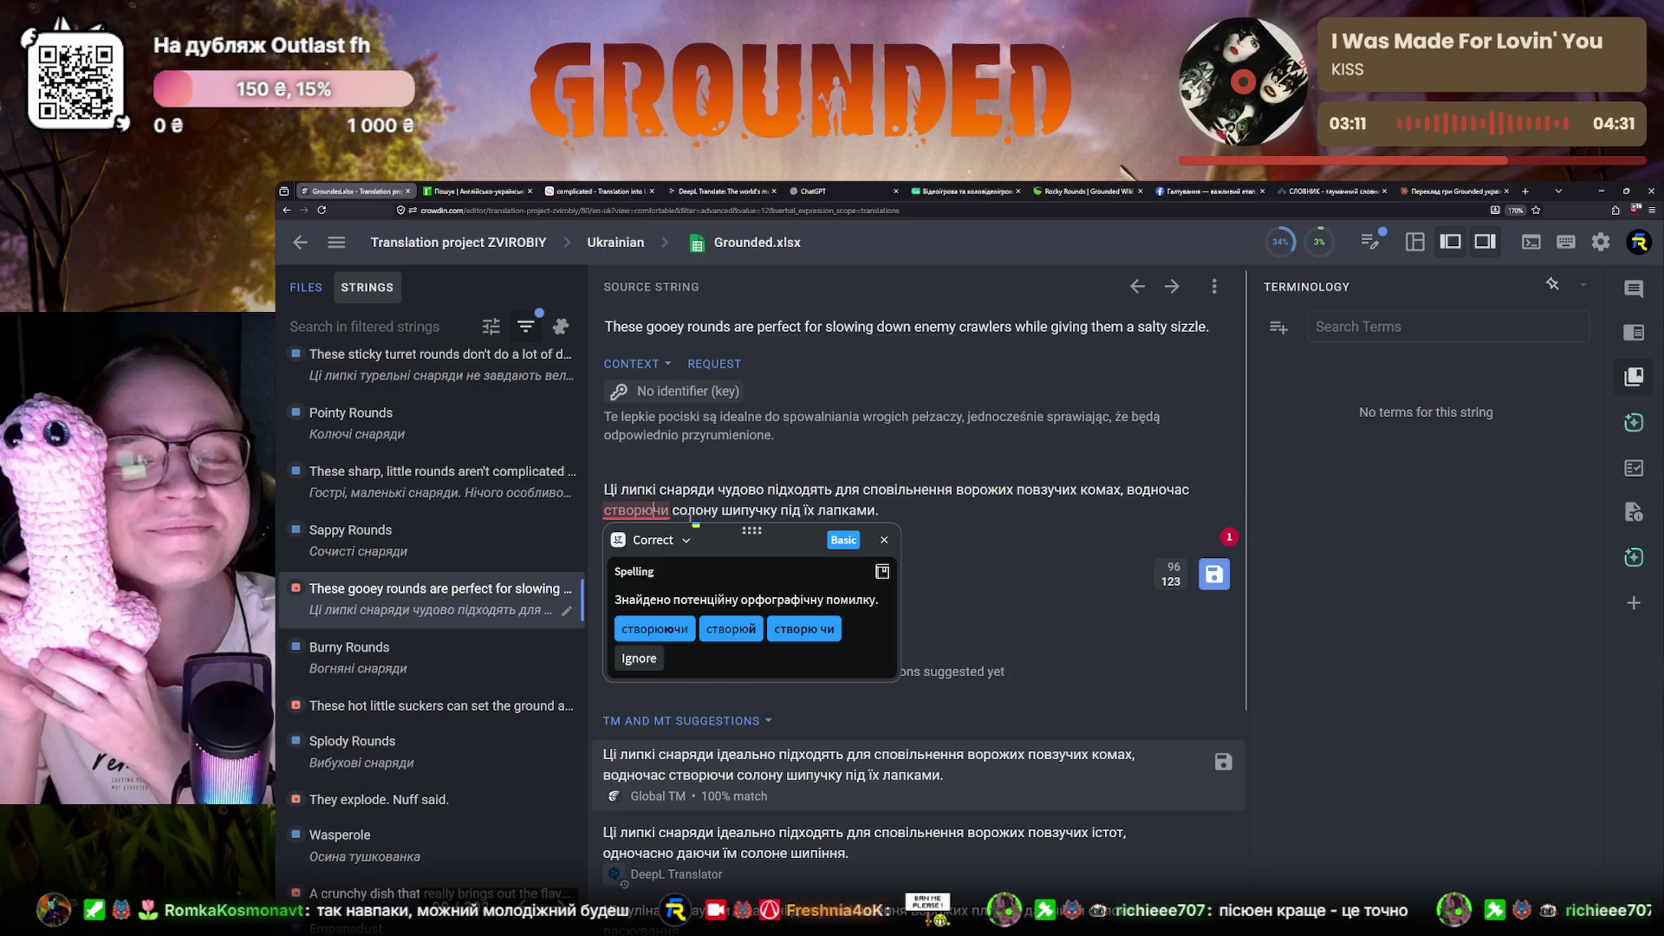
type("ю")
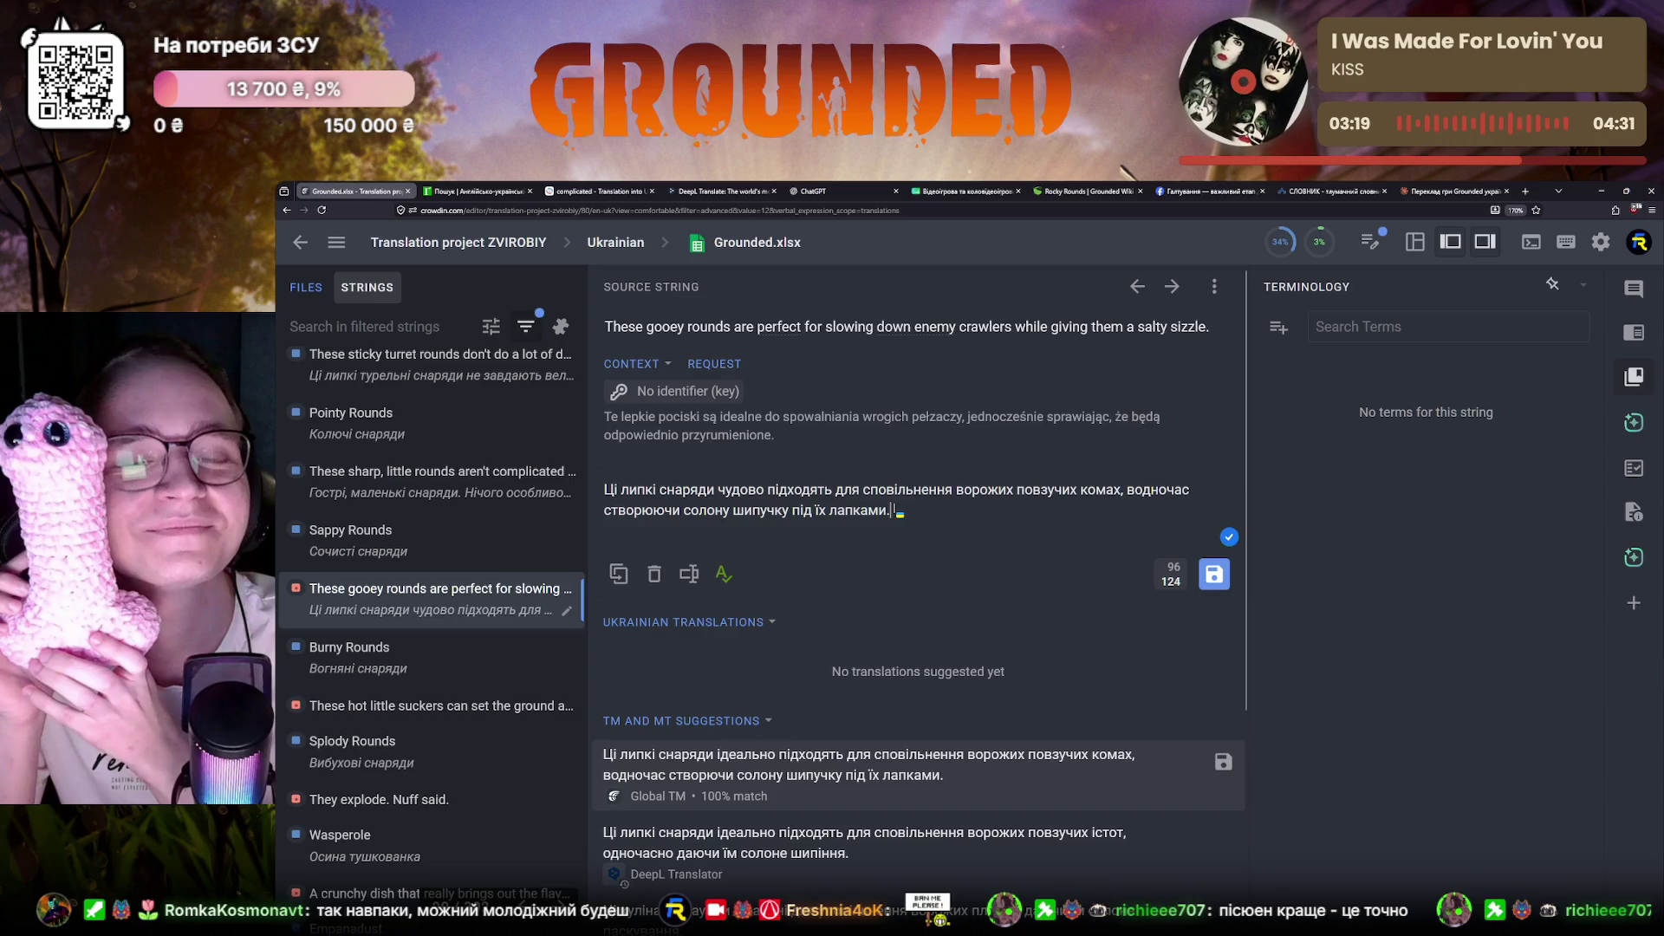
left_click_drag(889, 510, 836, 517)
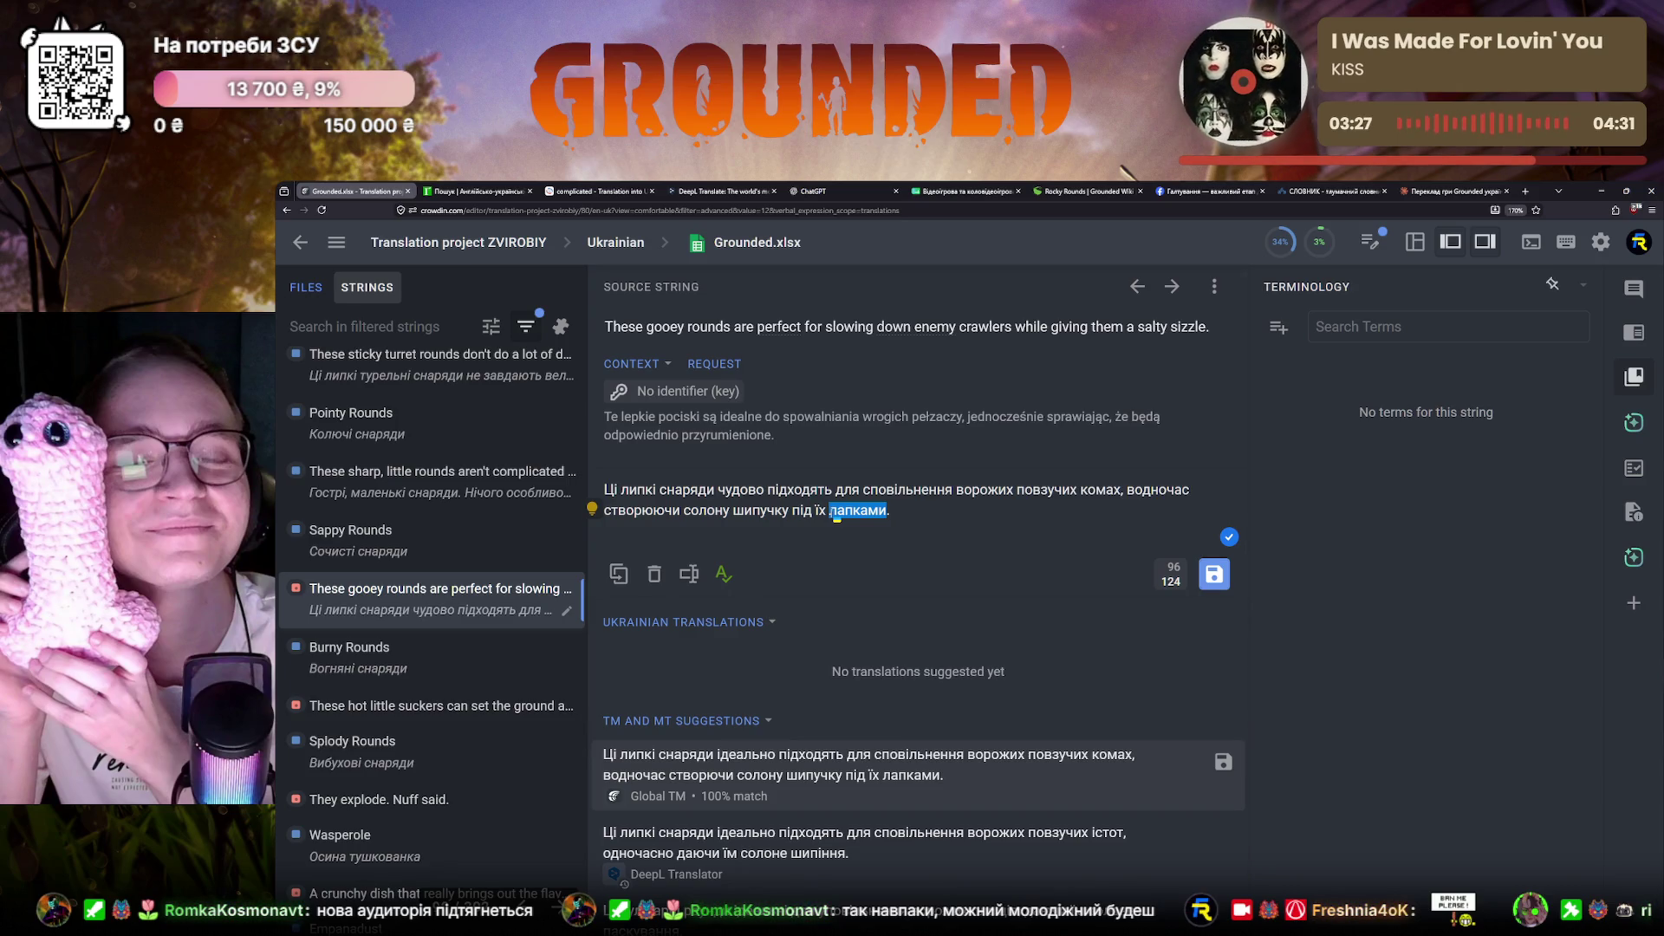
key("BackSpace")
key("BackSpace")
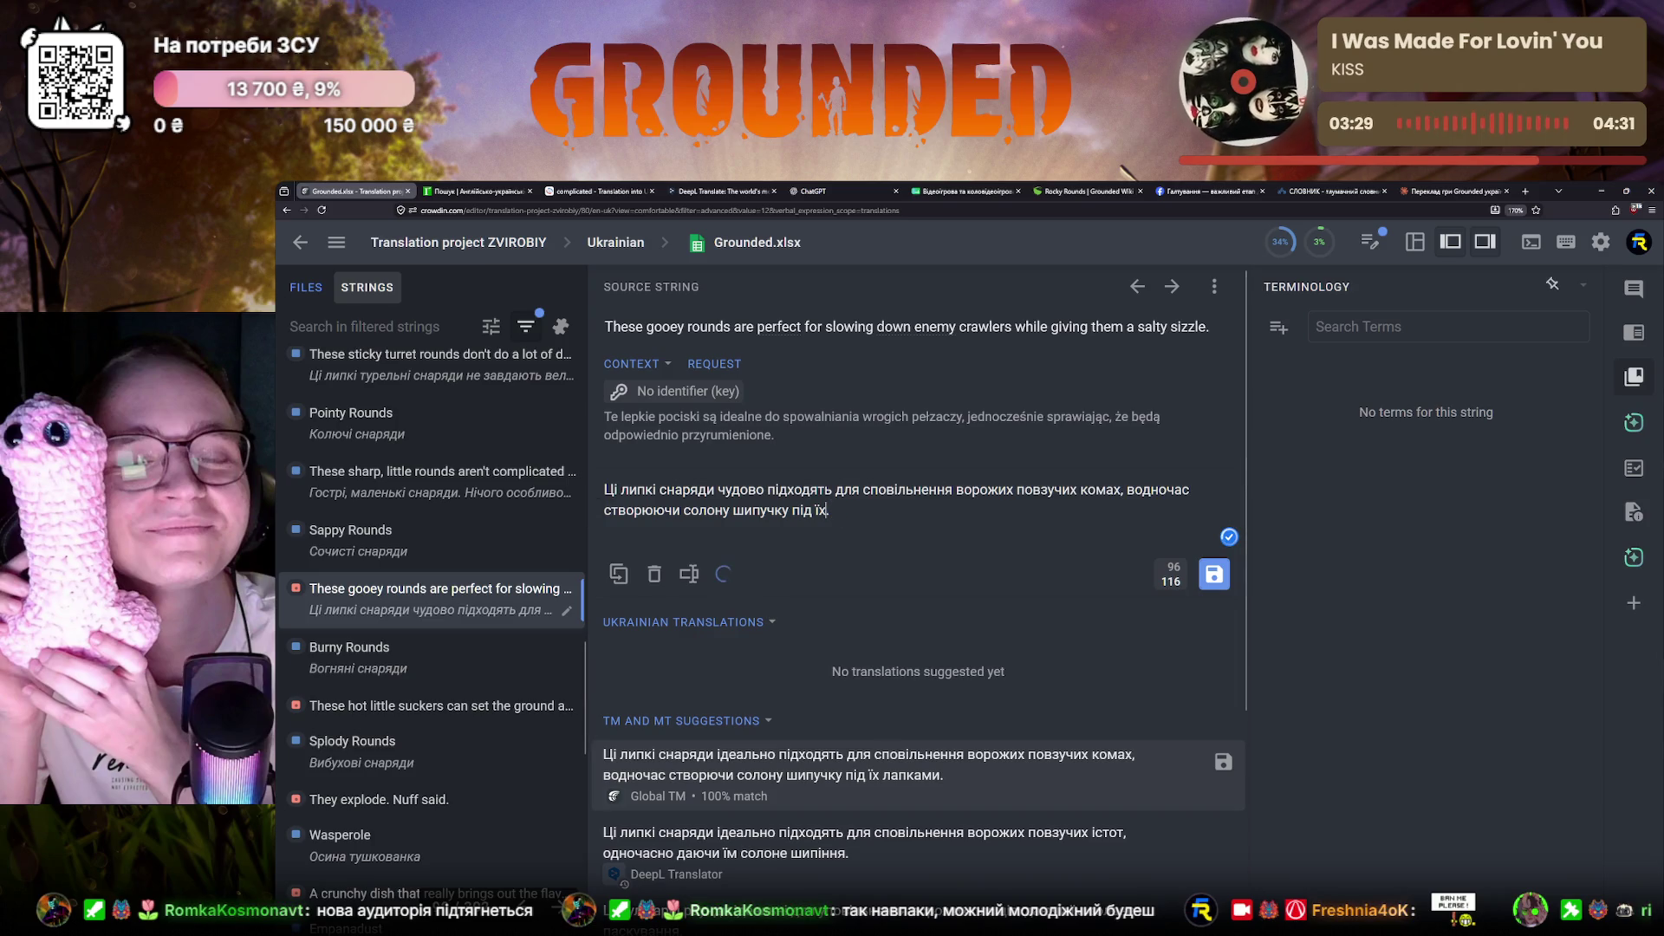
type("німи ногами.")
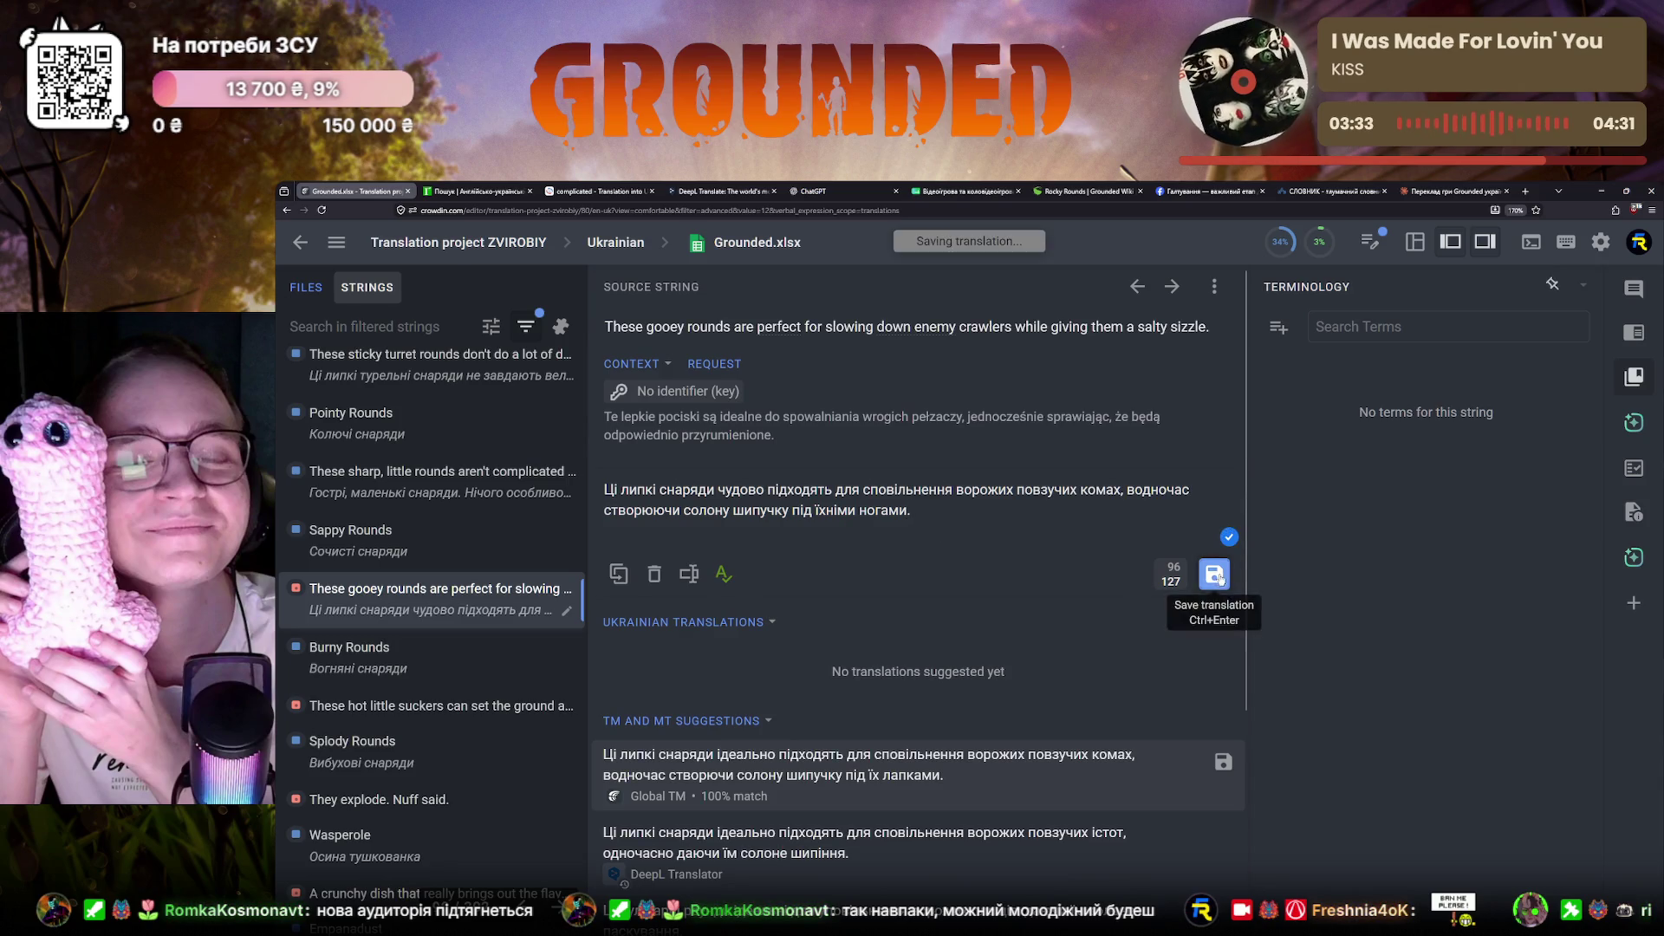
Save the revised gooey rounds translation and move to the hot little suckers string
left_click(1213, 573)
left_click(439, 704)
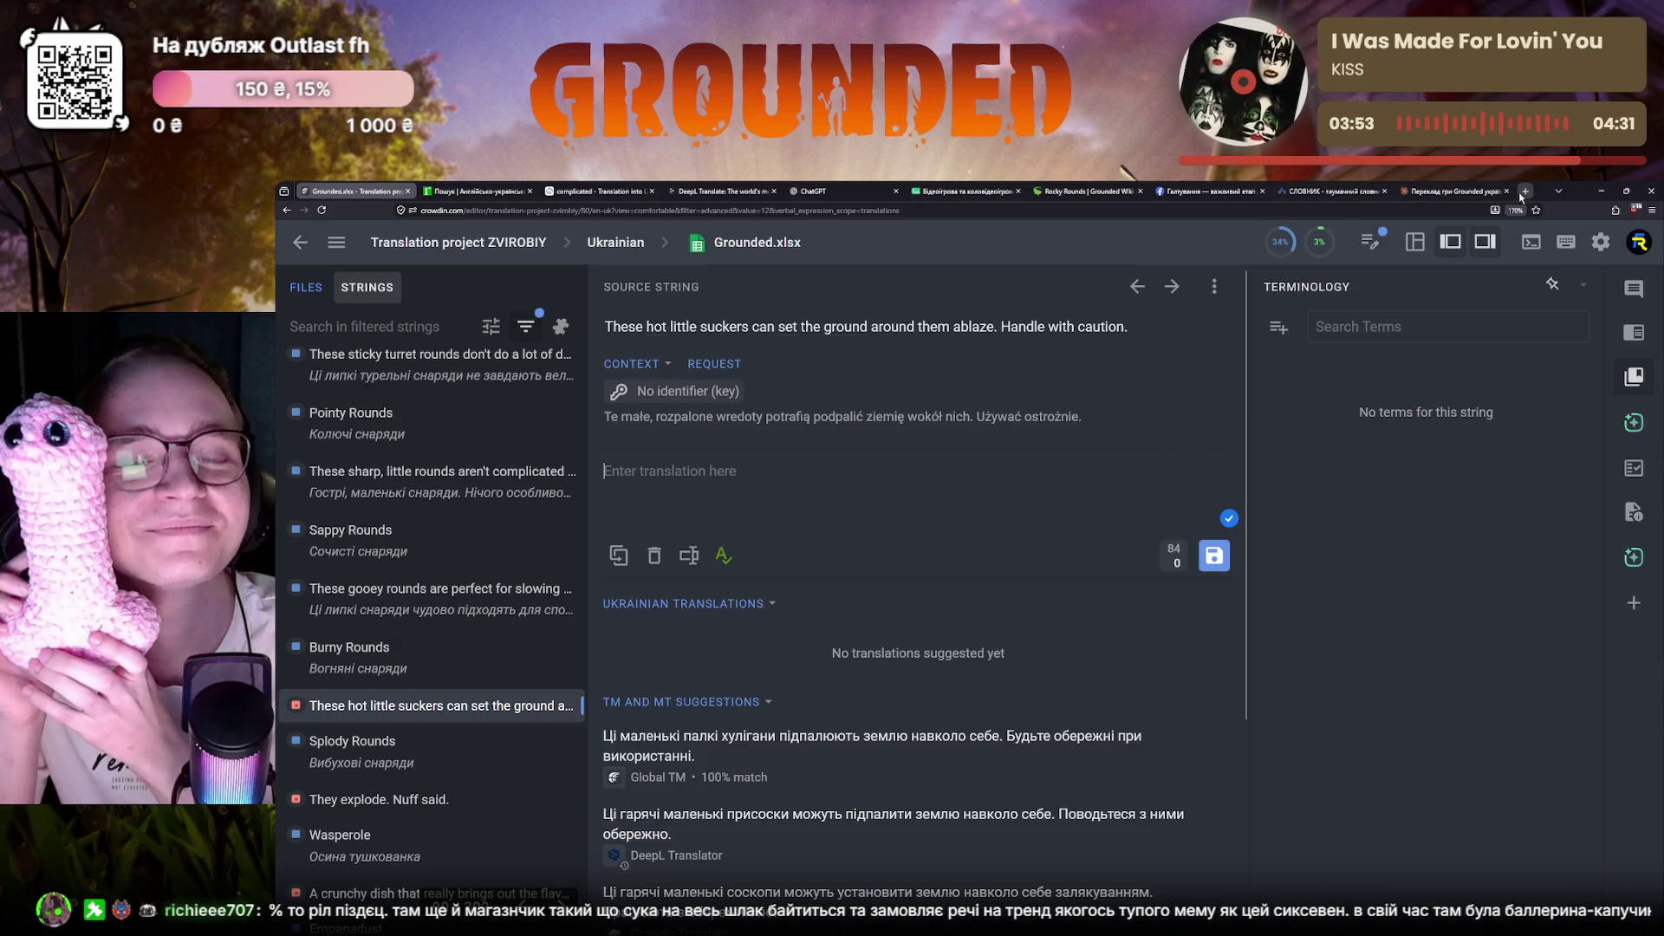
key("ctrl+t")
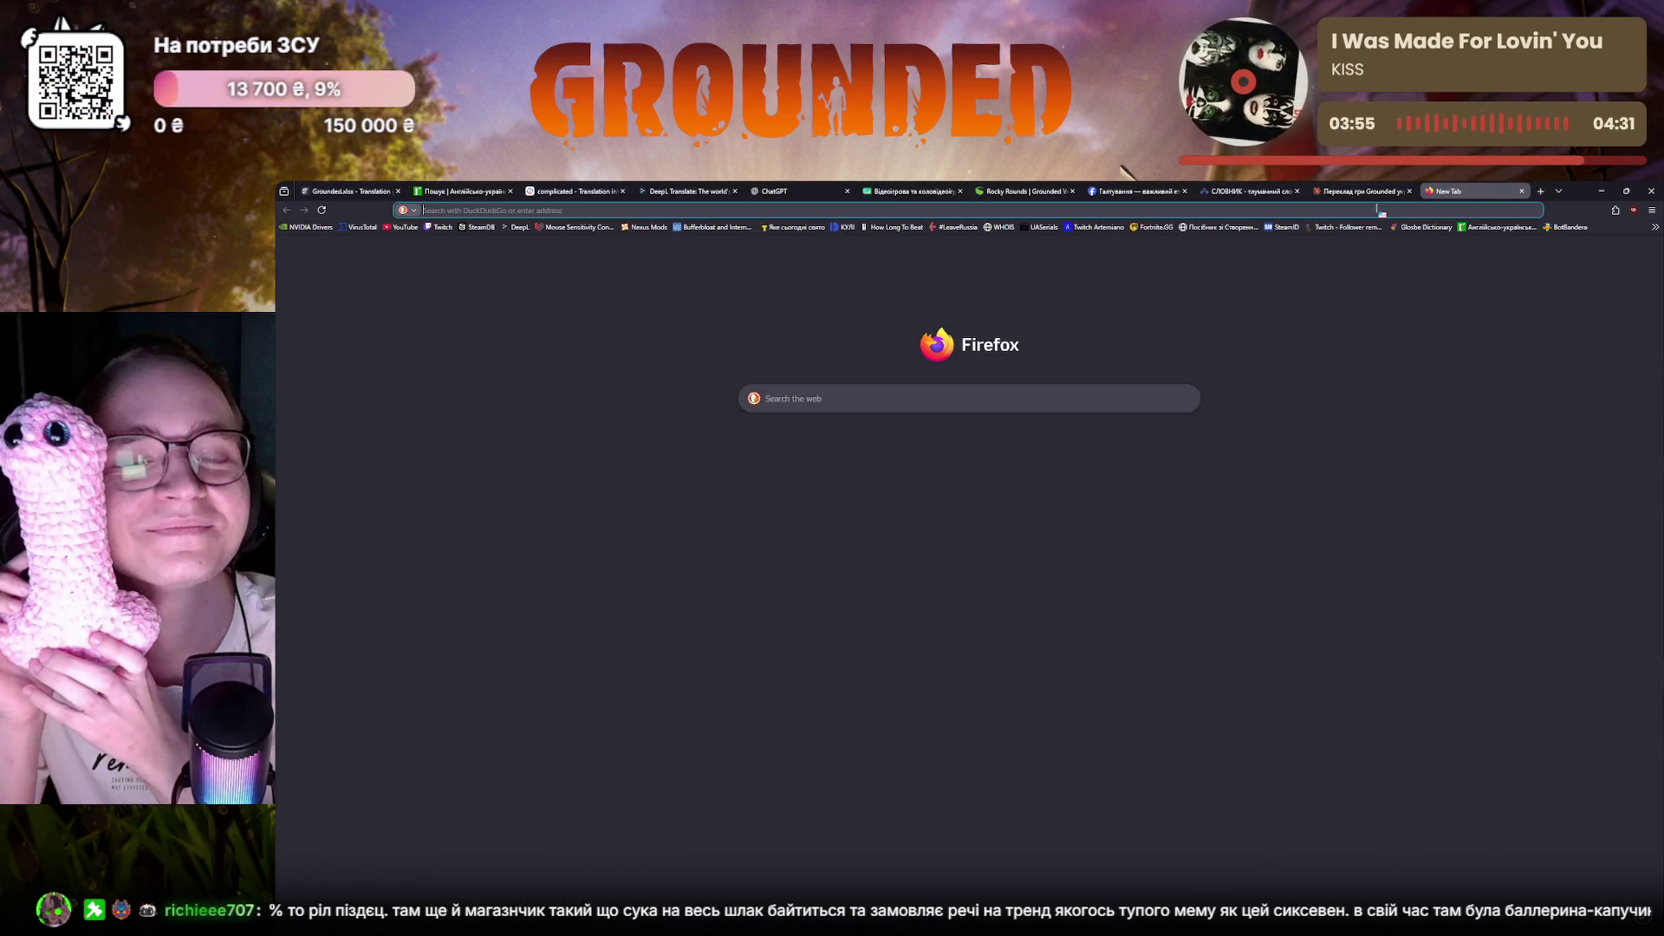
type("67.png")
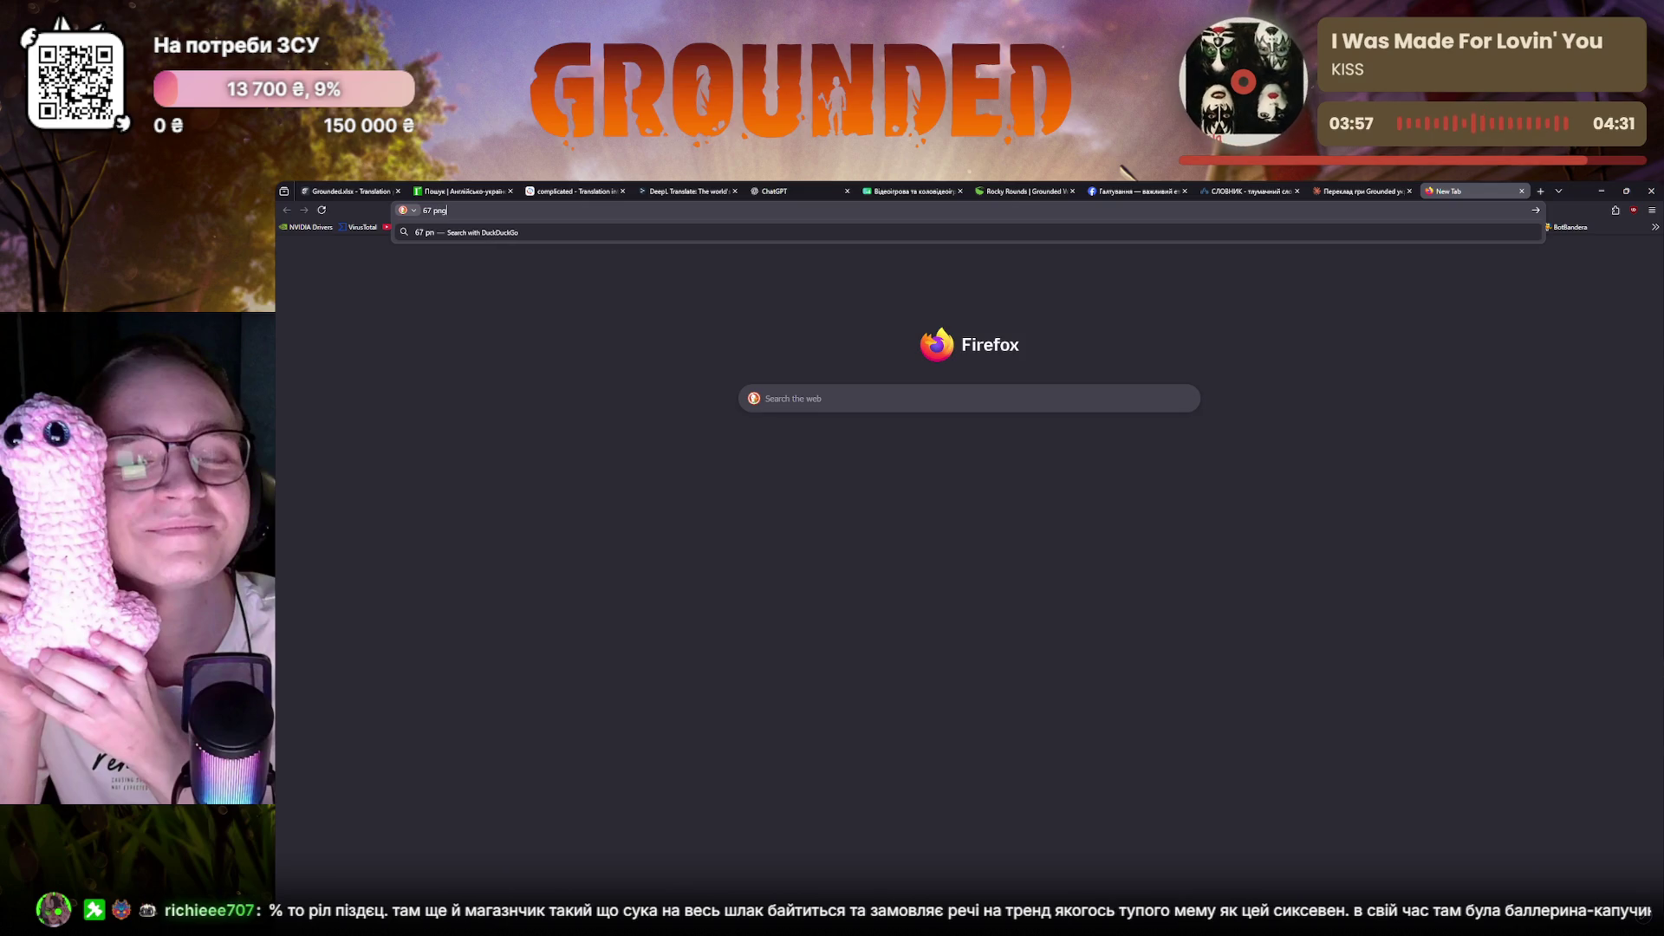
key("Return")
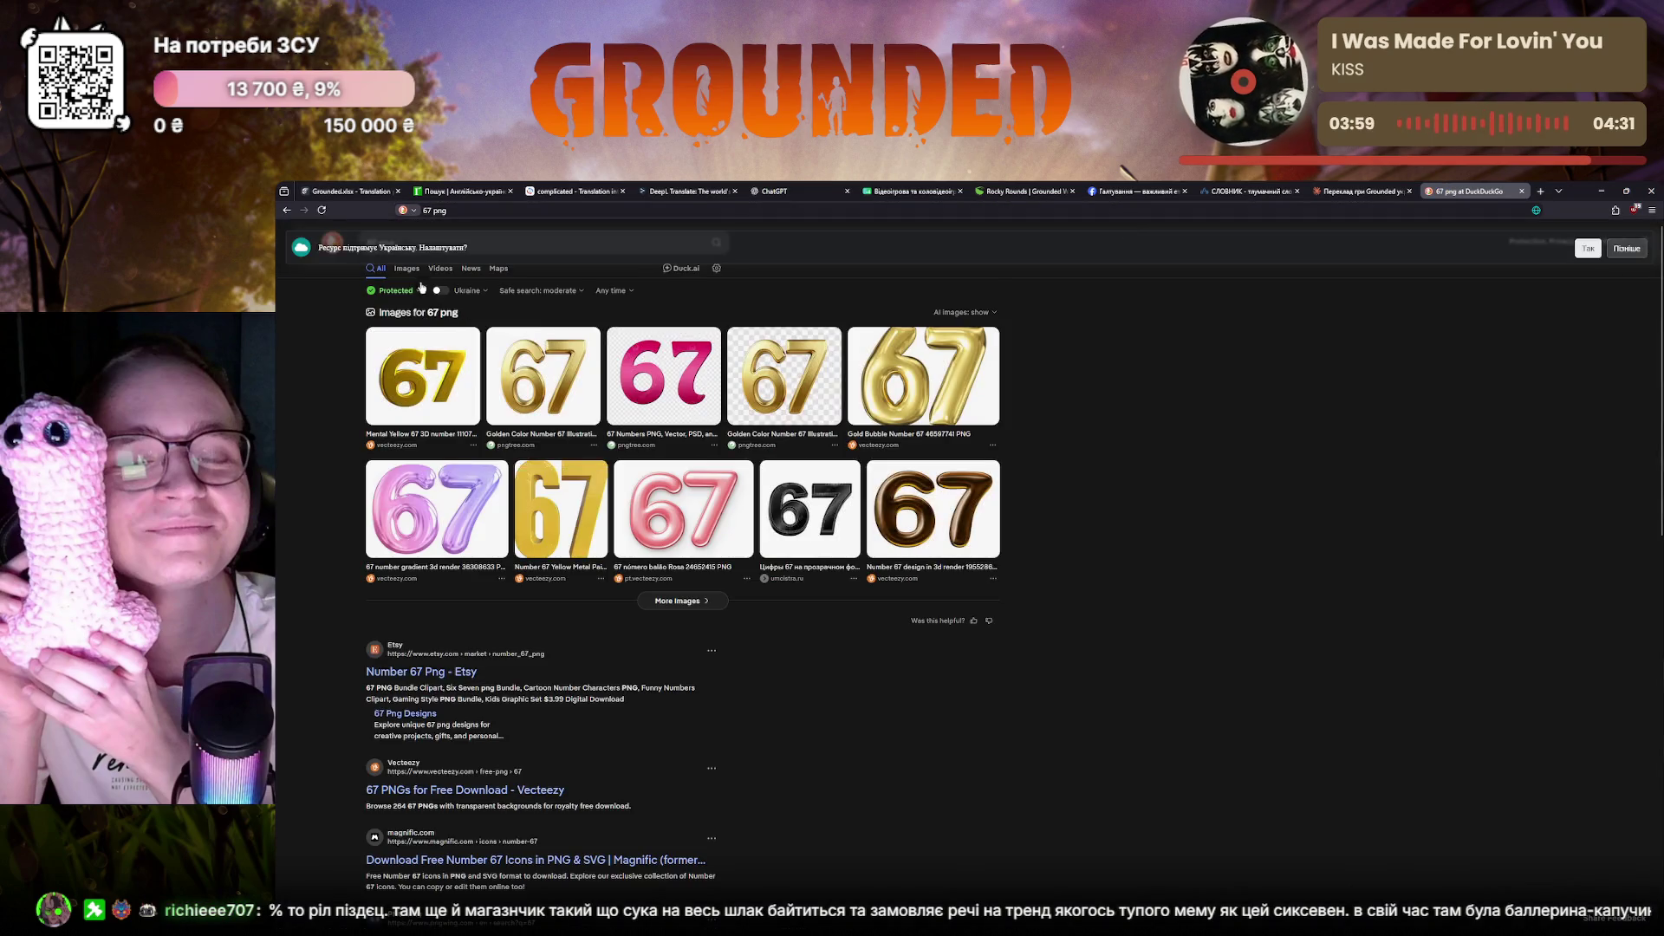
left_click(408, 270)
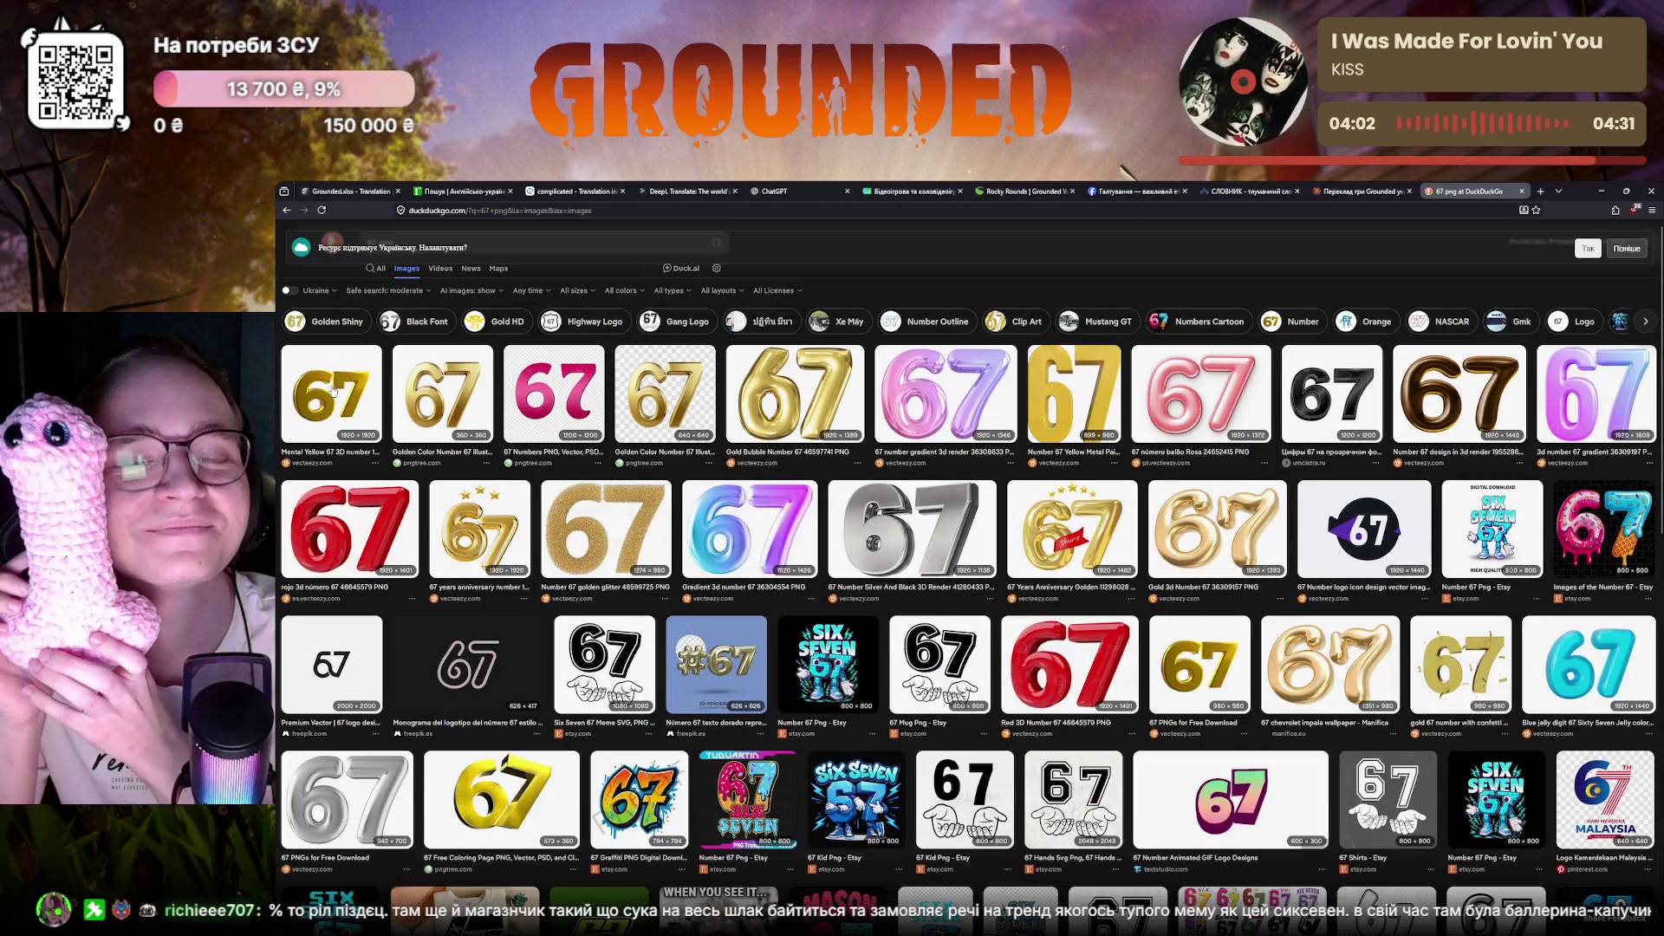
left_click(334, 391)
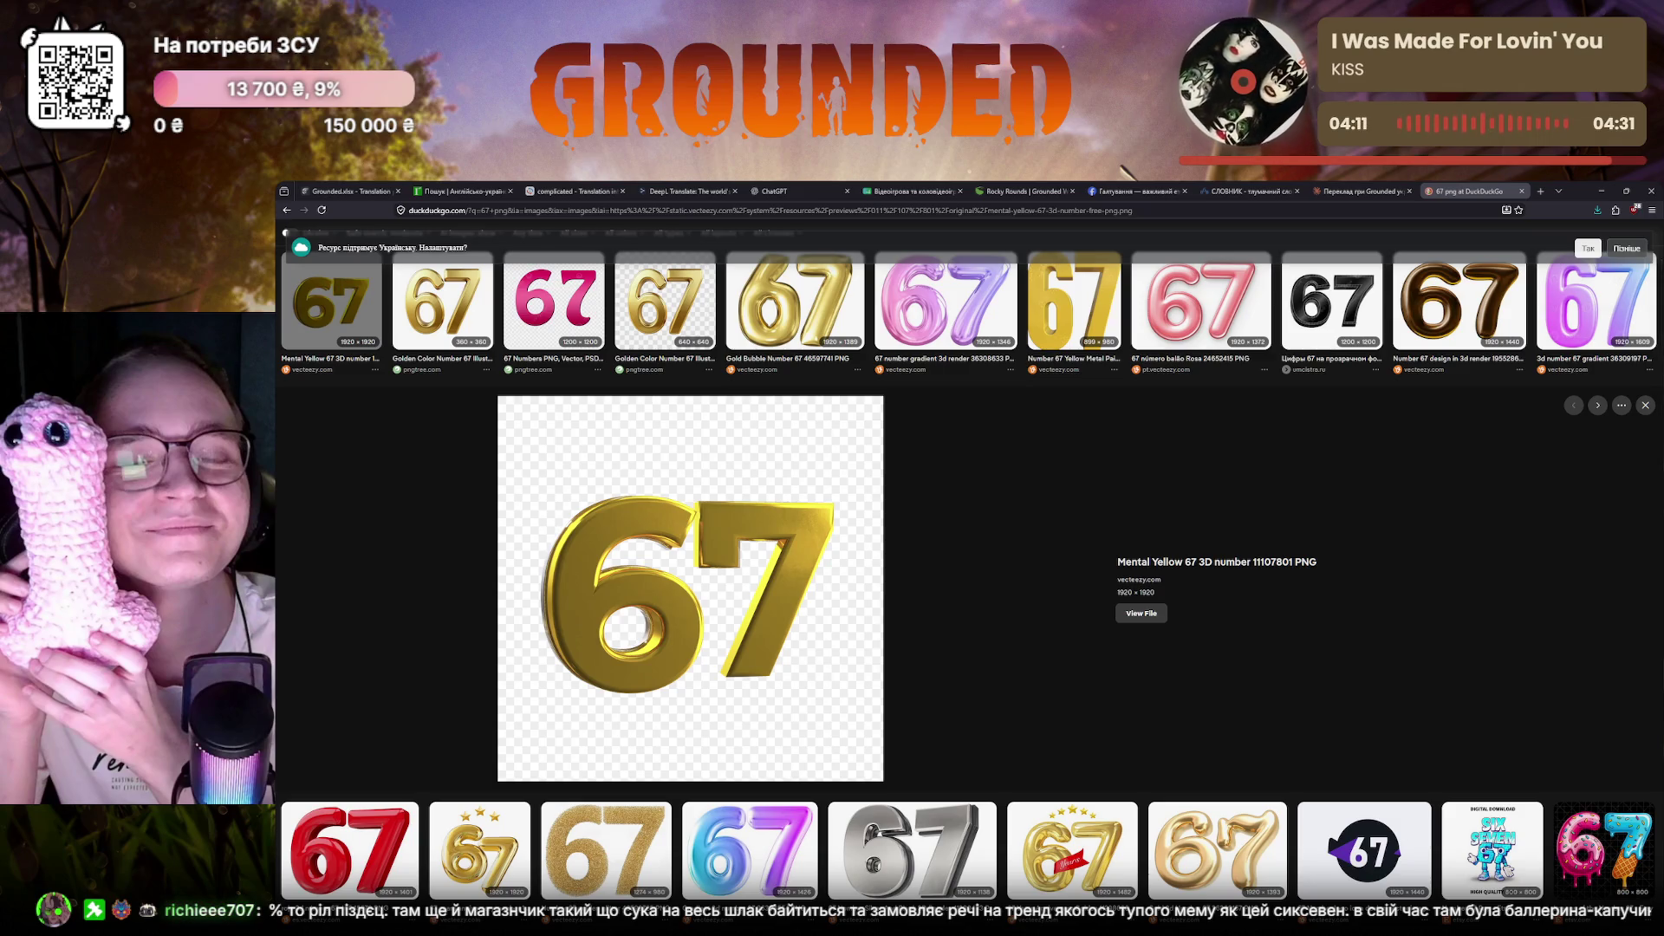
left_click(1520, 191)
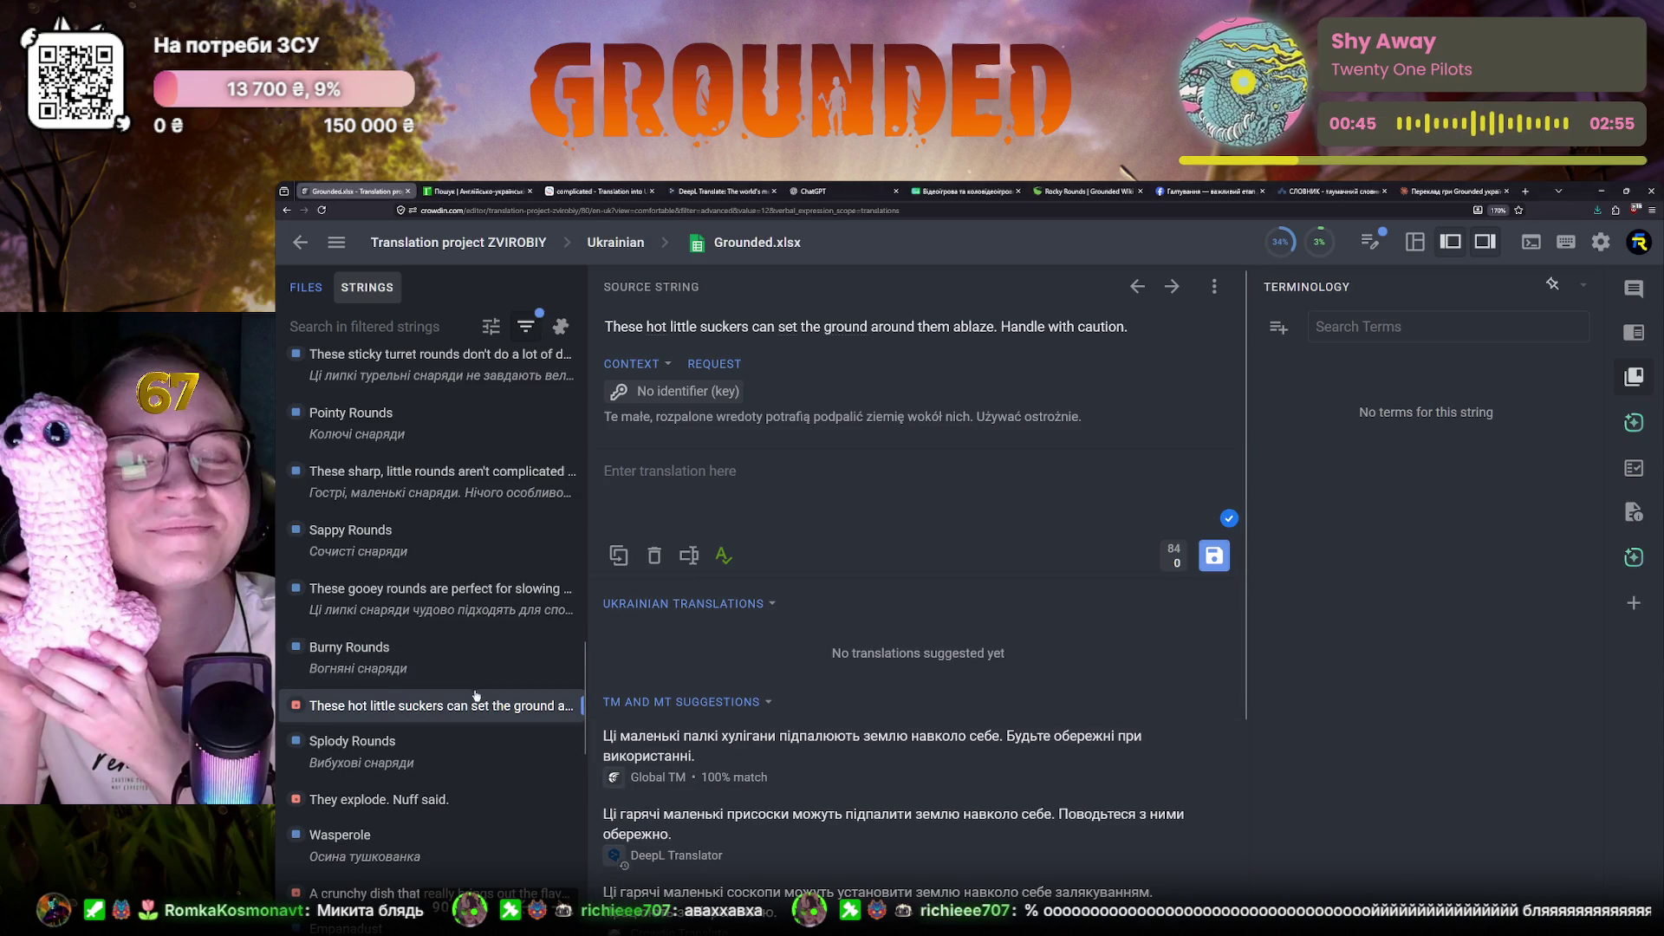
scroll(417, 601, "down", 1)
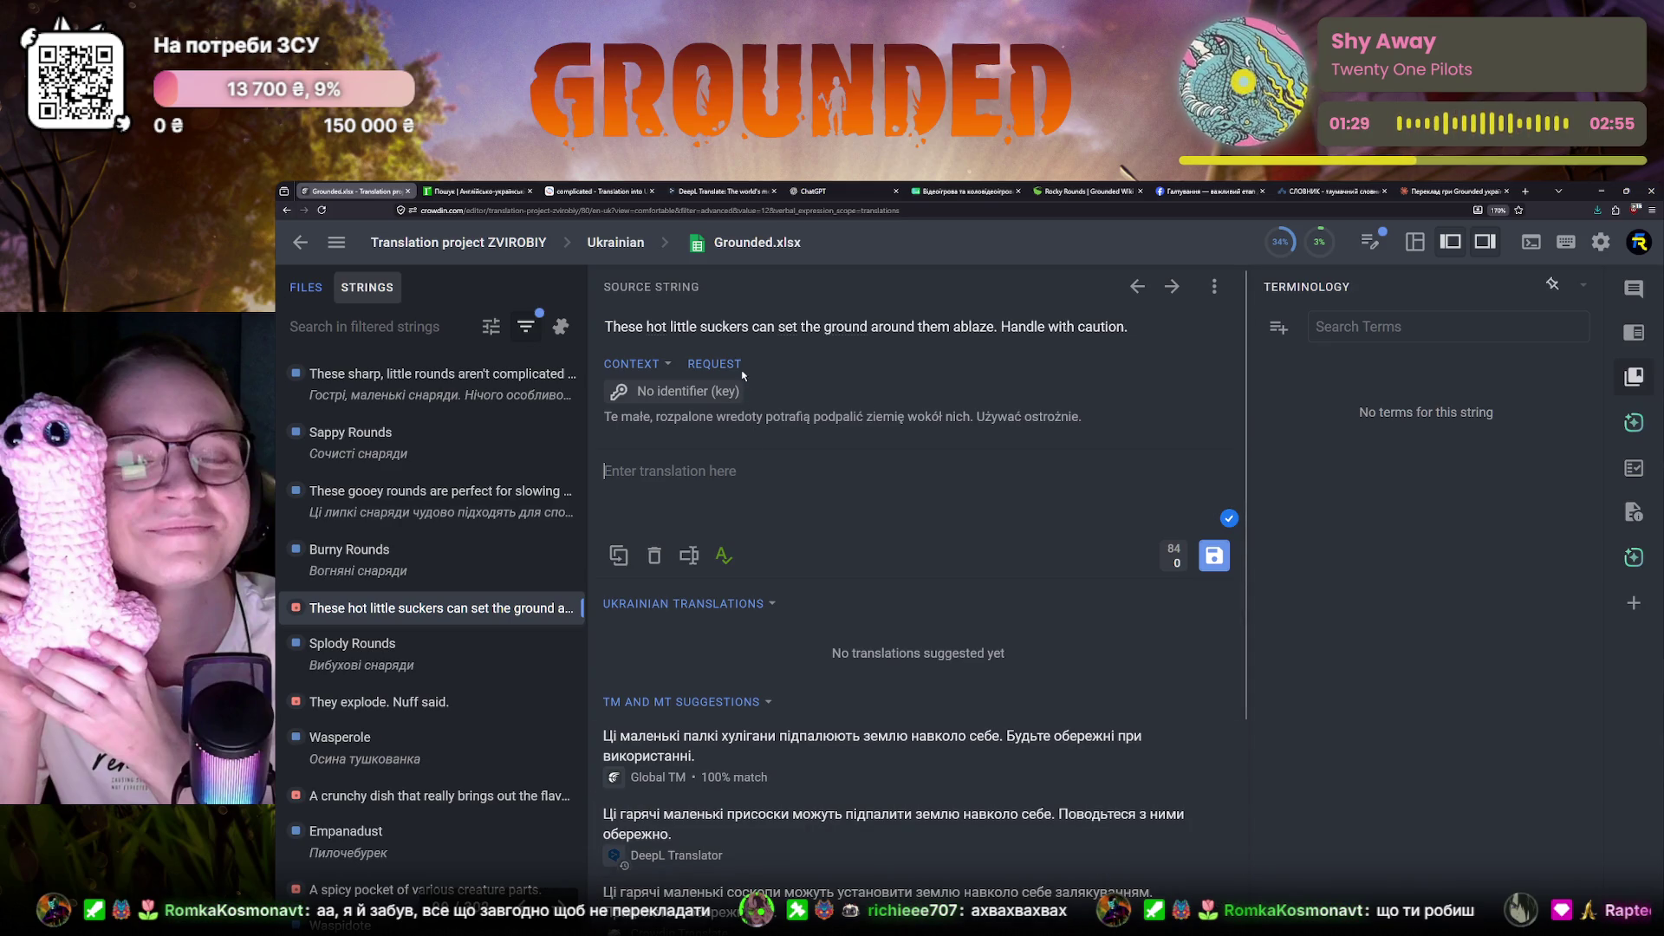
left_click(475, 192)
Search e2u.org.ua for 'sucker' and return to the Crowdin editor
double_click(416, 284)
type("sucker")
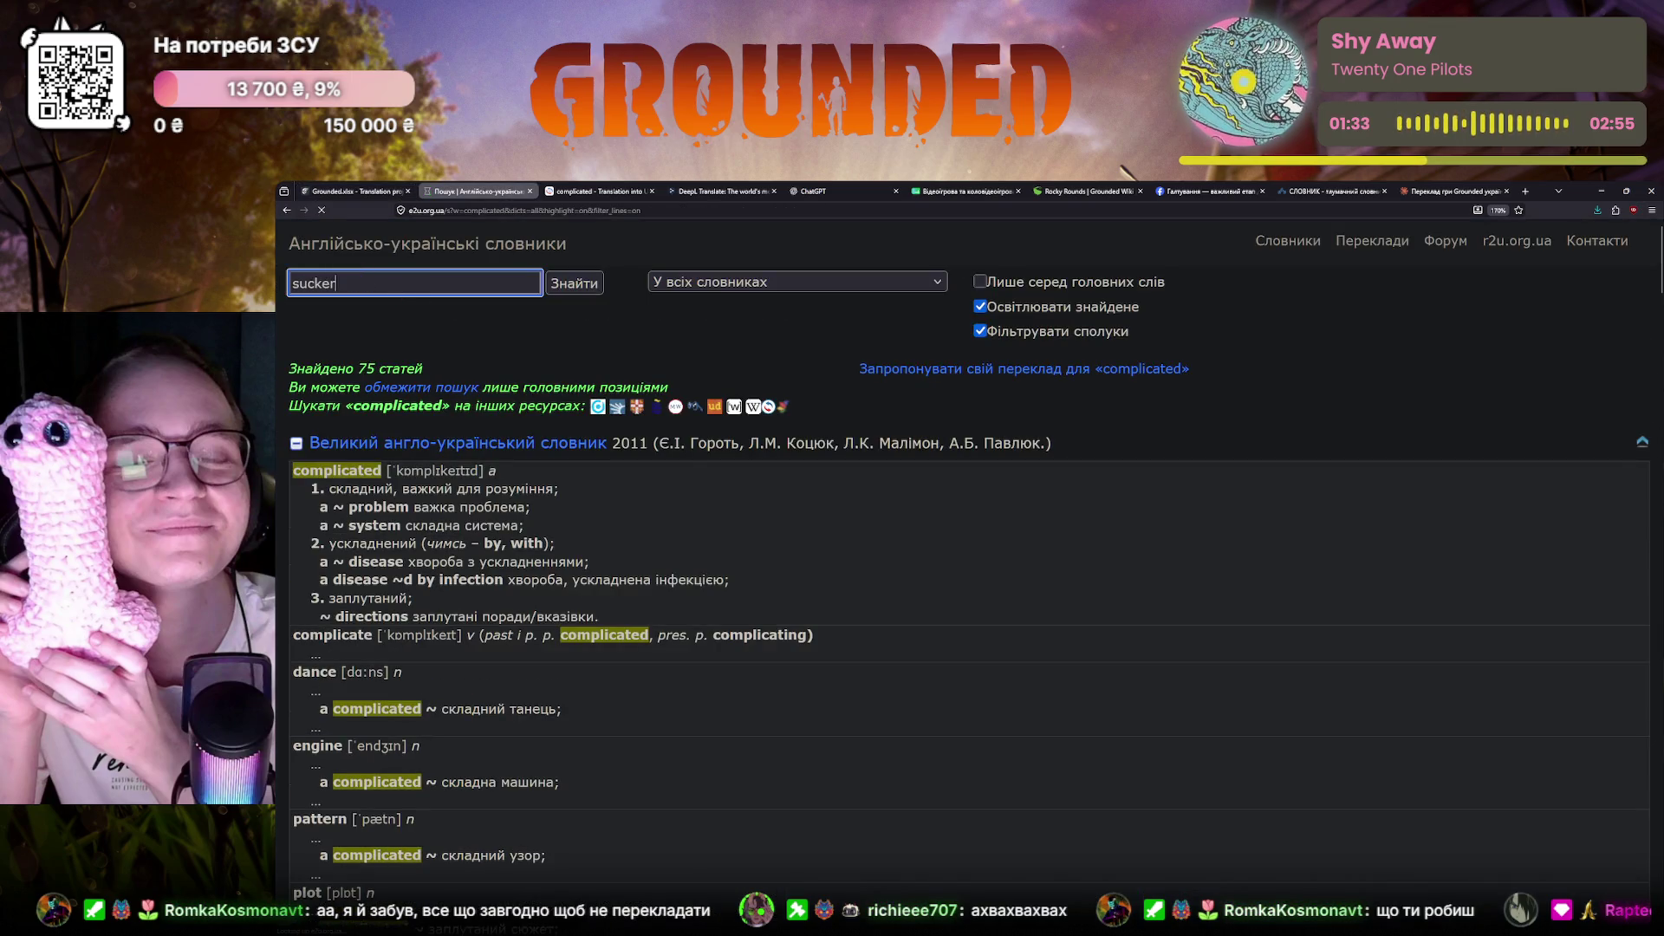
key("Return")
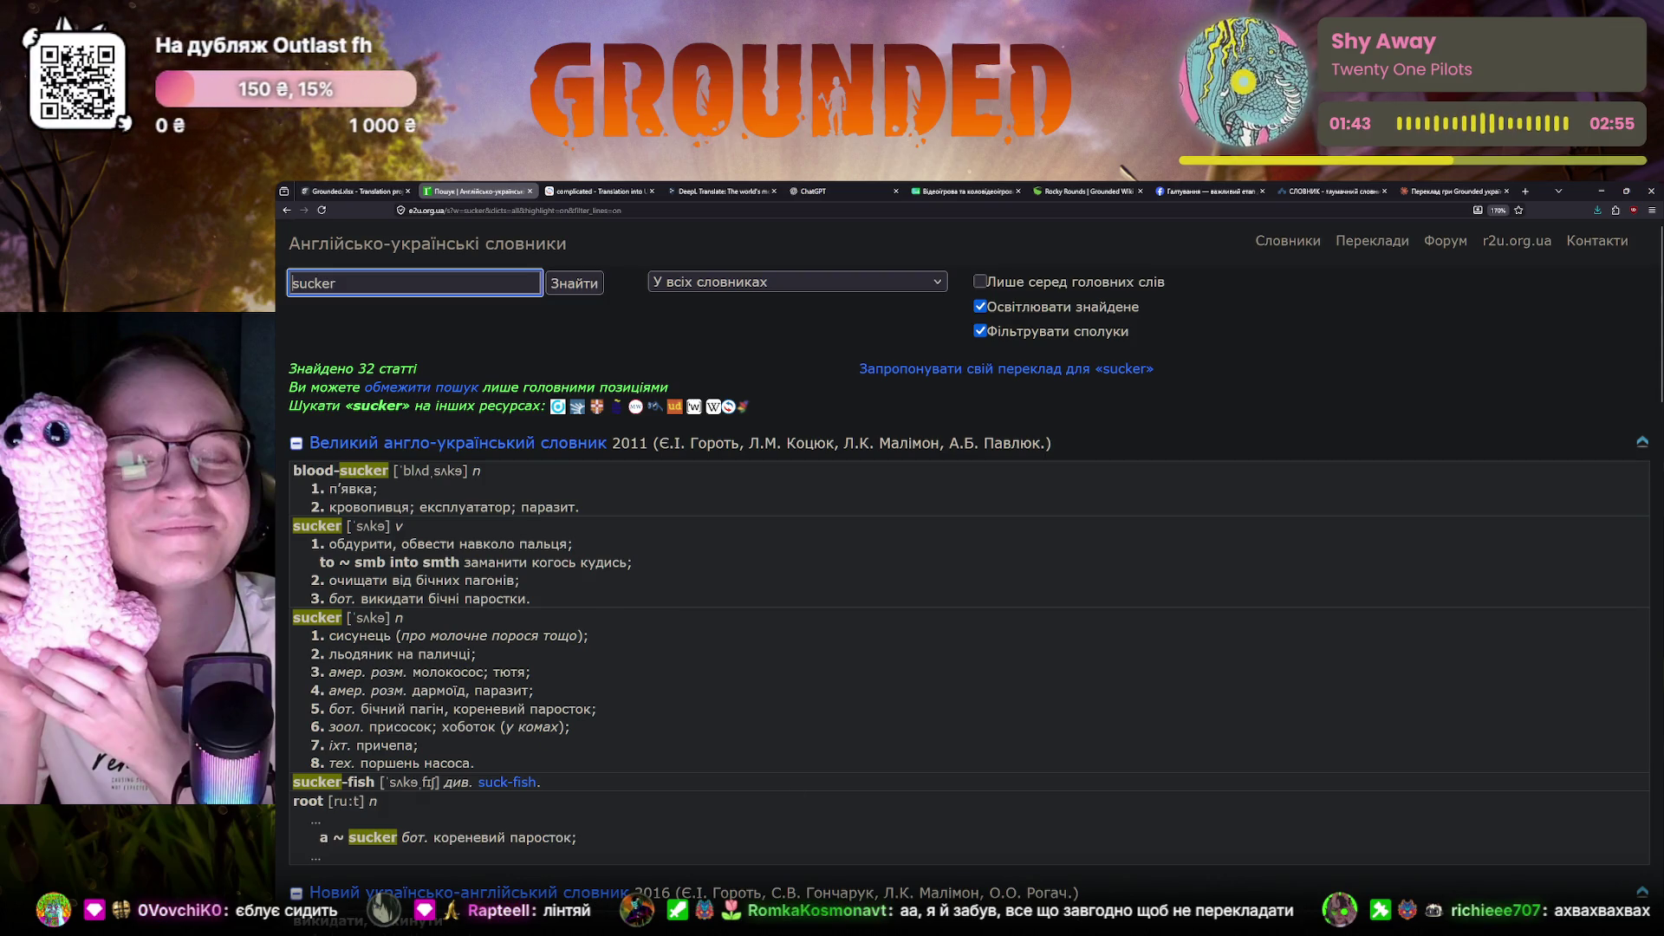
left_click(345, 190)
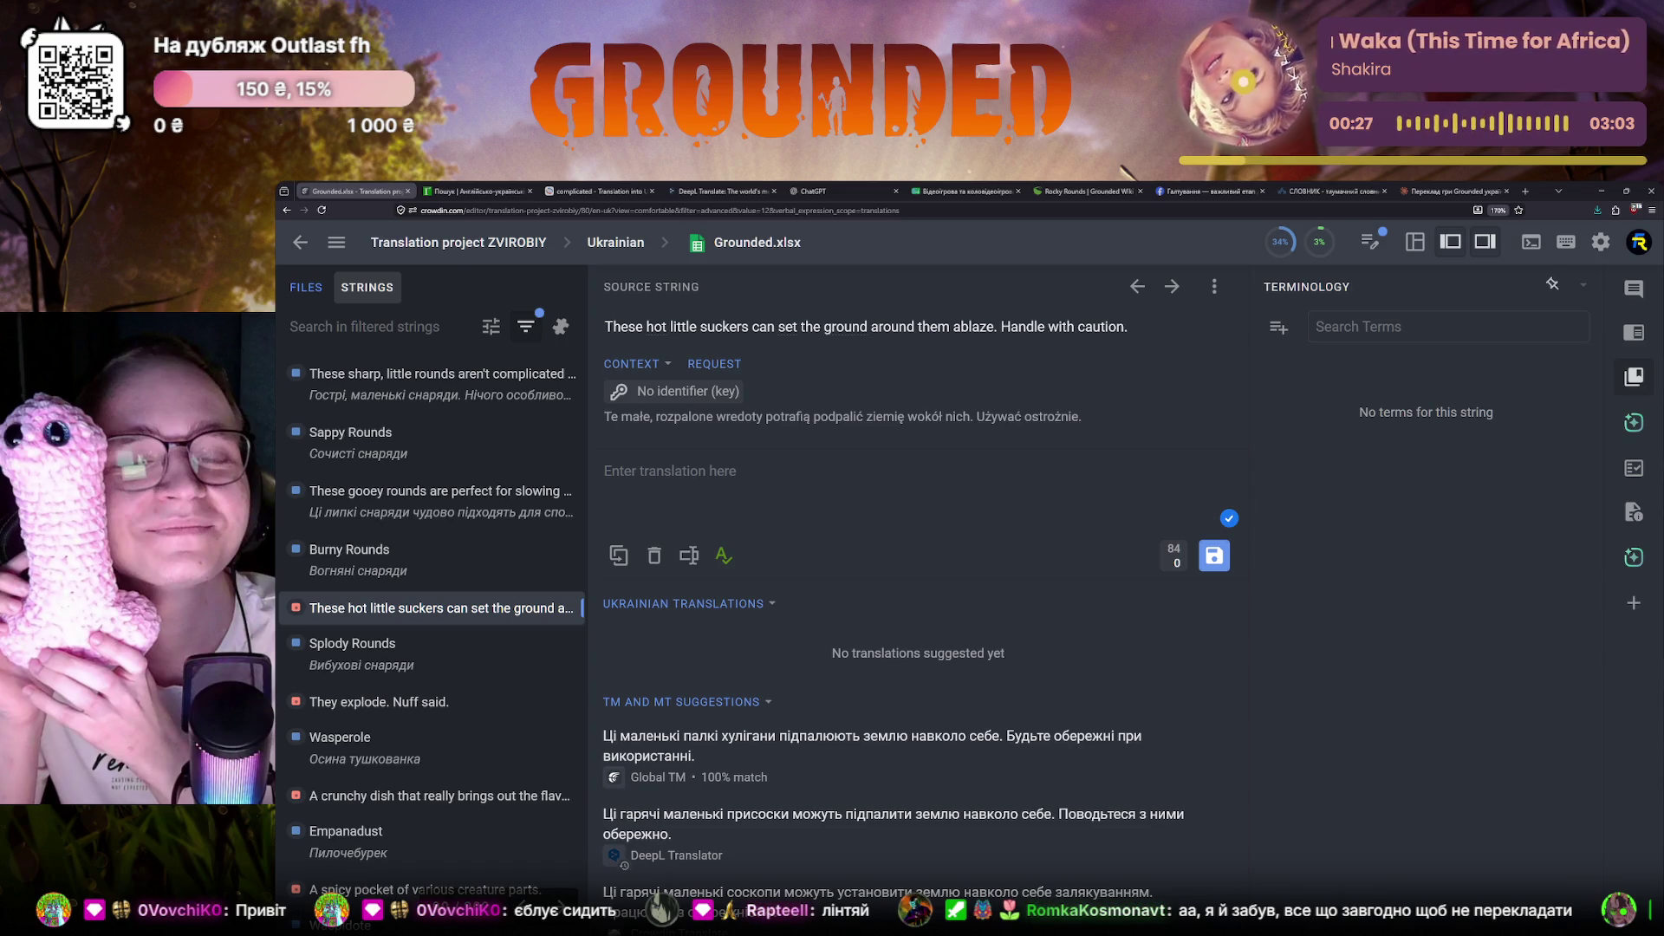
Focus the translation field, then switch over to the Reverso Context page
left_click(631, 471)
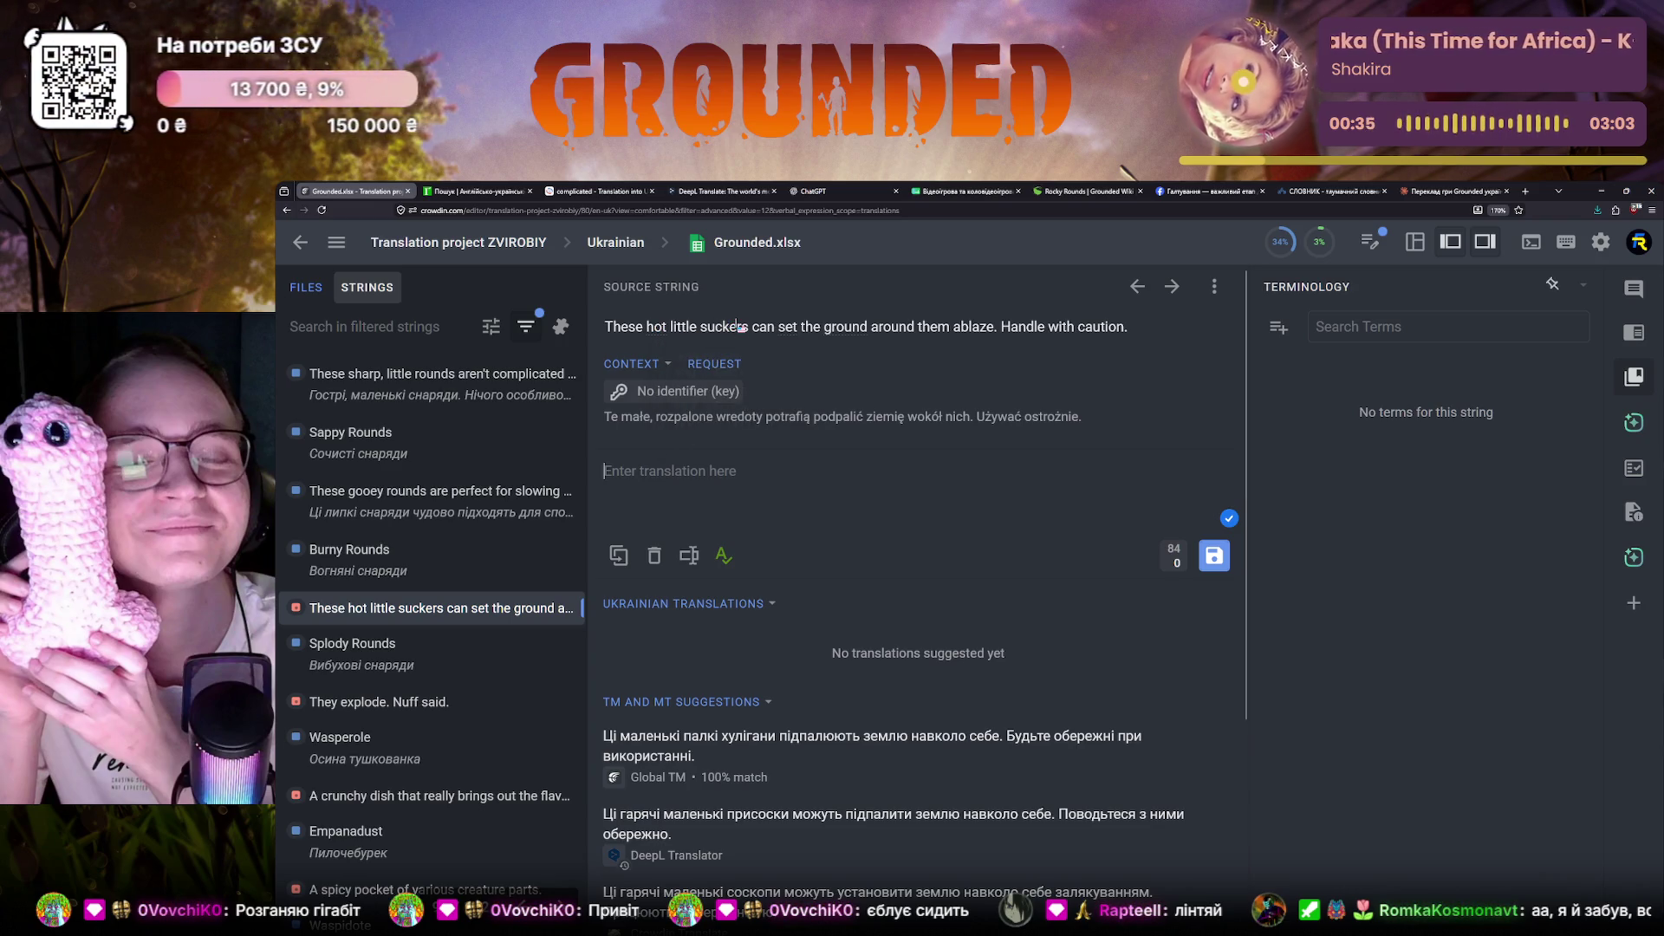
left_click(601, 193)
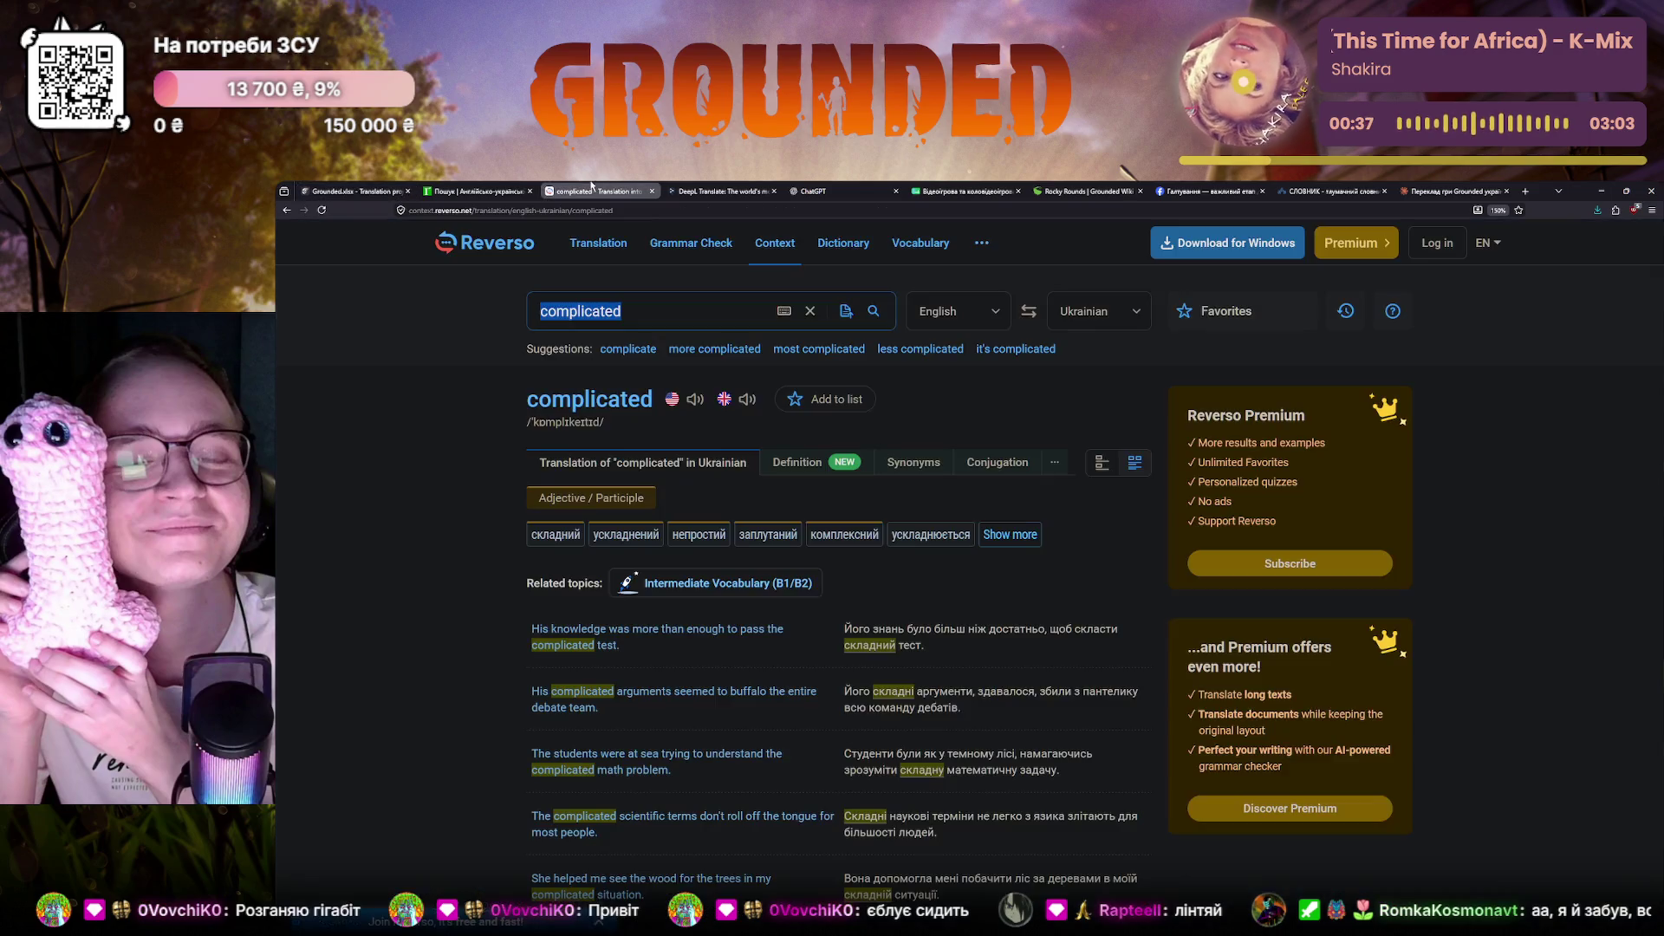
type("sucker")
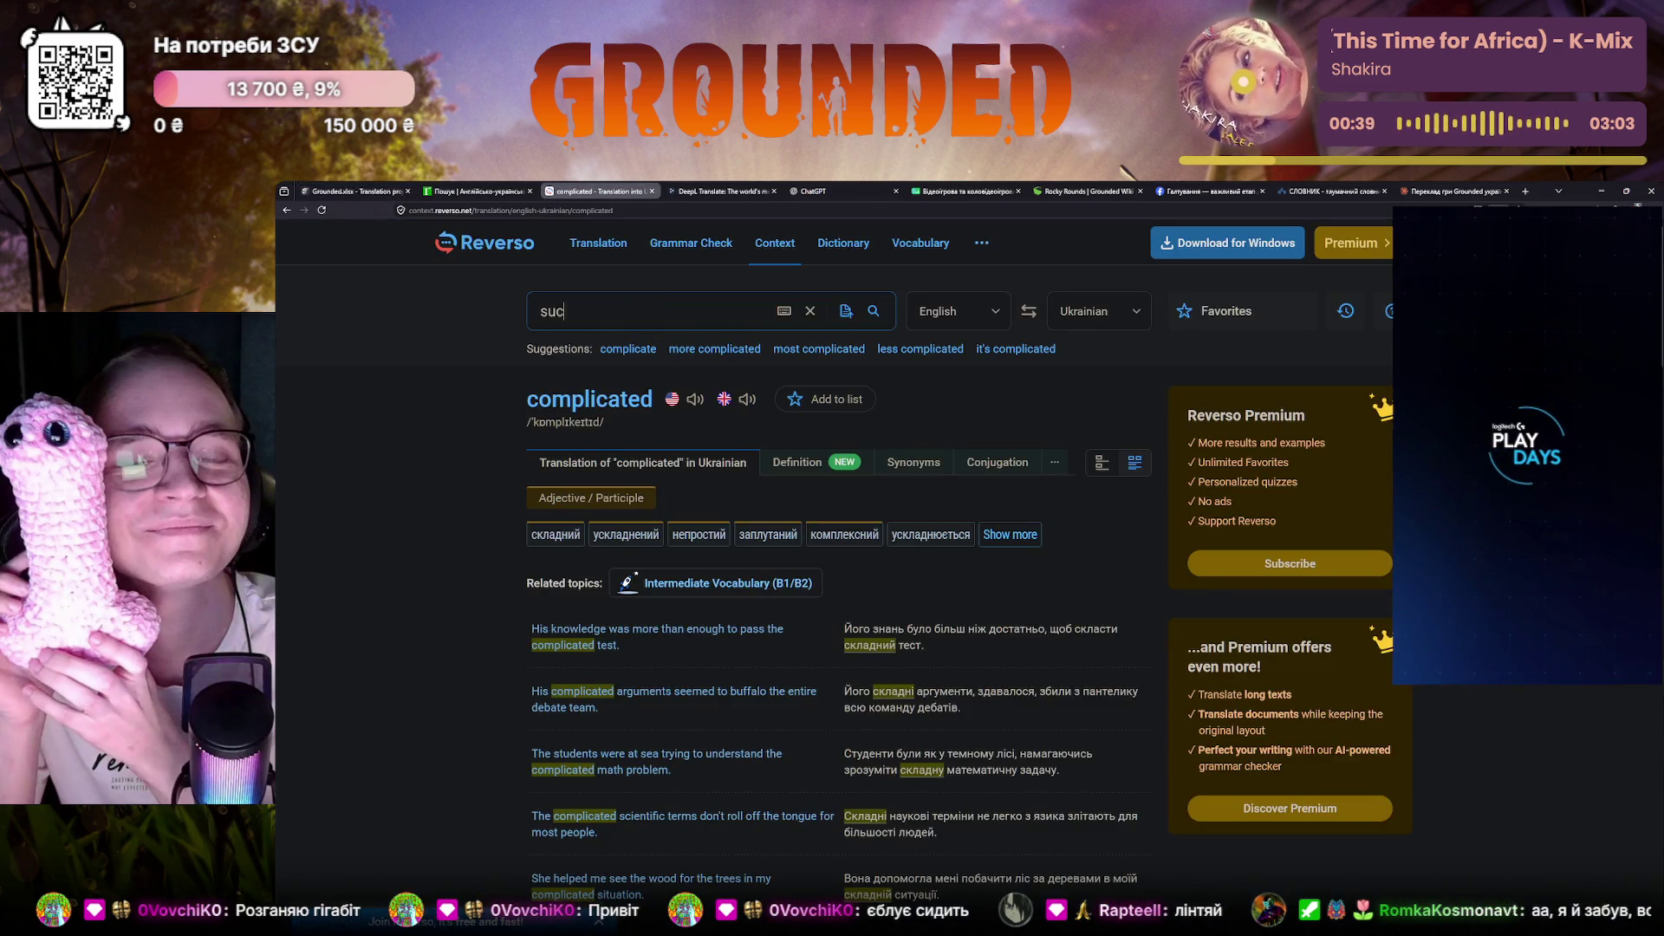
Search Reverso Context for 'sucker', expand its examples and translations, then return to Crowdin
key("Return")
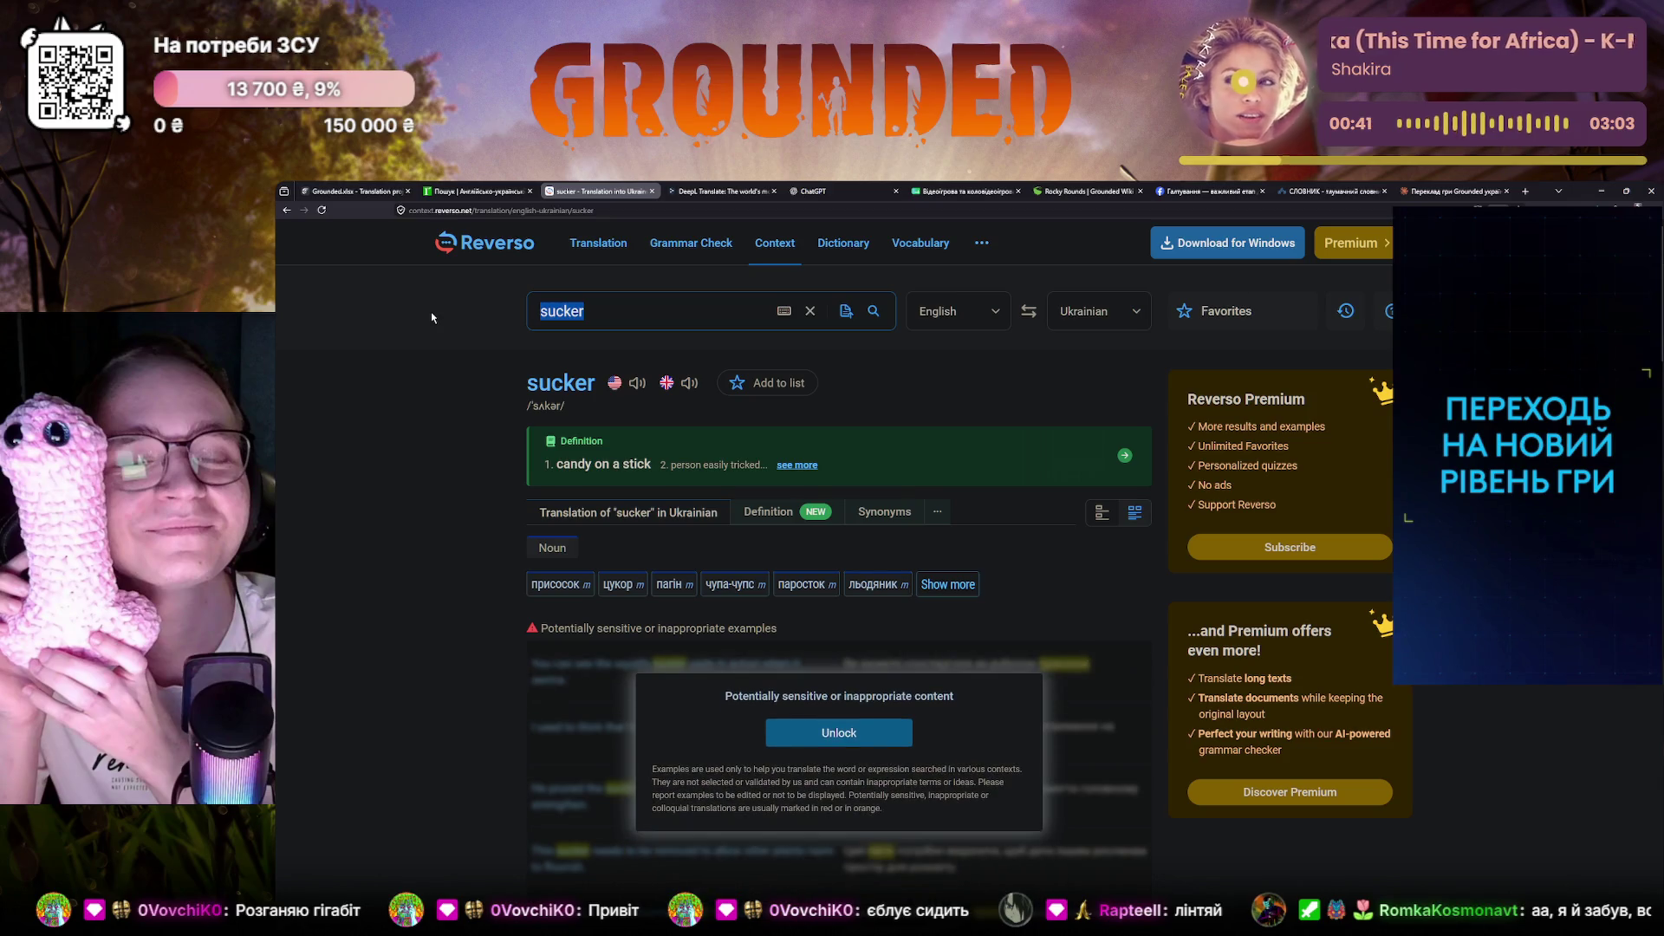
left_click(838, 732)
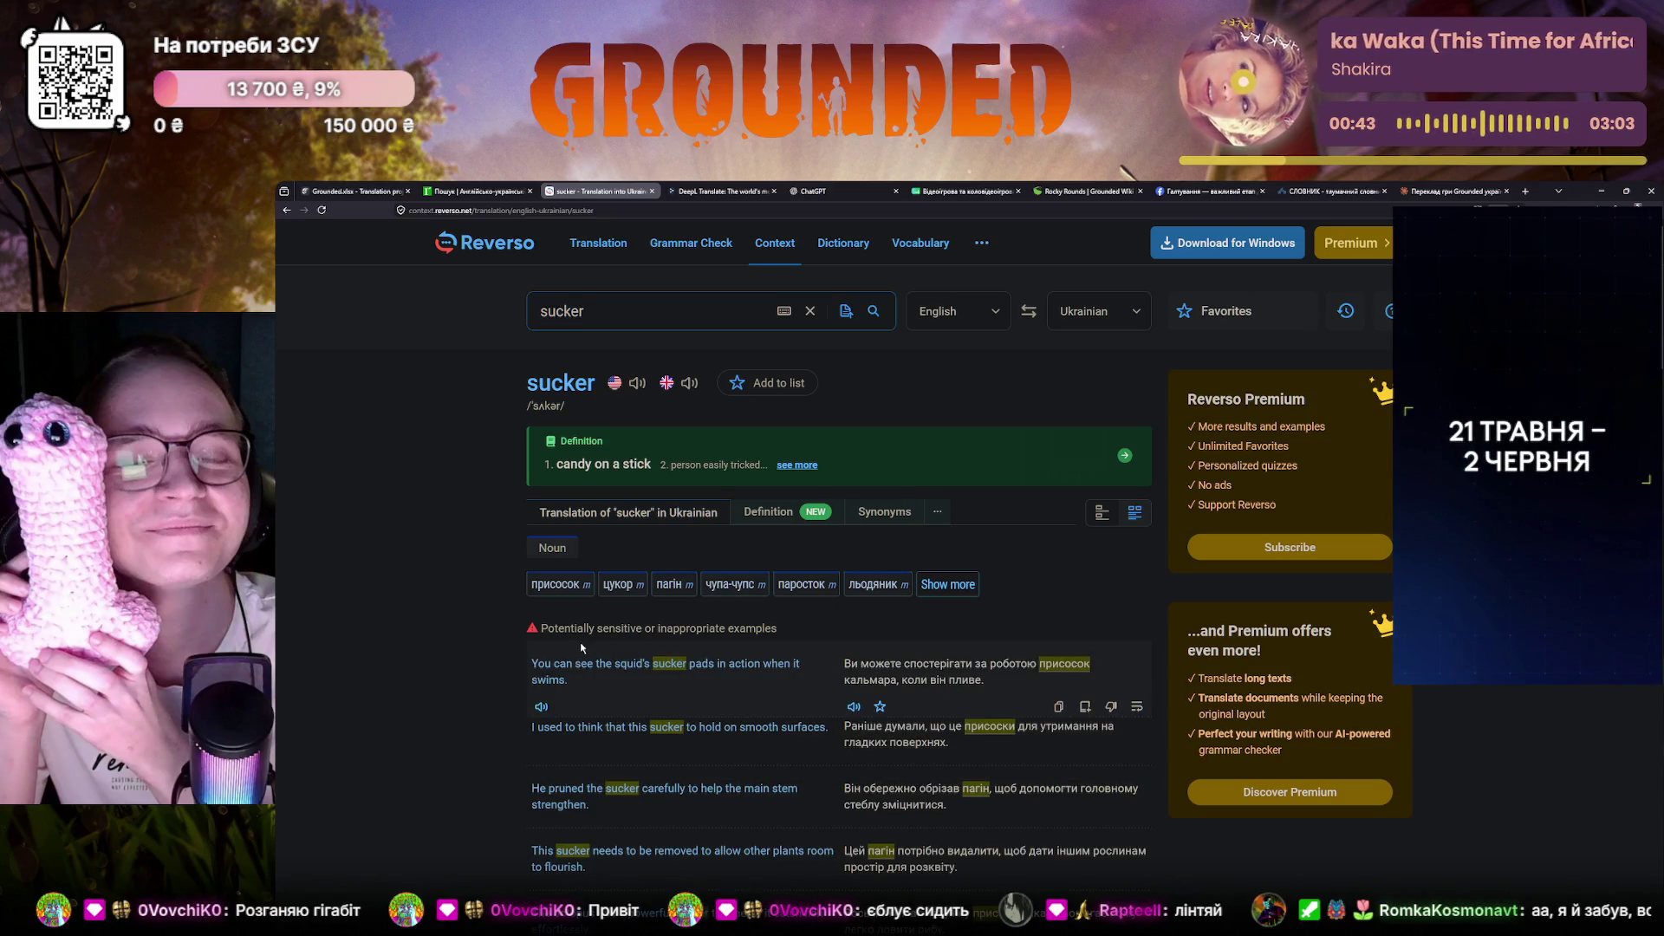
scroll(584, 647, "down", 1)
scroll(584, 647, "down", 1)
scroll(584, 648, "up", 2)
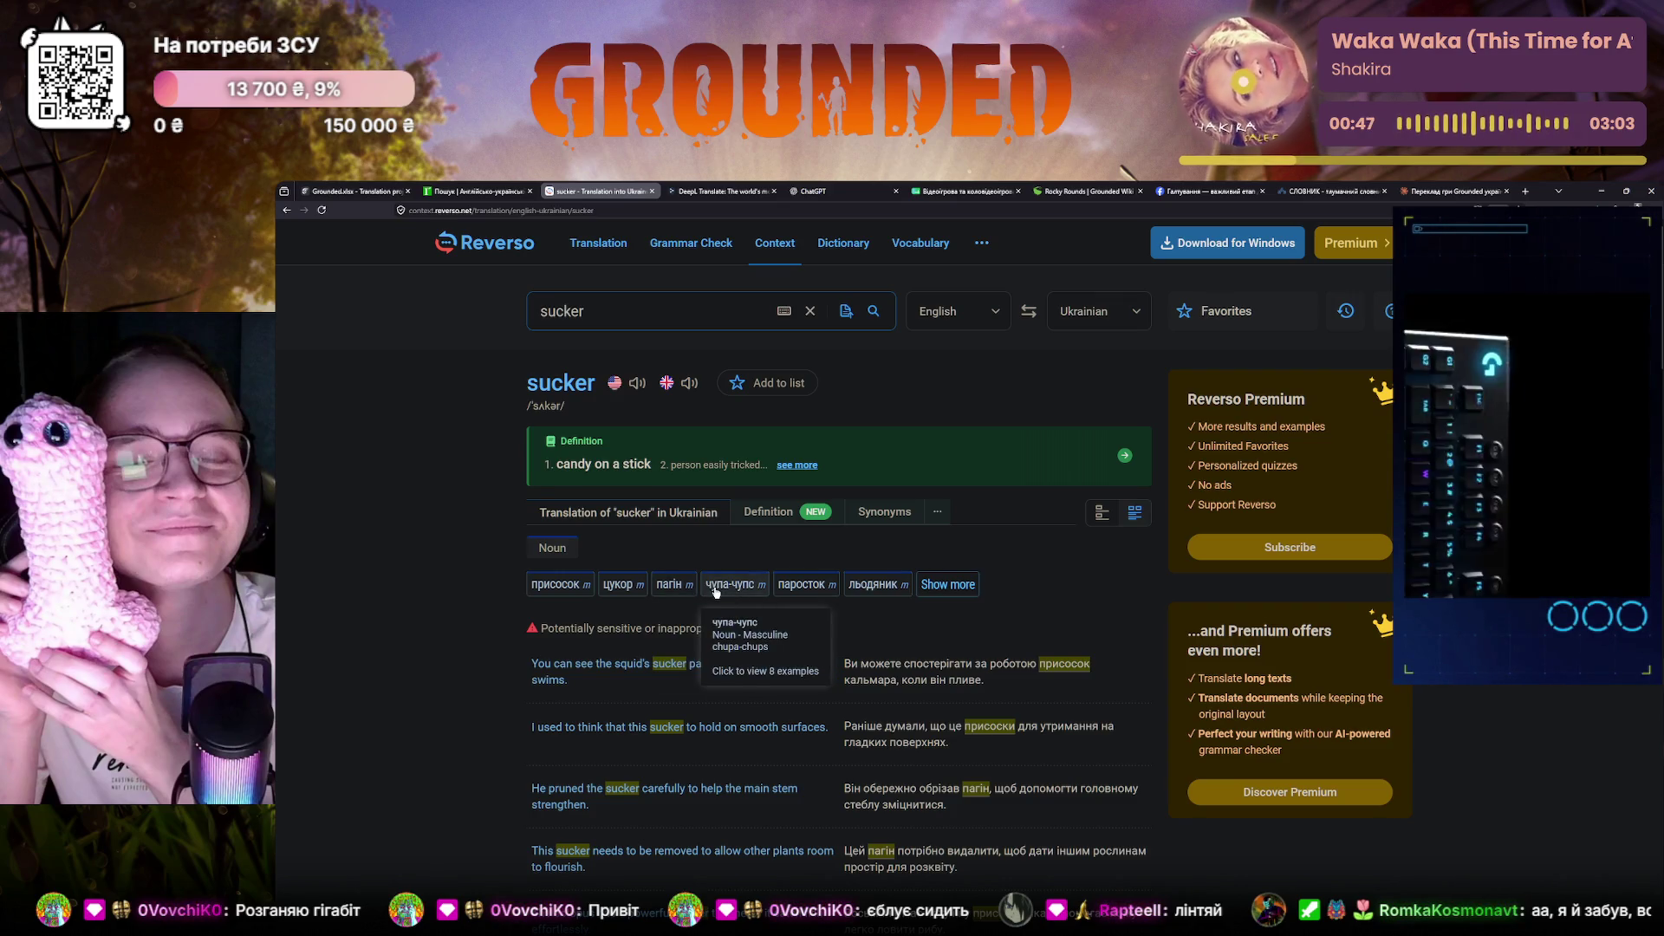
left_click(943, 584)
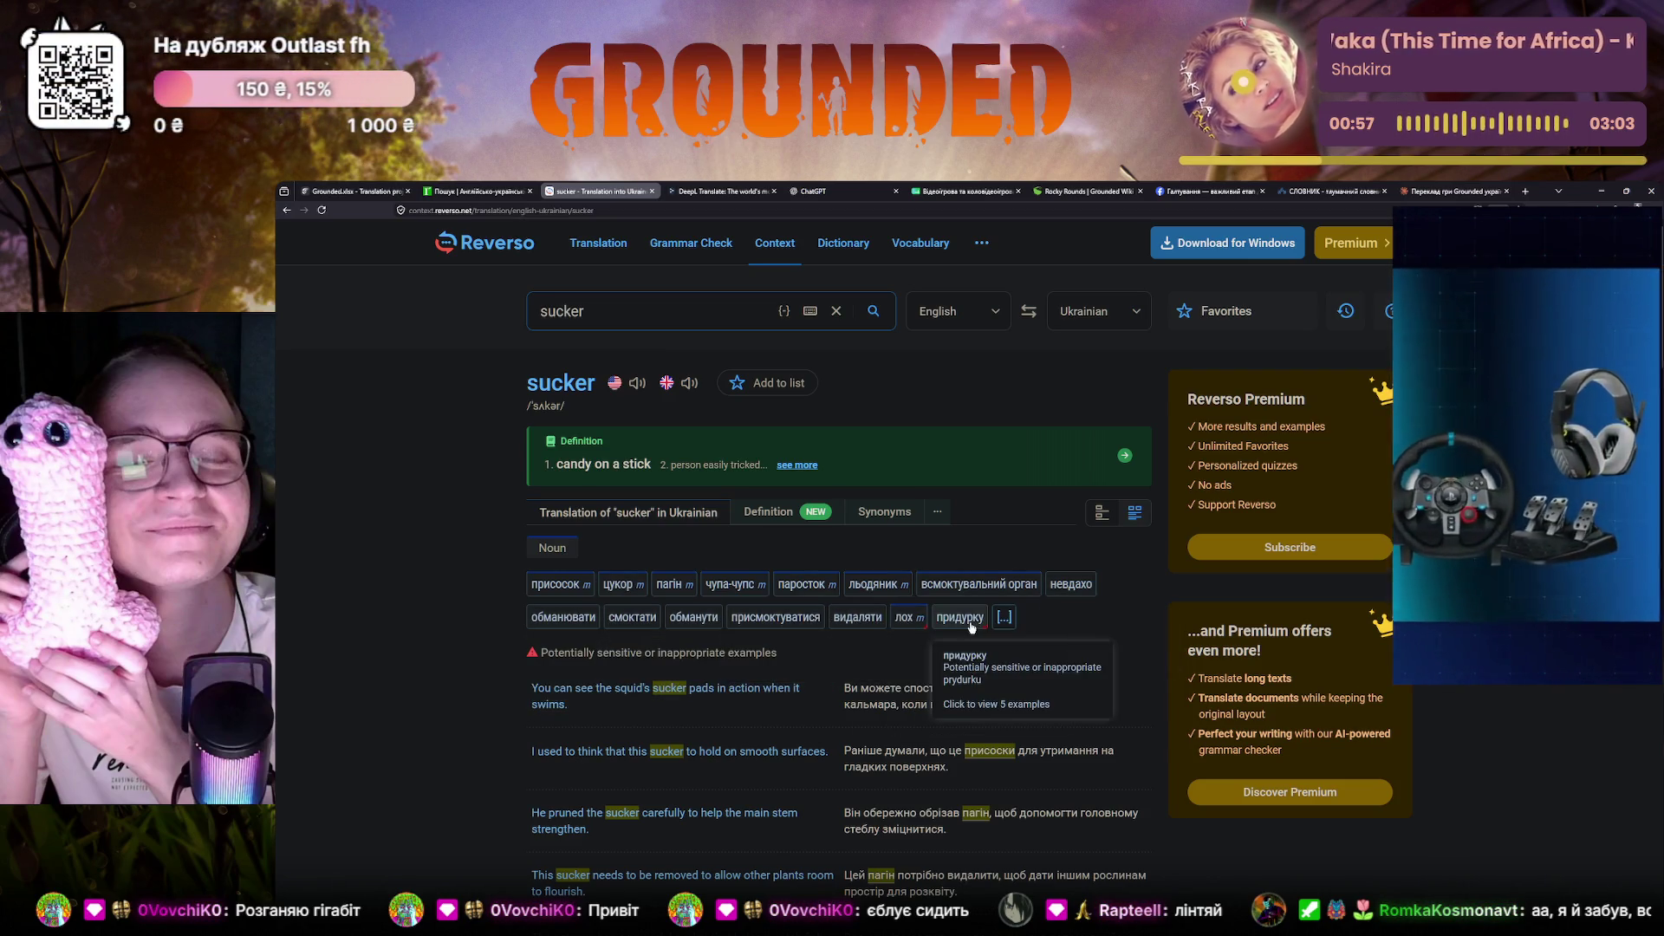
key("ctrl+1")
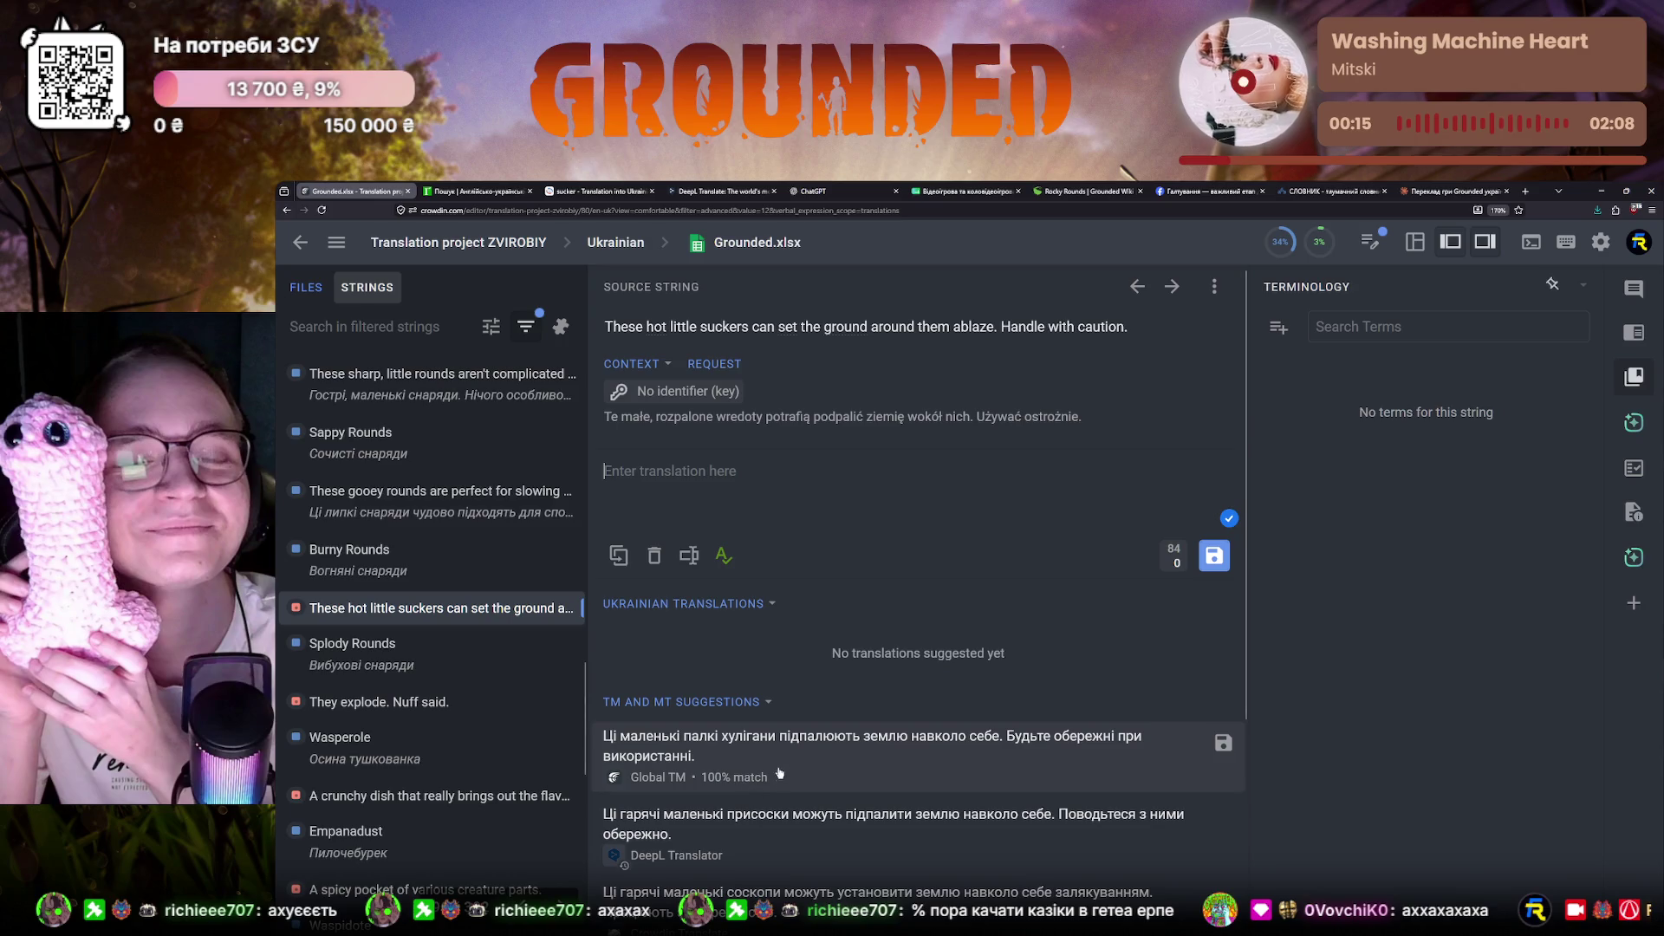
Scan the r2u.org.ua dictionary entries for 'sucker', then switch to the Reverso results
left_click(485, 193)
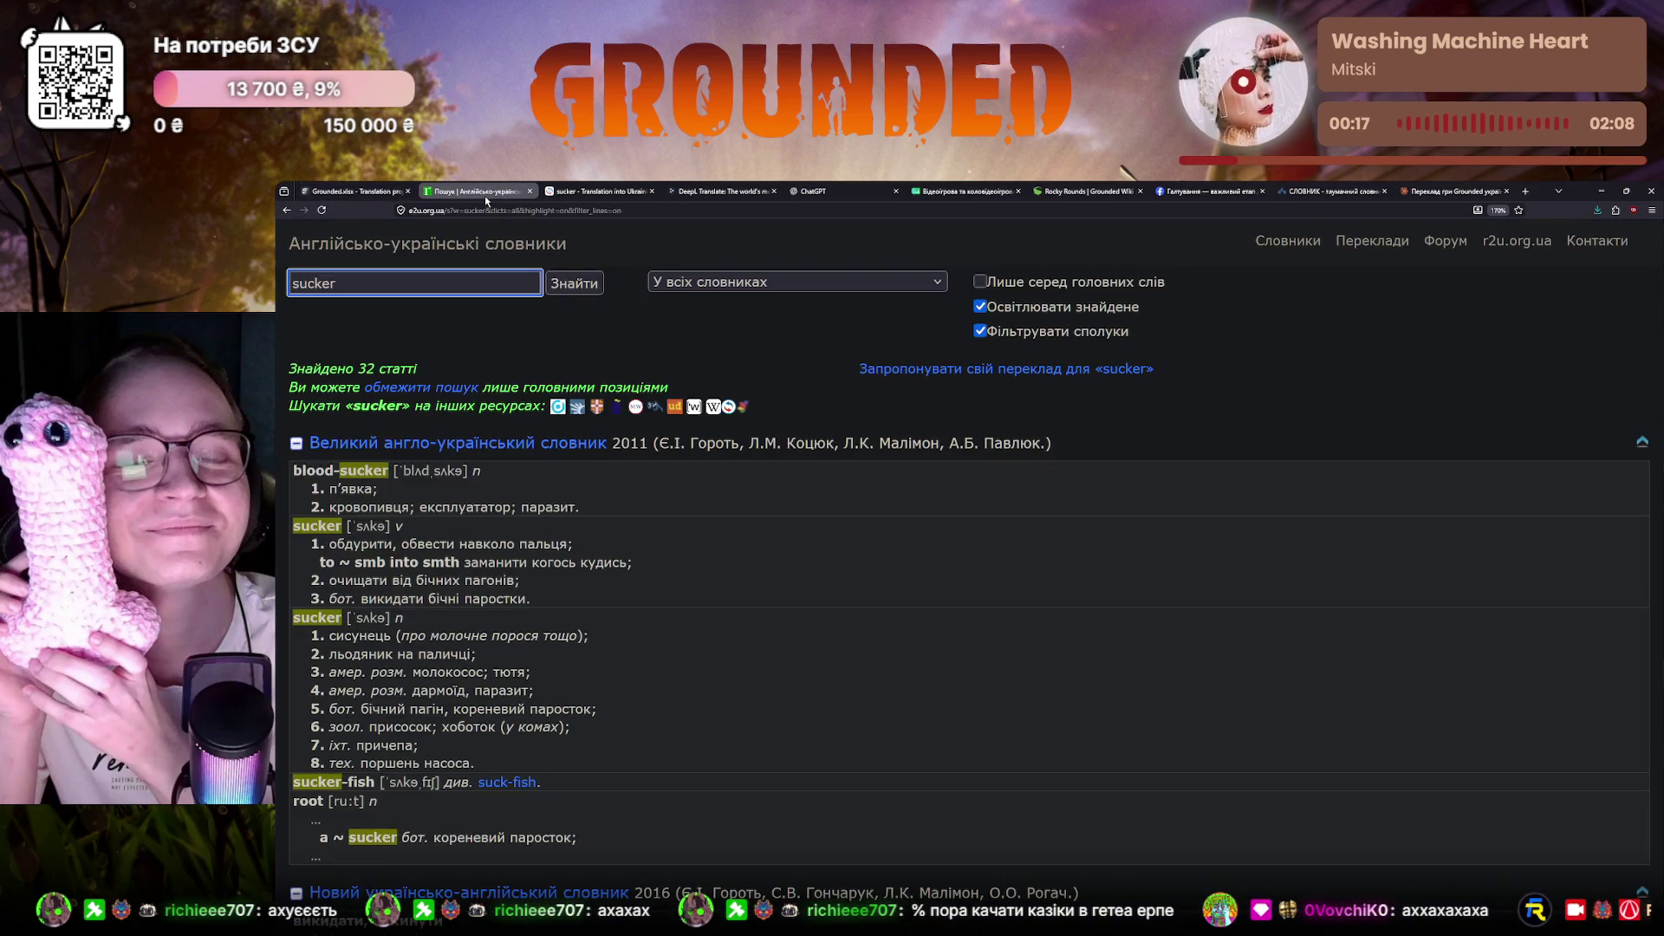
scroll(404, 700, "down", 4)
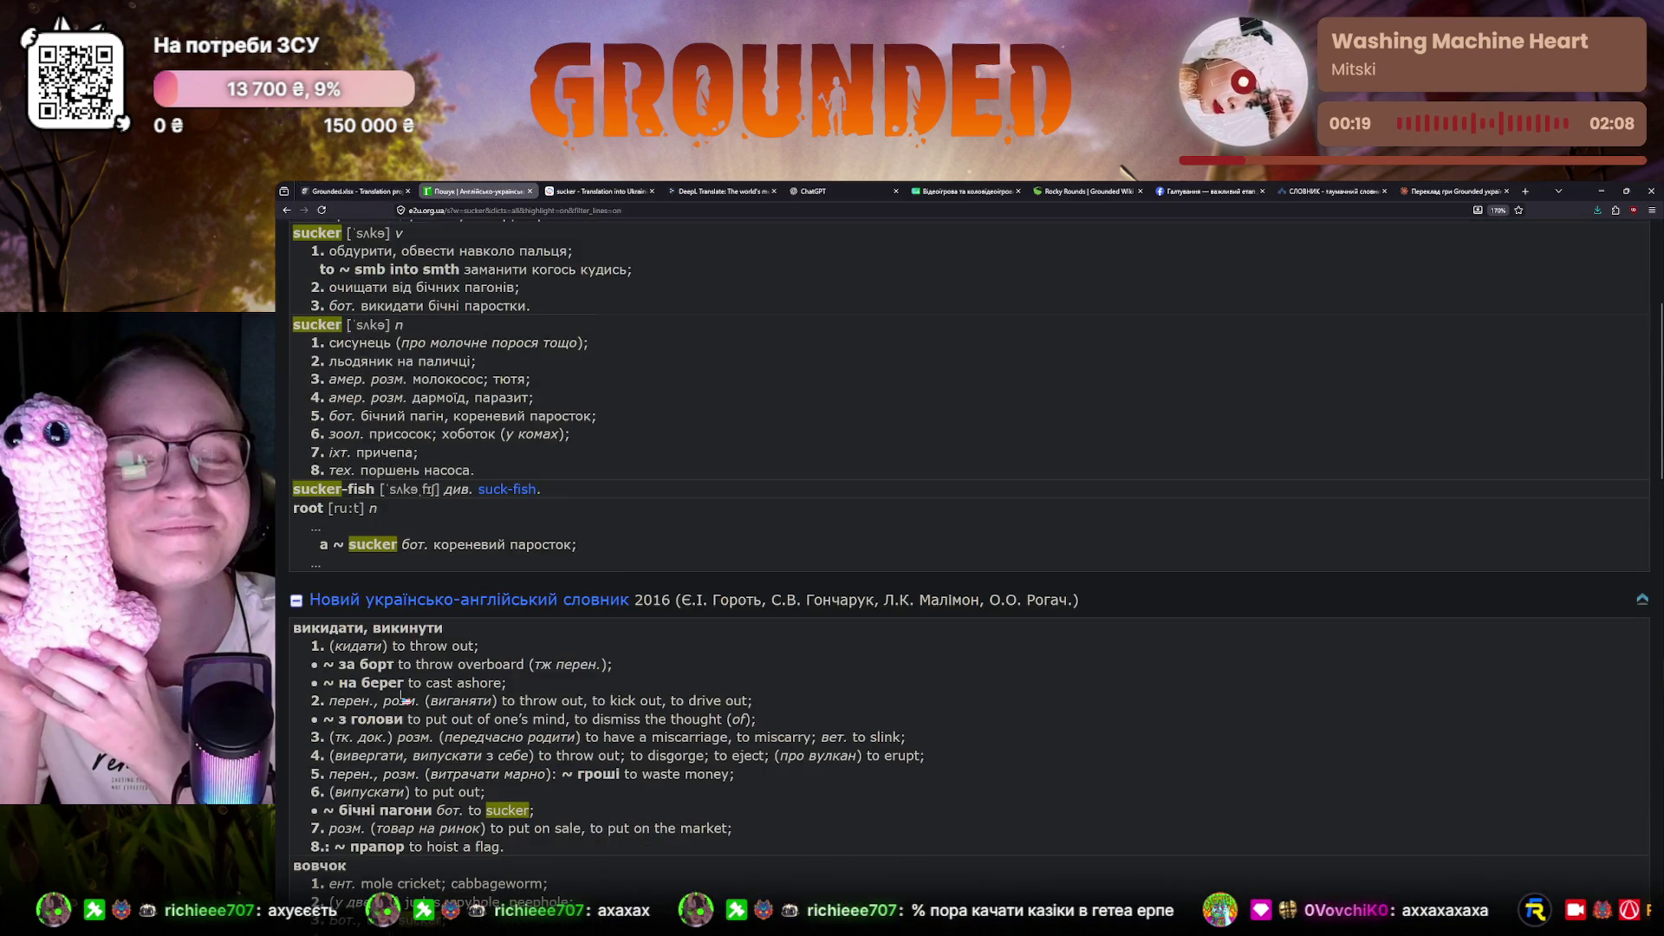
scroll(404, 700, "down", 3)
scroll(407, 699, "down", 1)
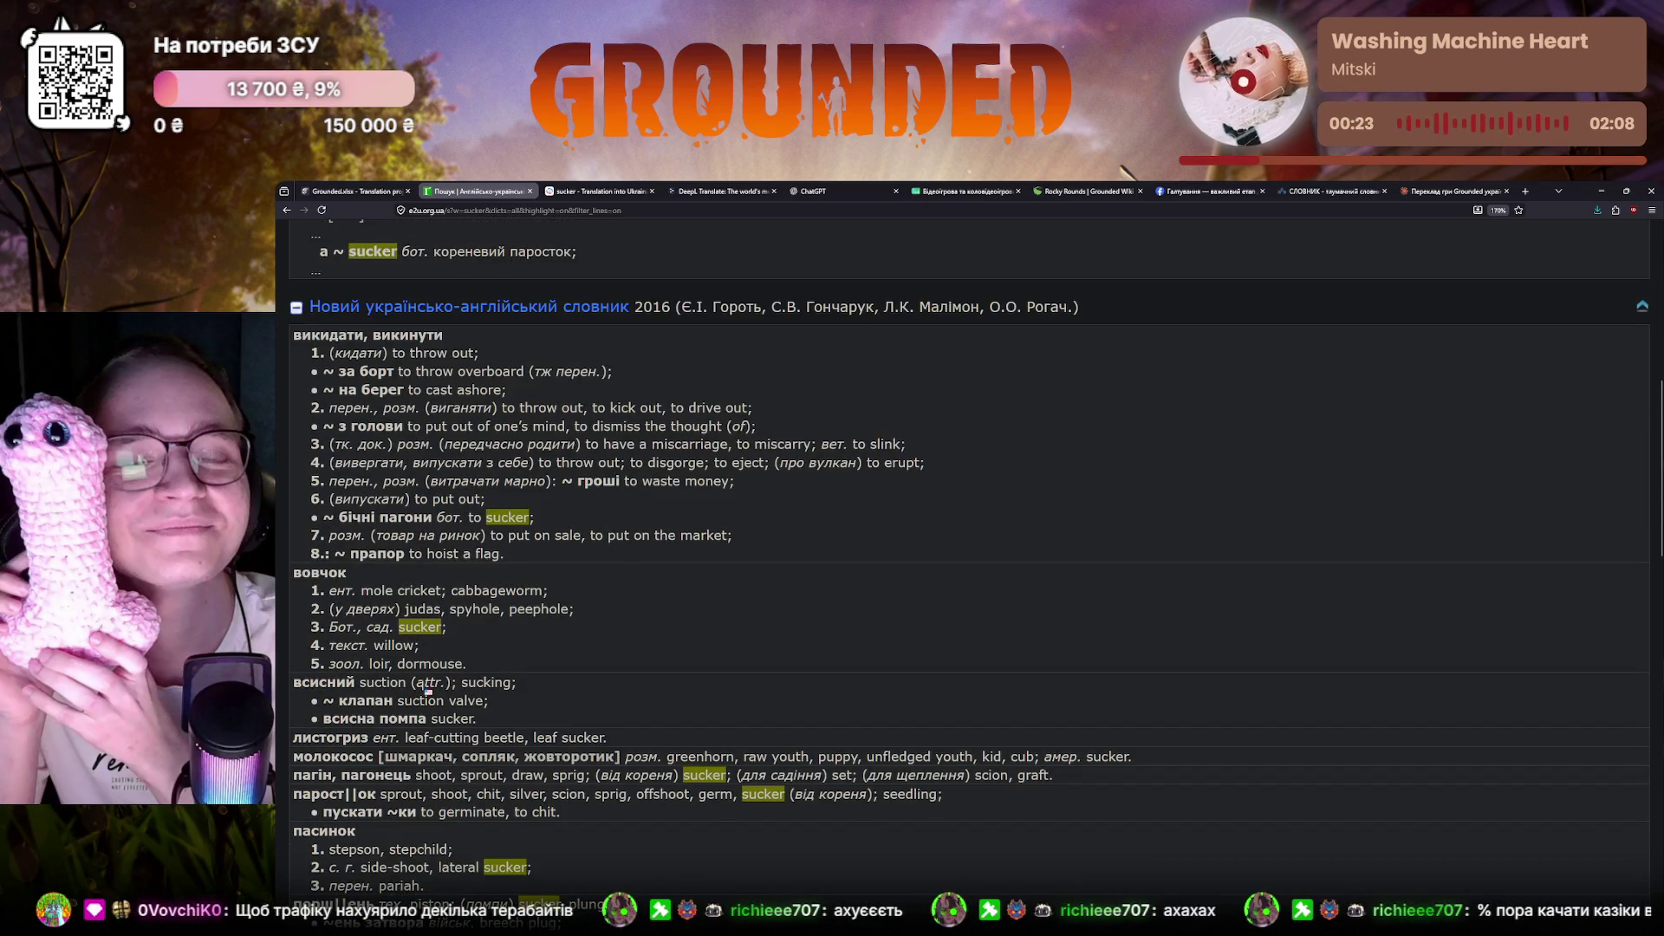
scroll(344, 592, "down", 1)
scroll(348, 592, "down", 2)
scroll(353, 591, "down", 4)
scroll(361, 591, "down", 1)
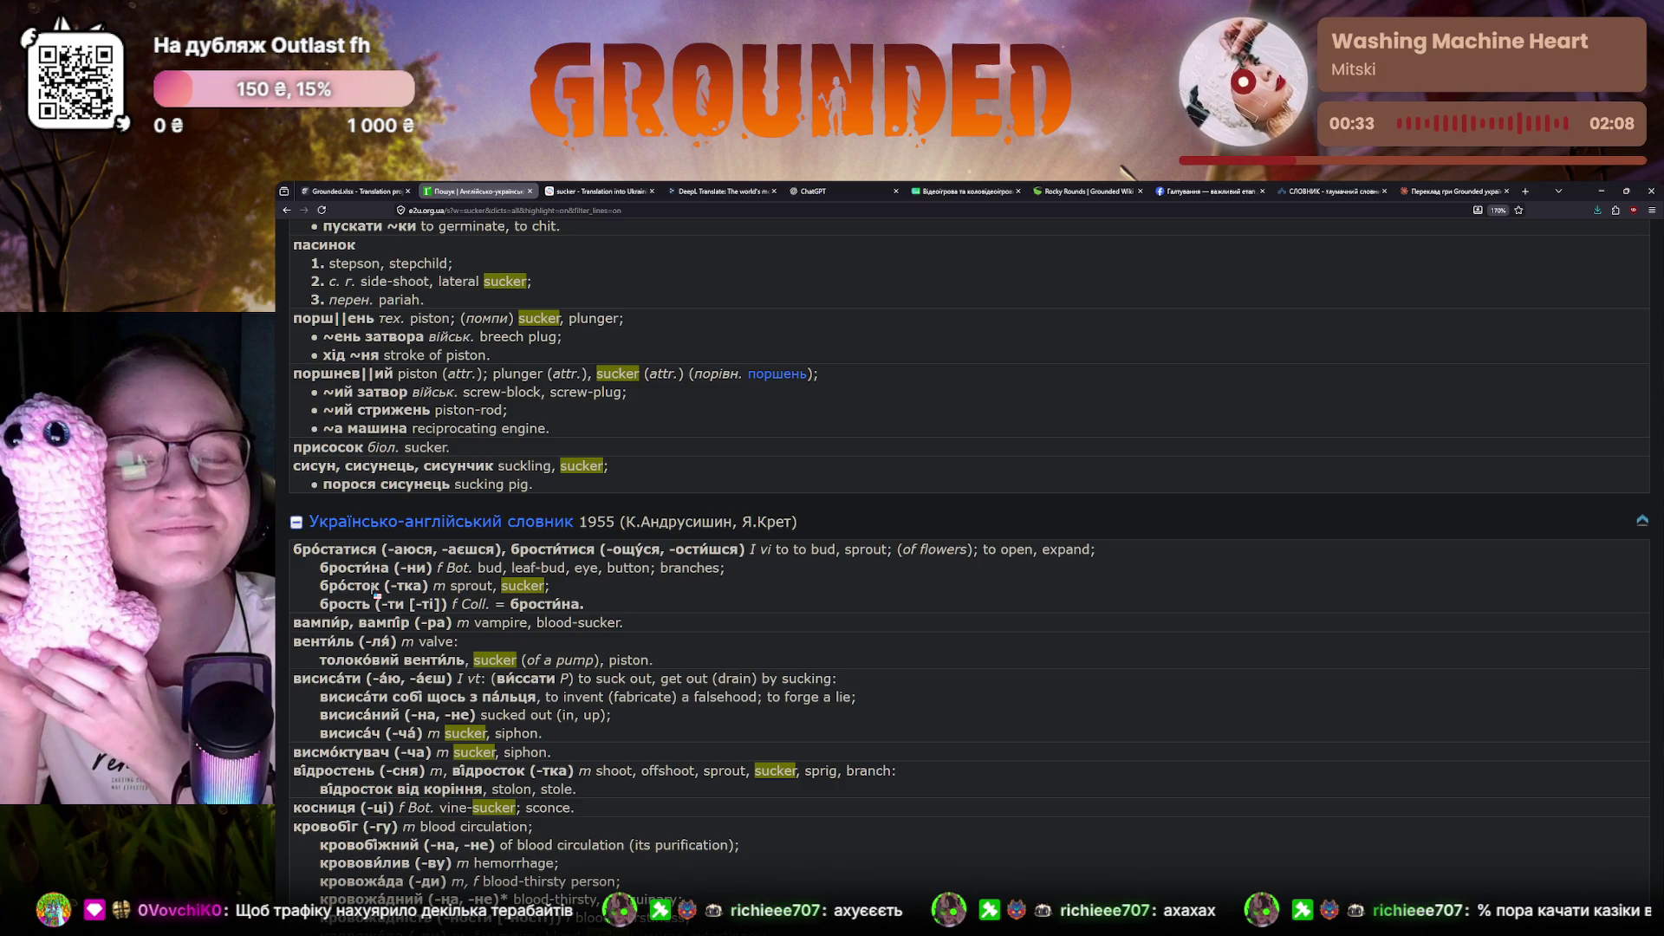
scroll(479, 694, "down", 2)
scroll(485, 696, "down", 5)
scroll(501, 686, "down", 1)
scroll(494, 715, "down", 1)
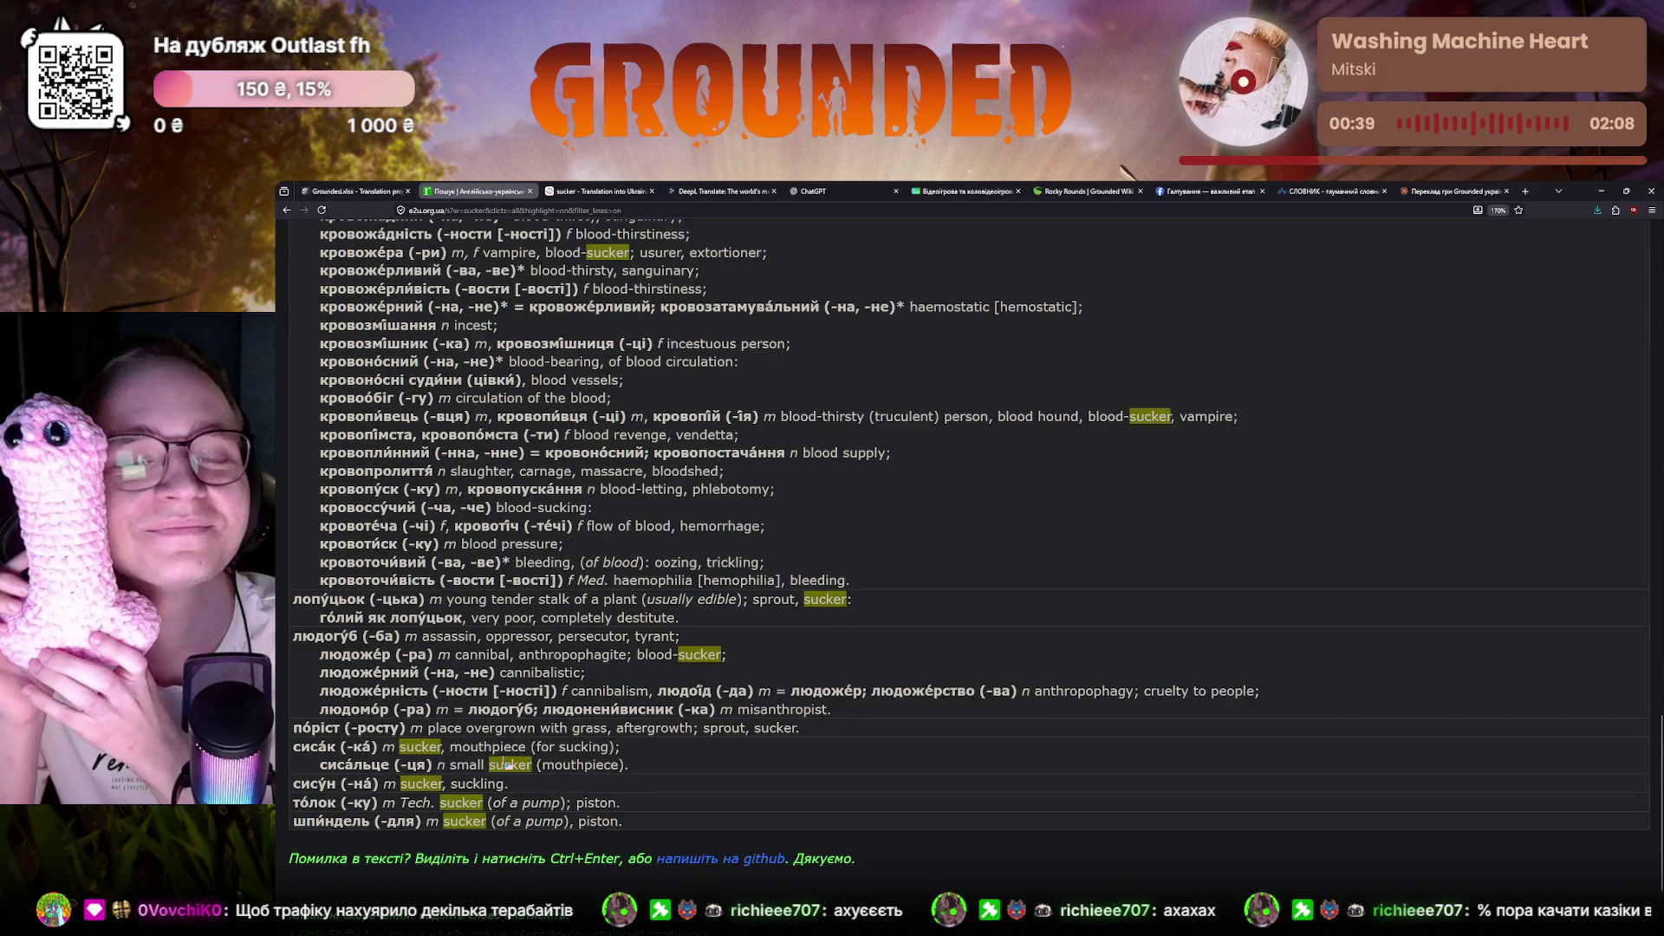
scroll(510, 520, "up", 10)
scroll(516, 273, "up", 3)
left_click(598, 191)
Load more Reverso examples, examine the 'sucker punch' usage, then return to the Crowdin editor
left_click(1009, 619)
mouse_move(920, 702)
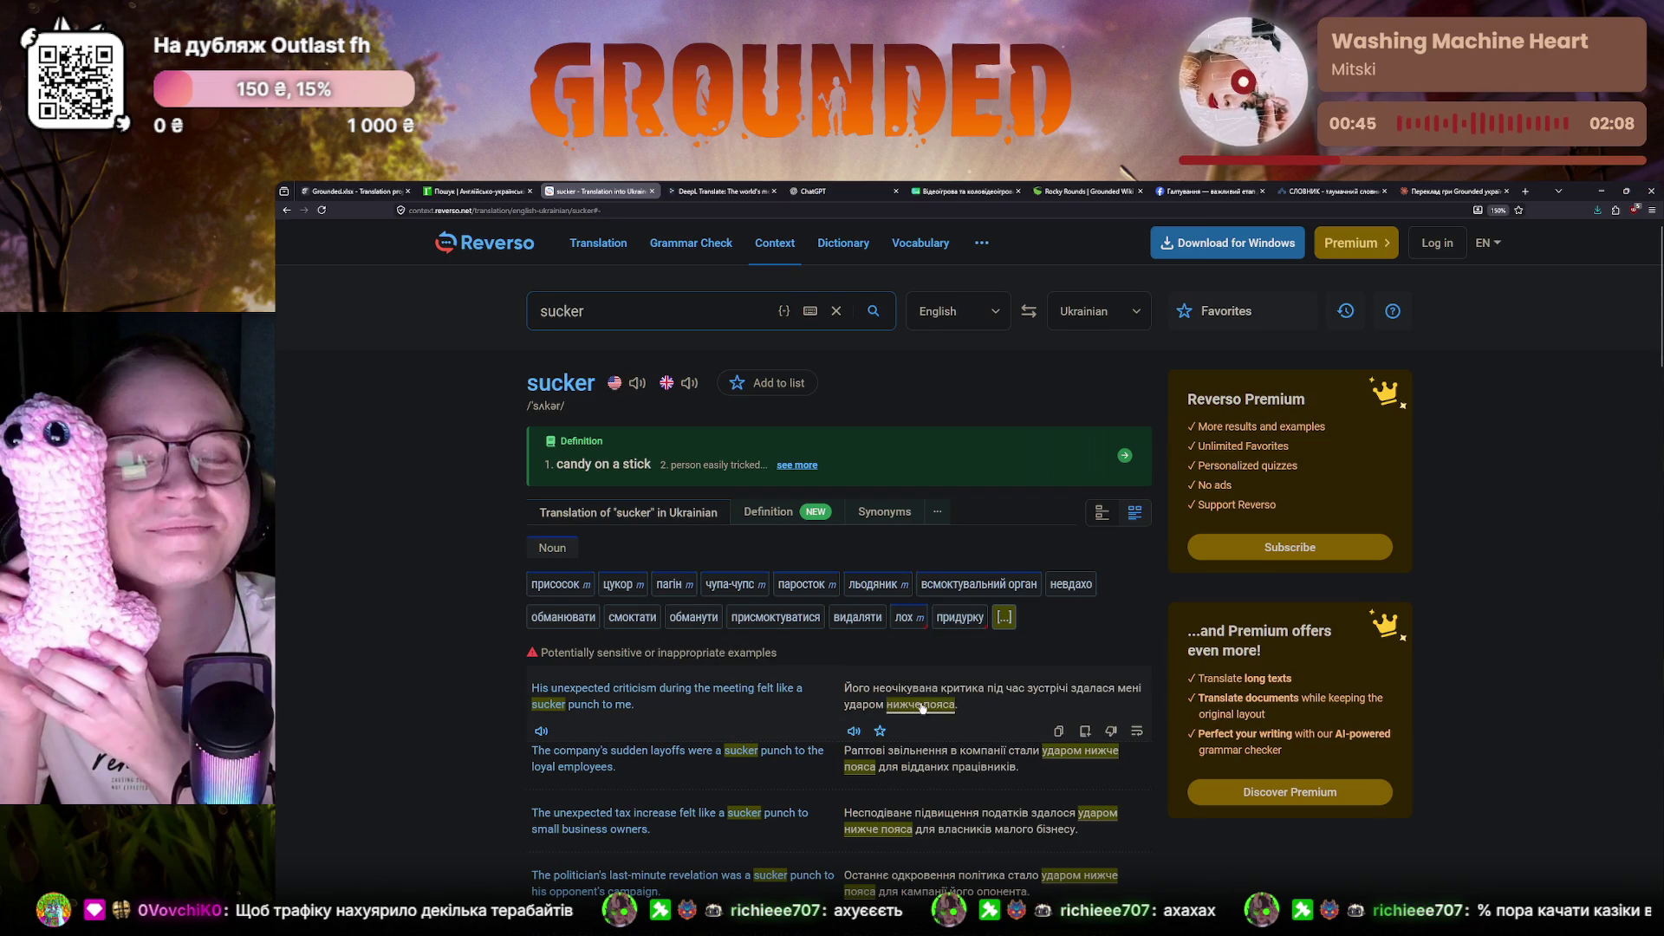
scroll(920, 709, "down", 1)
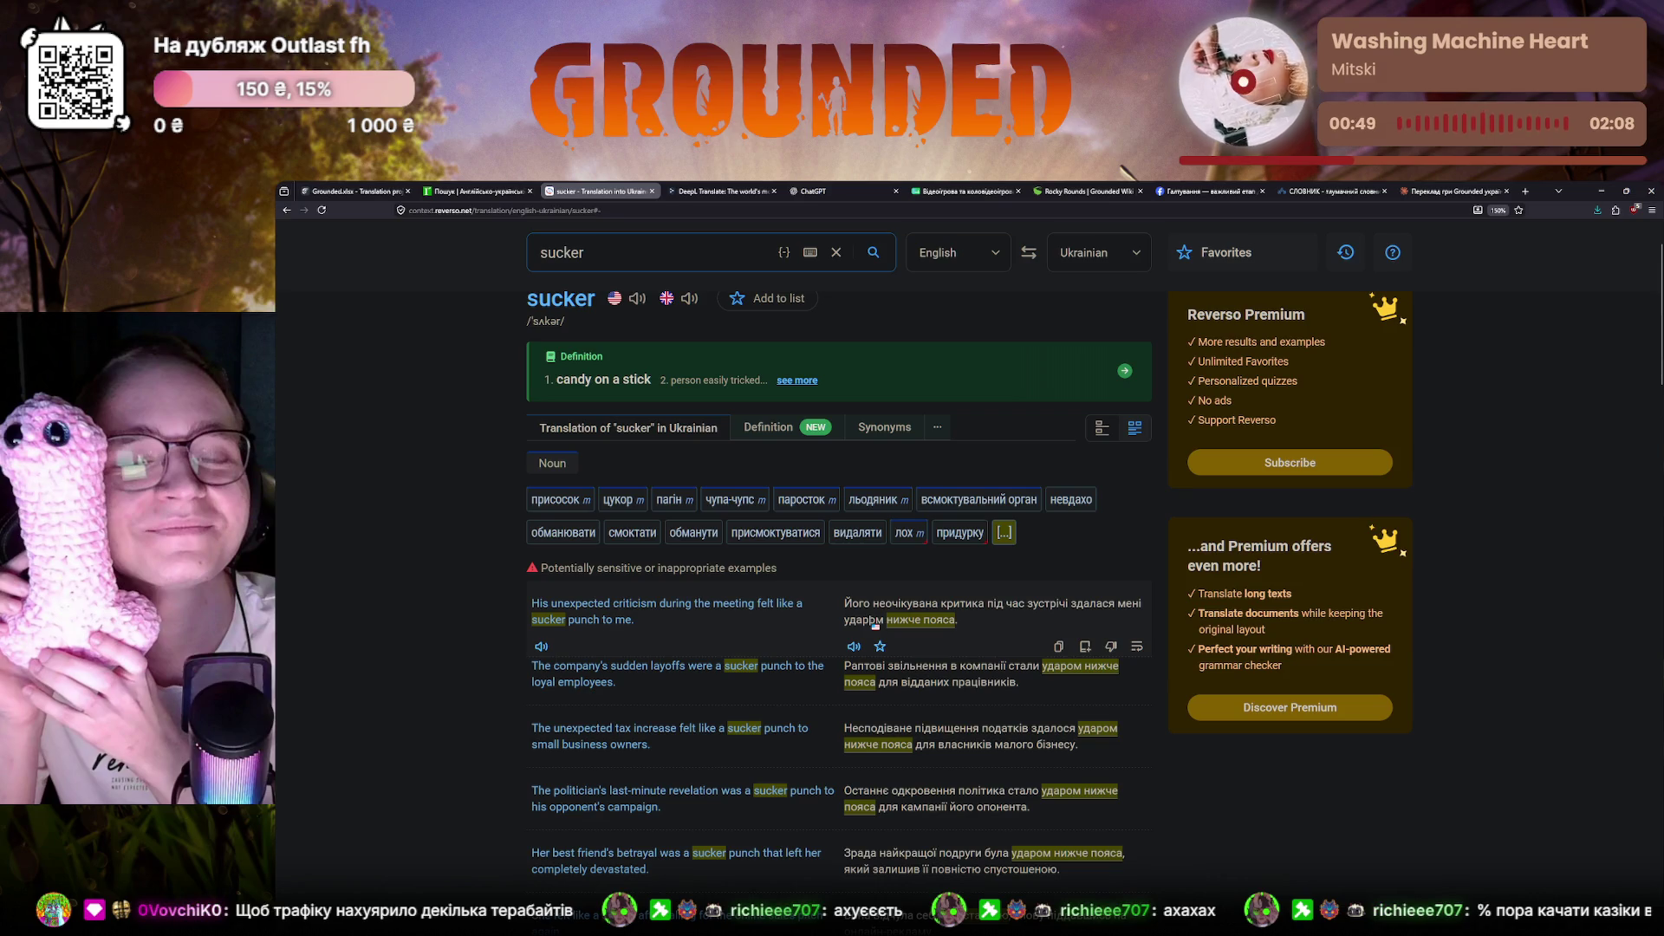
double_click(560, 620)
left_click_drag(571, 622, 600, 622)
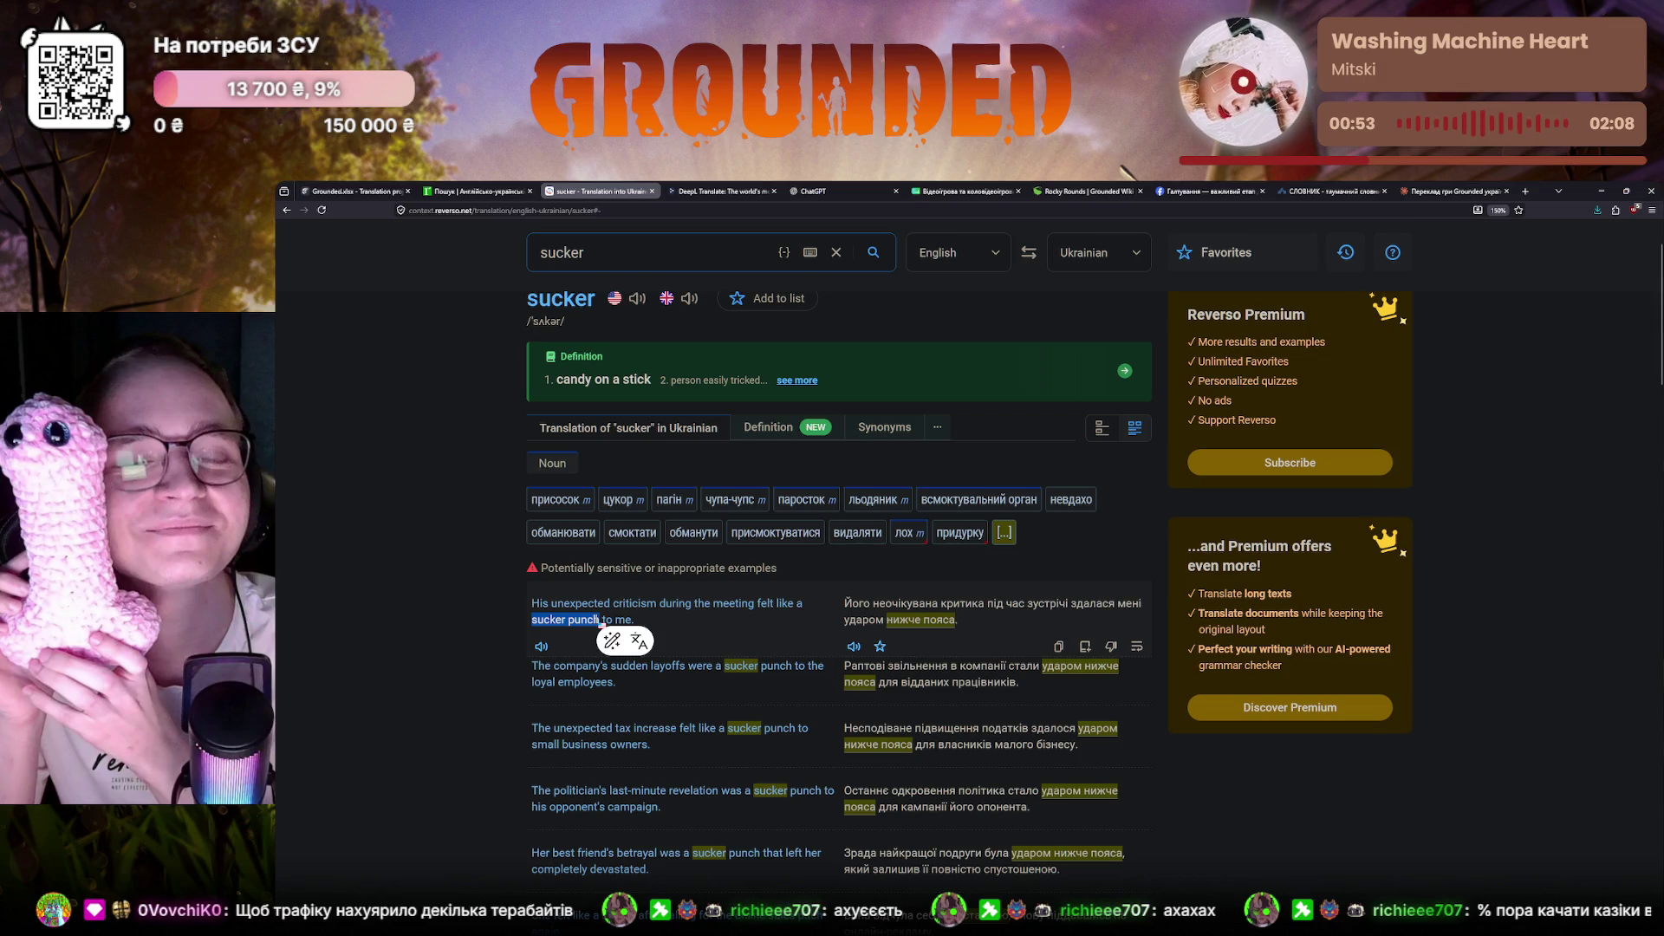
left_click(430, 613)
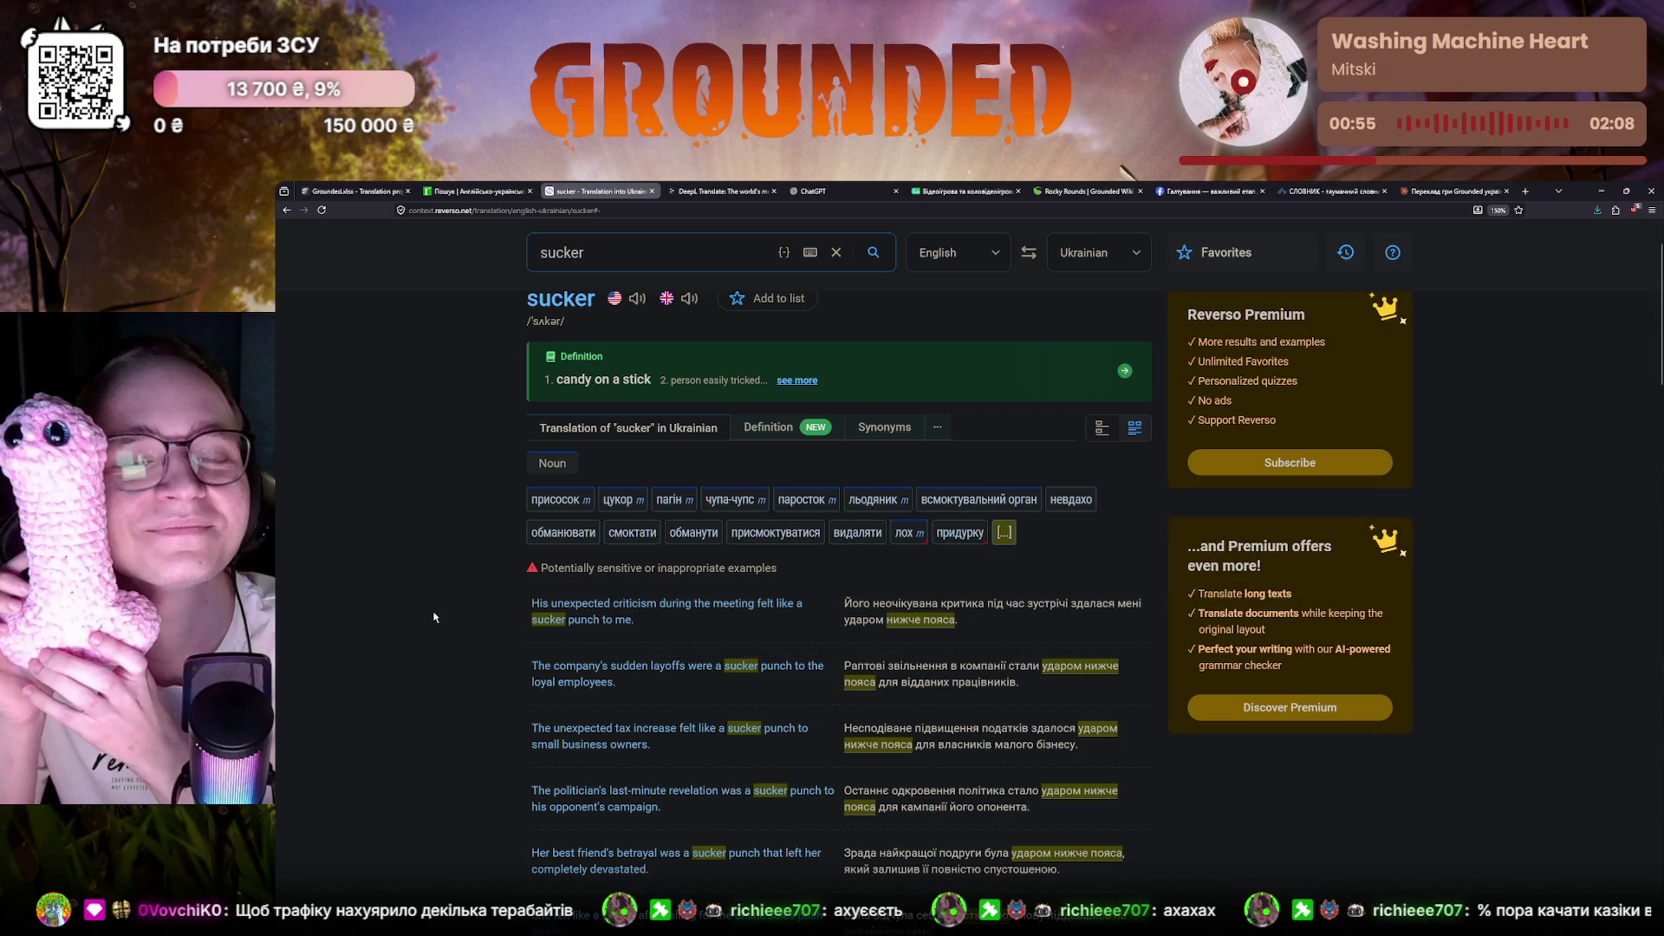
scroll(795, 735, "down", 1)
scroll(795, 735, "down", 1)
scroll(794, 737, "down", 1)
scroll(794, 731, "up", 5)
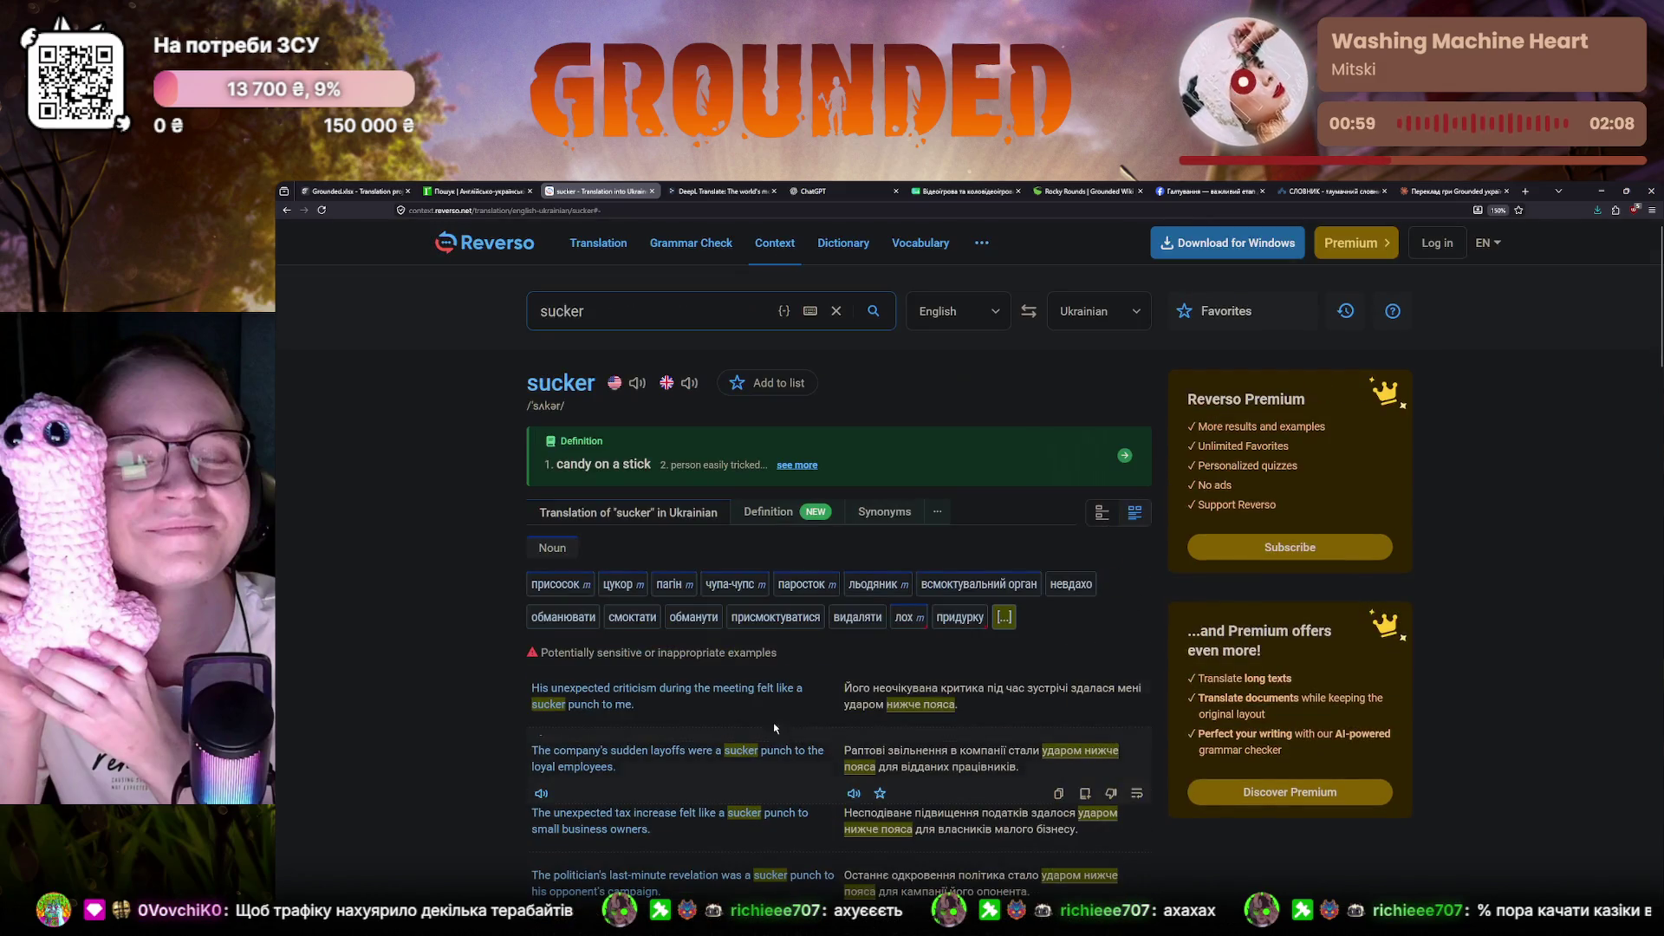
left_click(474, 192)
left_click(366, 185)
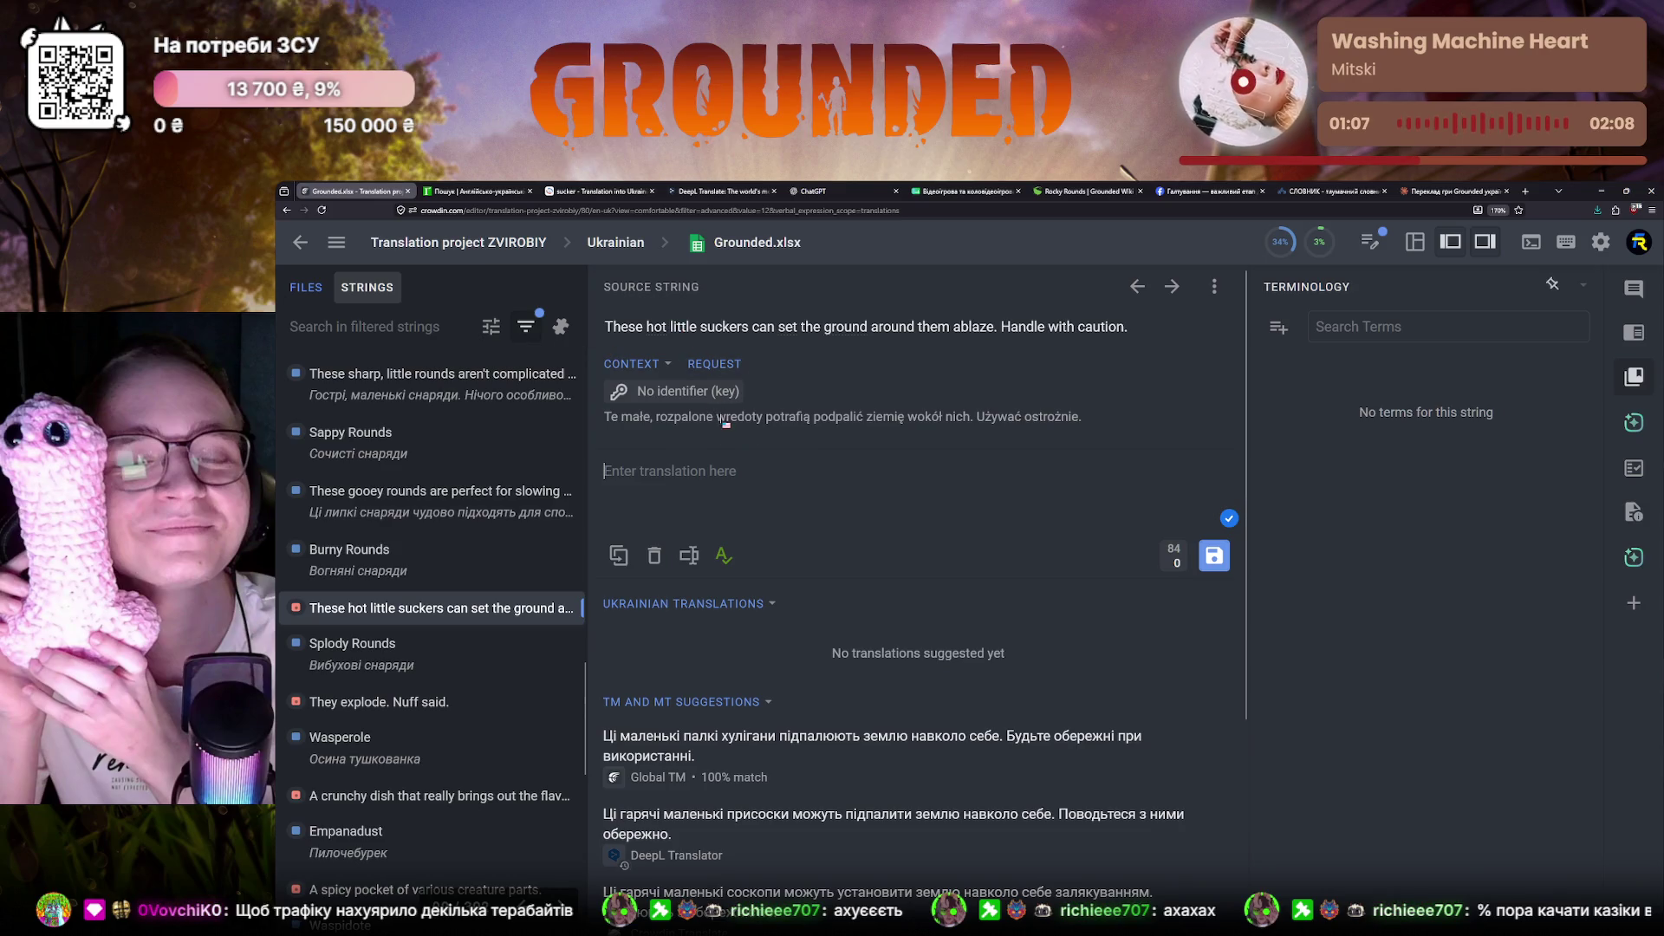
Copy the Polish word 'wredoty' from the hint and paste it as DeepL's source text
left_click_drag(605, 416, 689, 427)
double_click(742, 416)
key("ctrl+c")
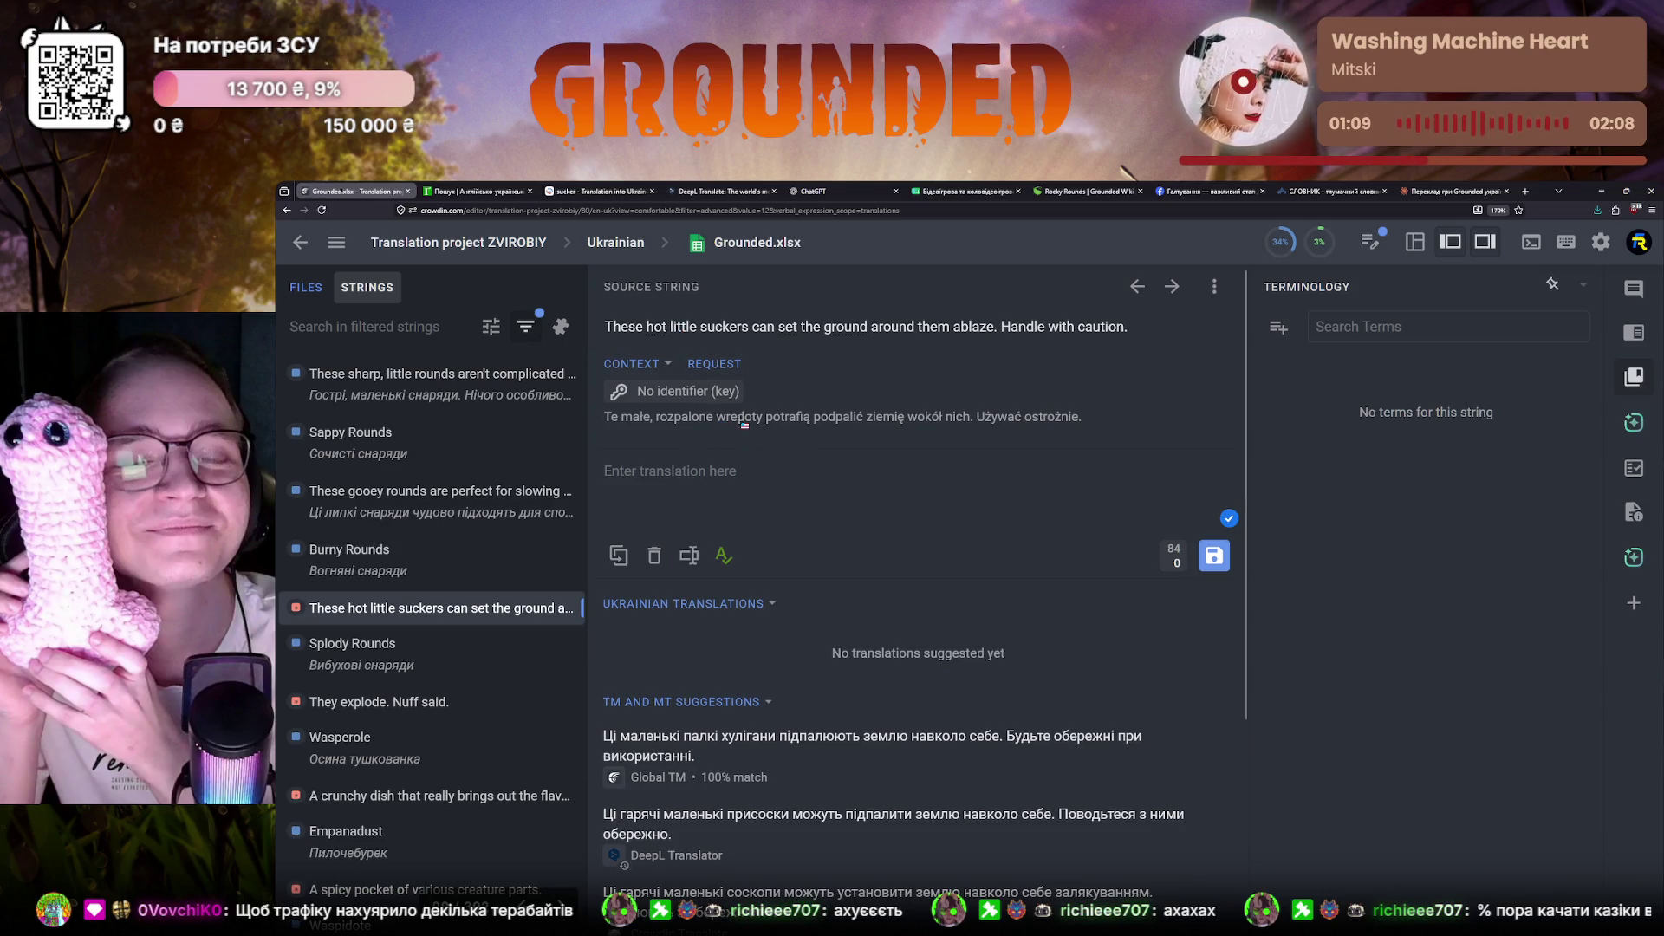
left_click(722, 192)
key("ctrl+a")
key("BackSpace")
key("ctrl+v")
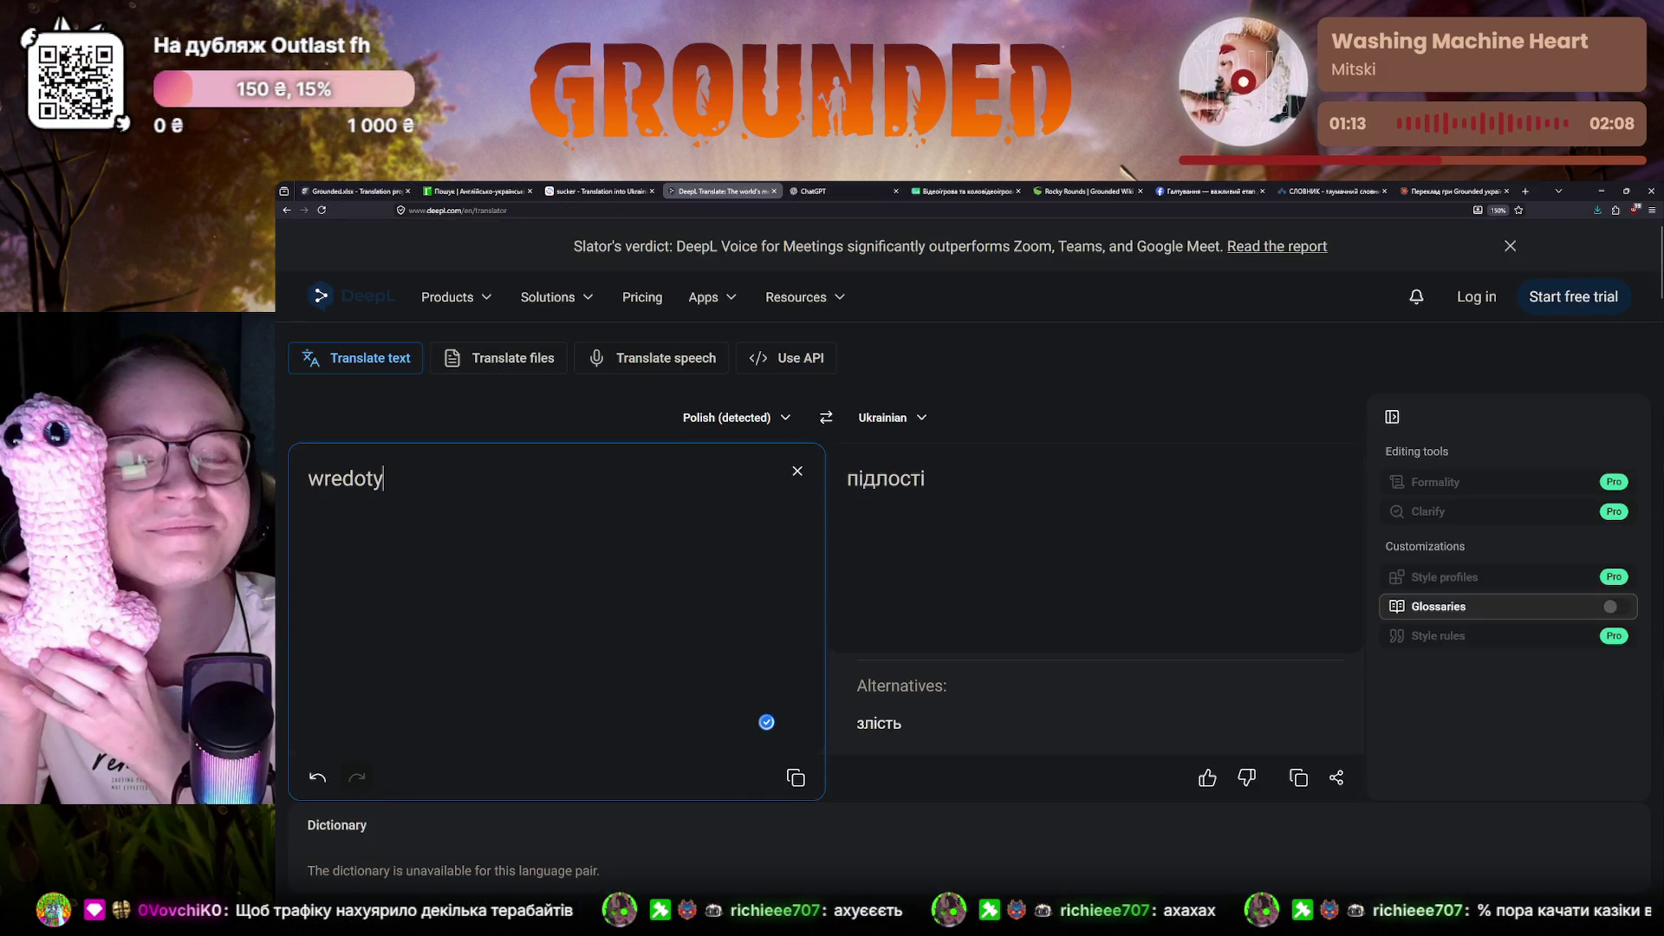
View DeepL's alternatives for the translation «підлості», then return to Crowdin
double_click(882, 481)
left_click(882, 491)
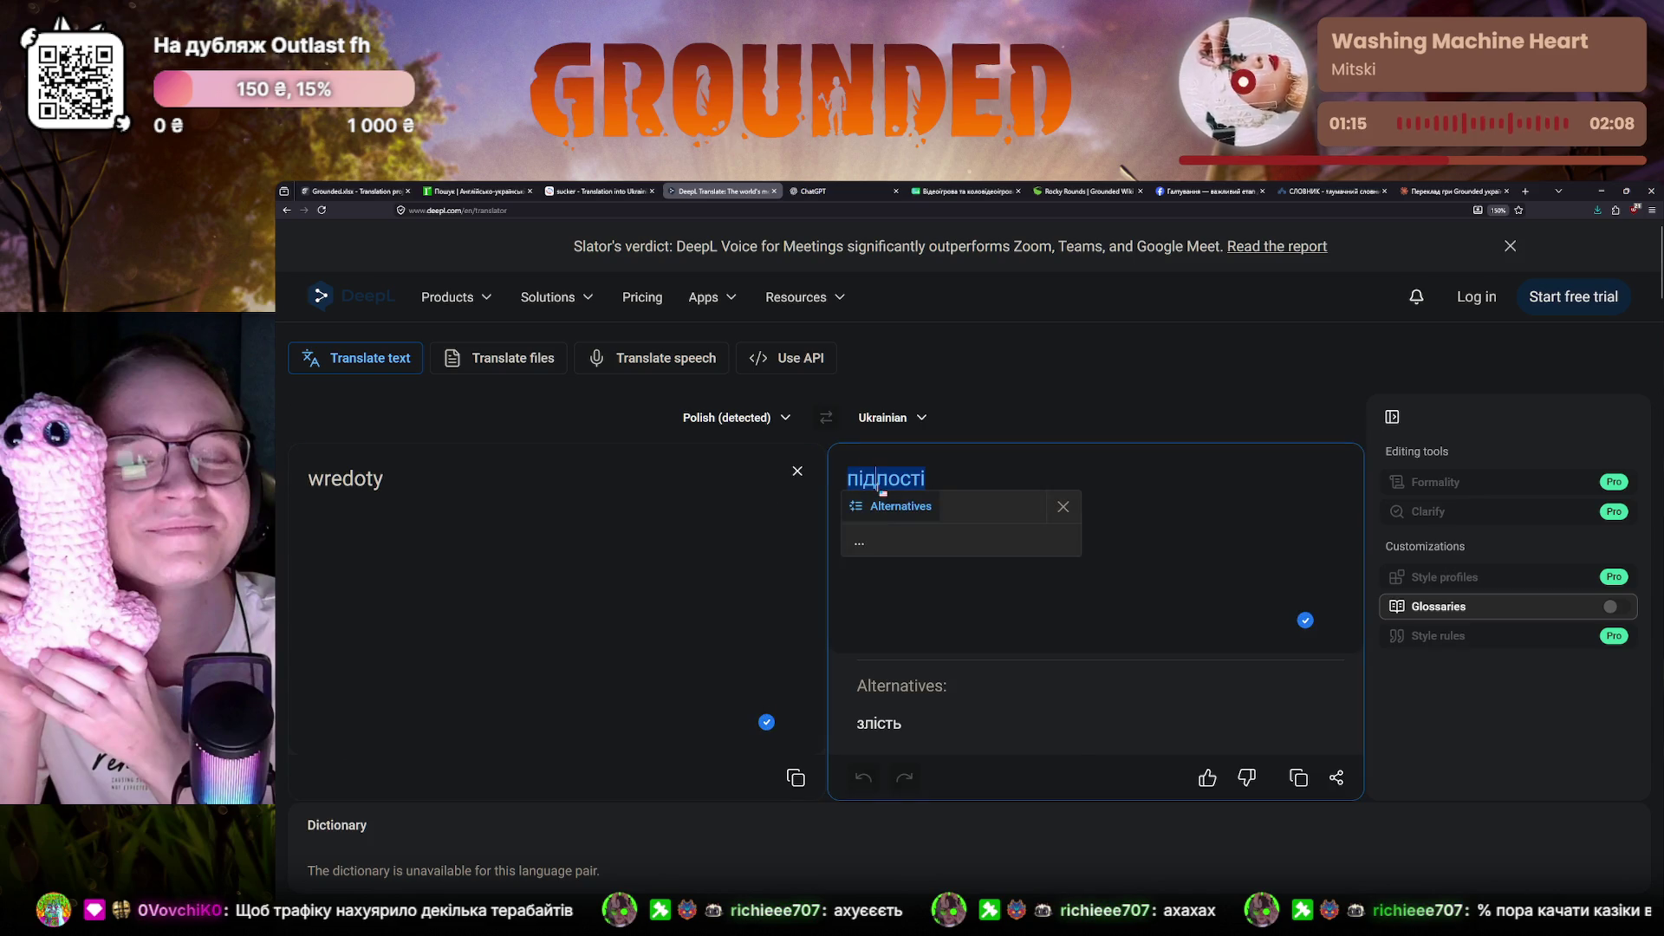
scroll(904, 689, "down", 2)
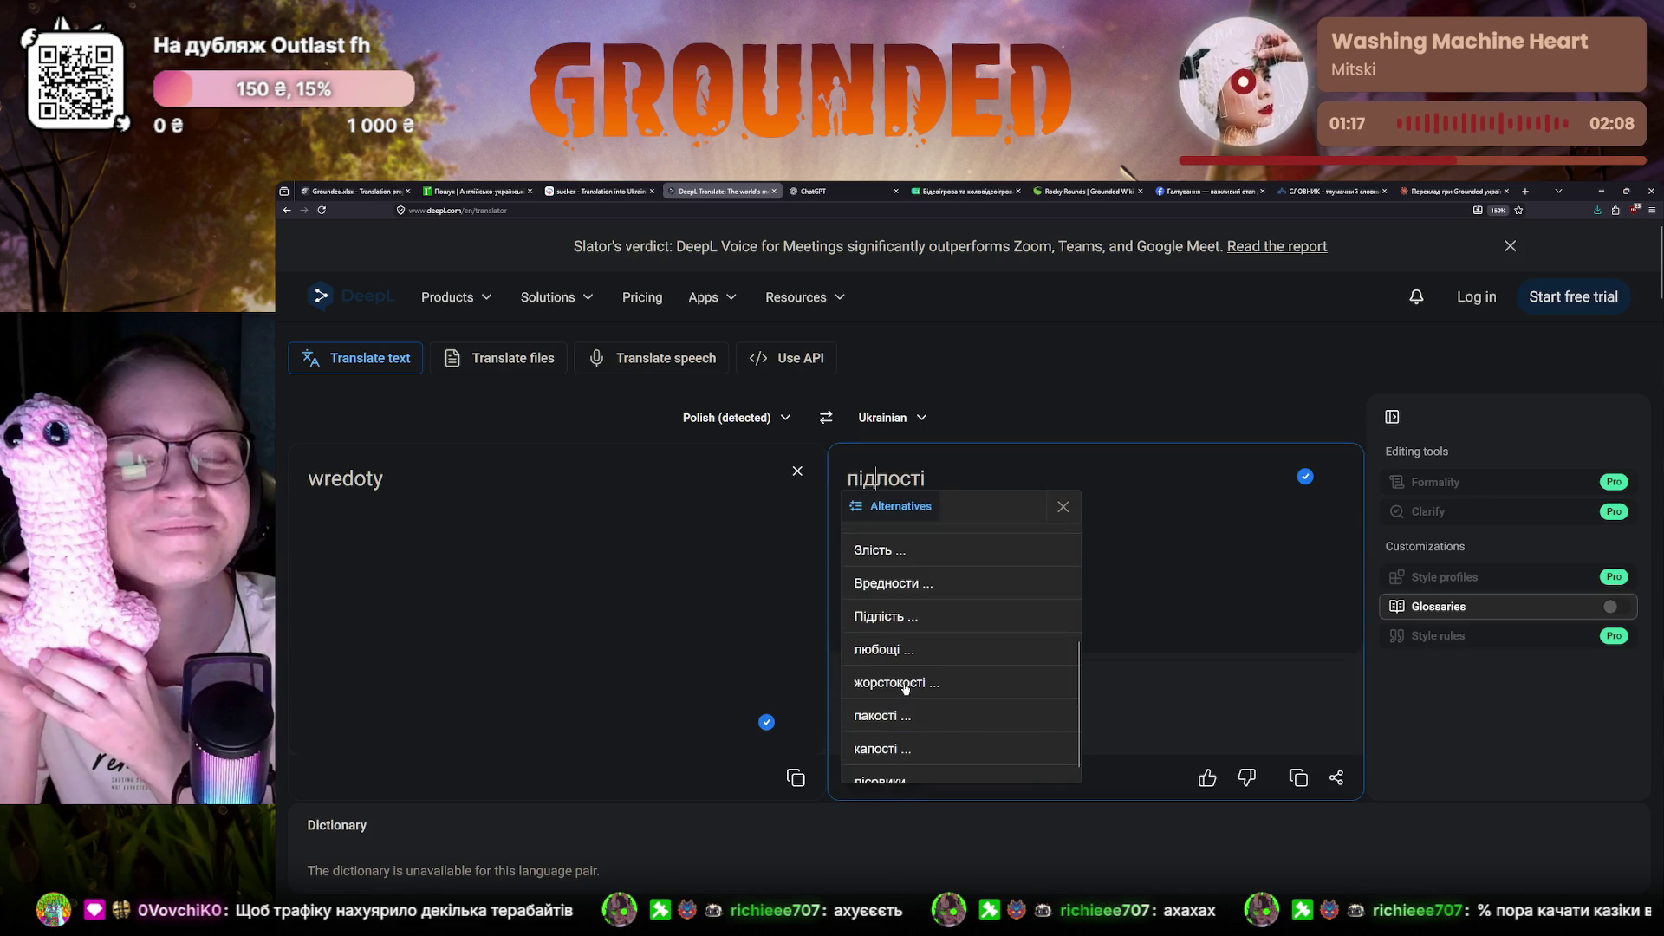
scroll(904, 690, "down", 1)
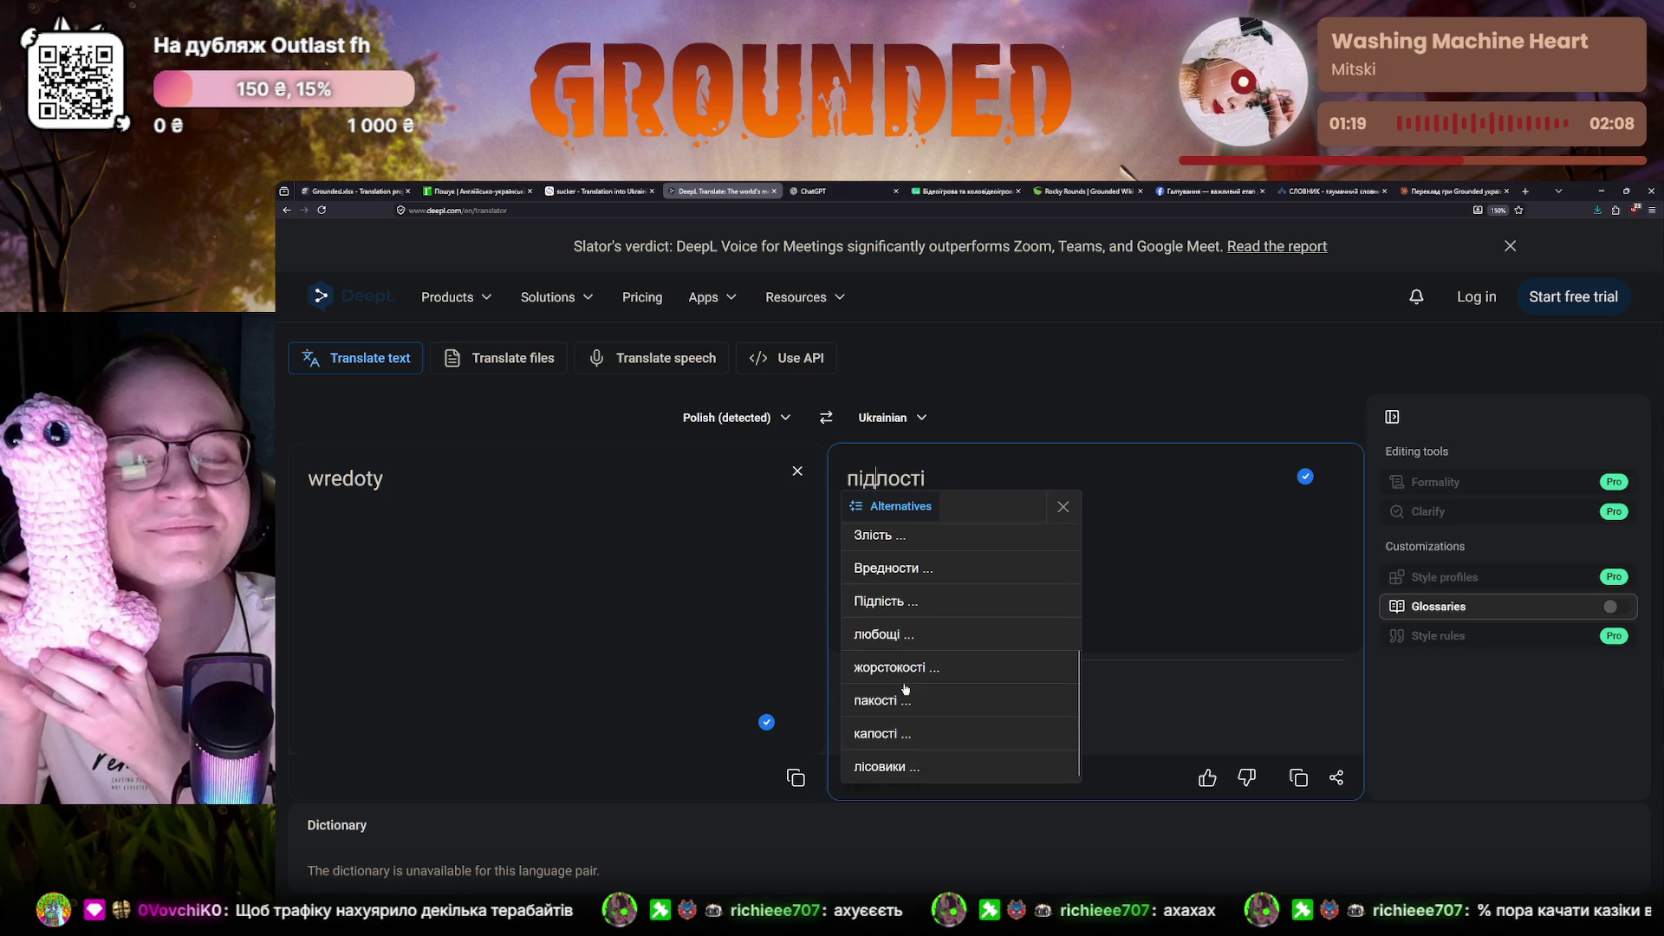
left_click(347, 191)
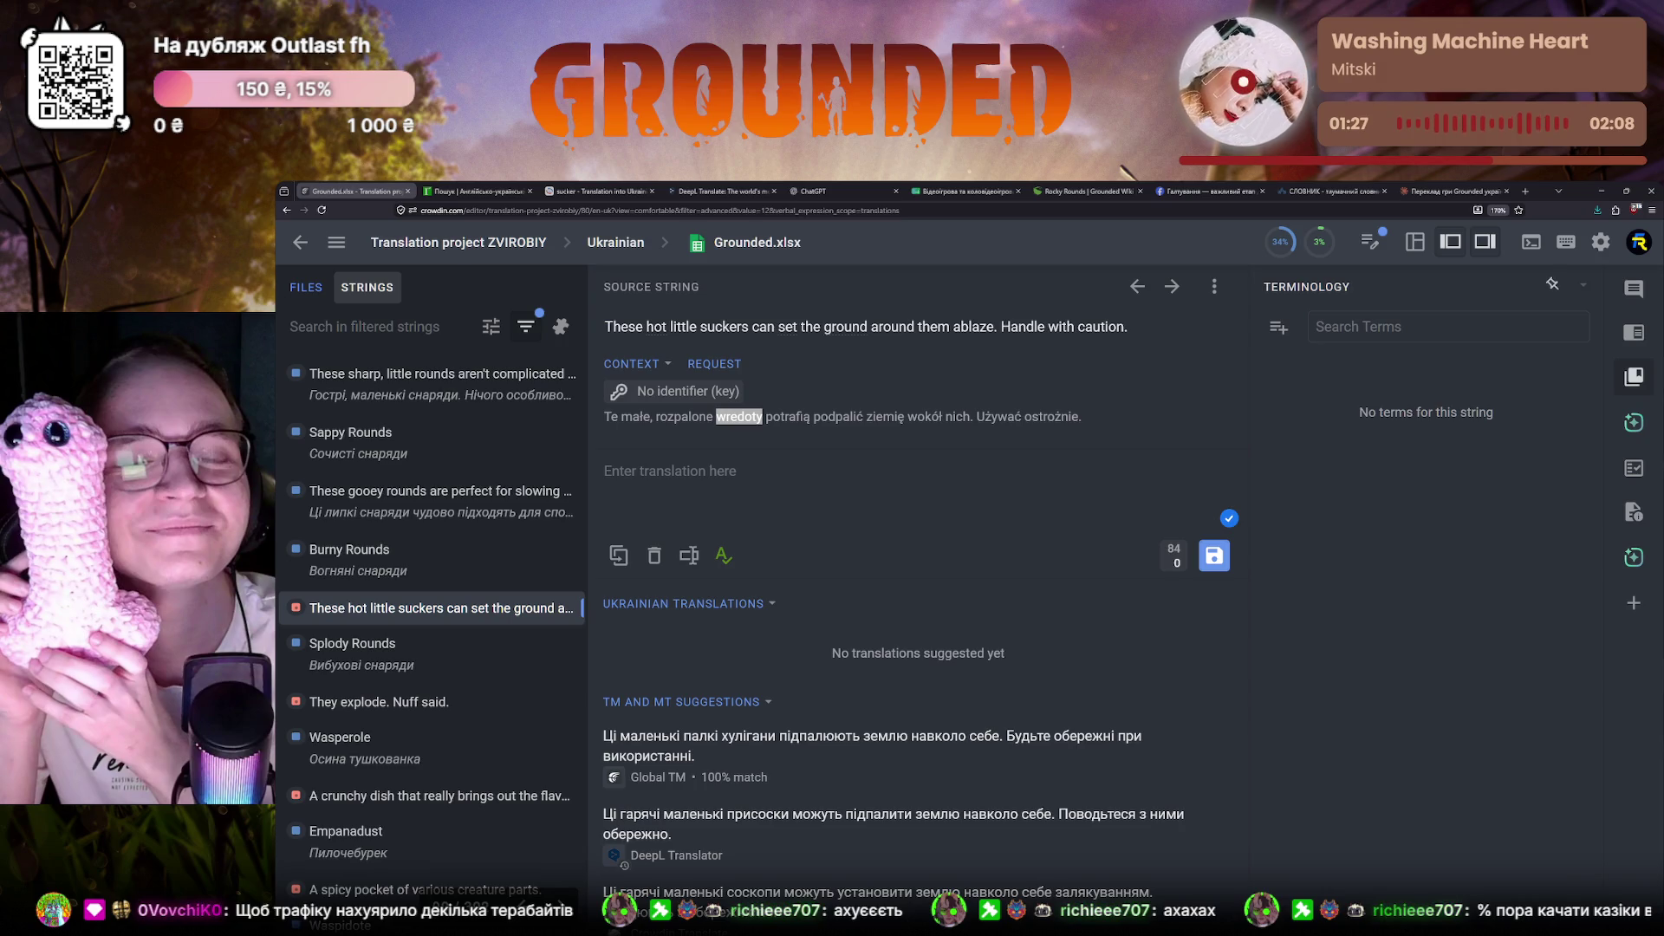
key("alt+Tab")
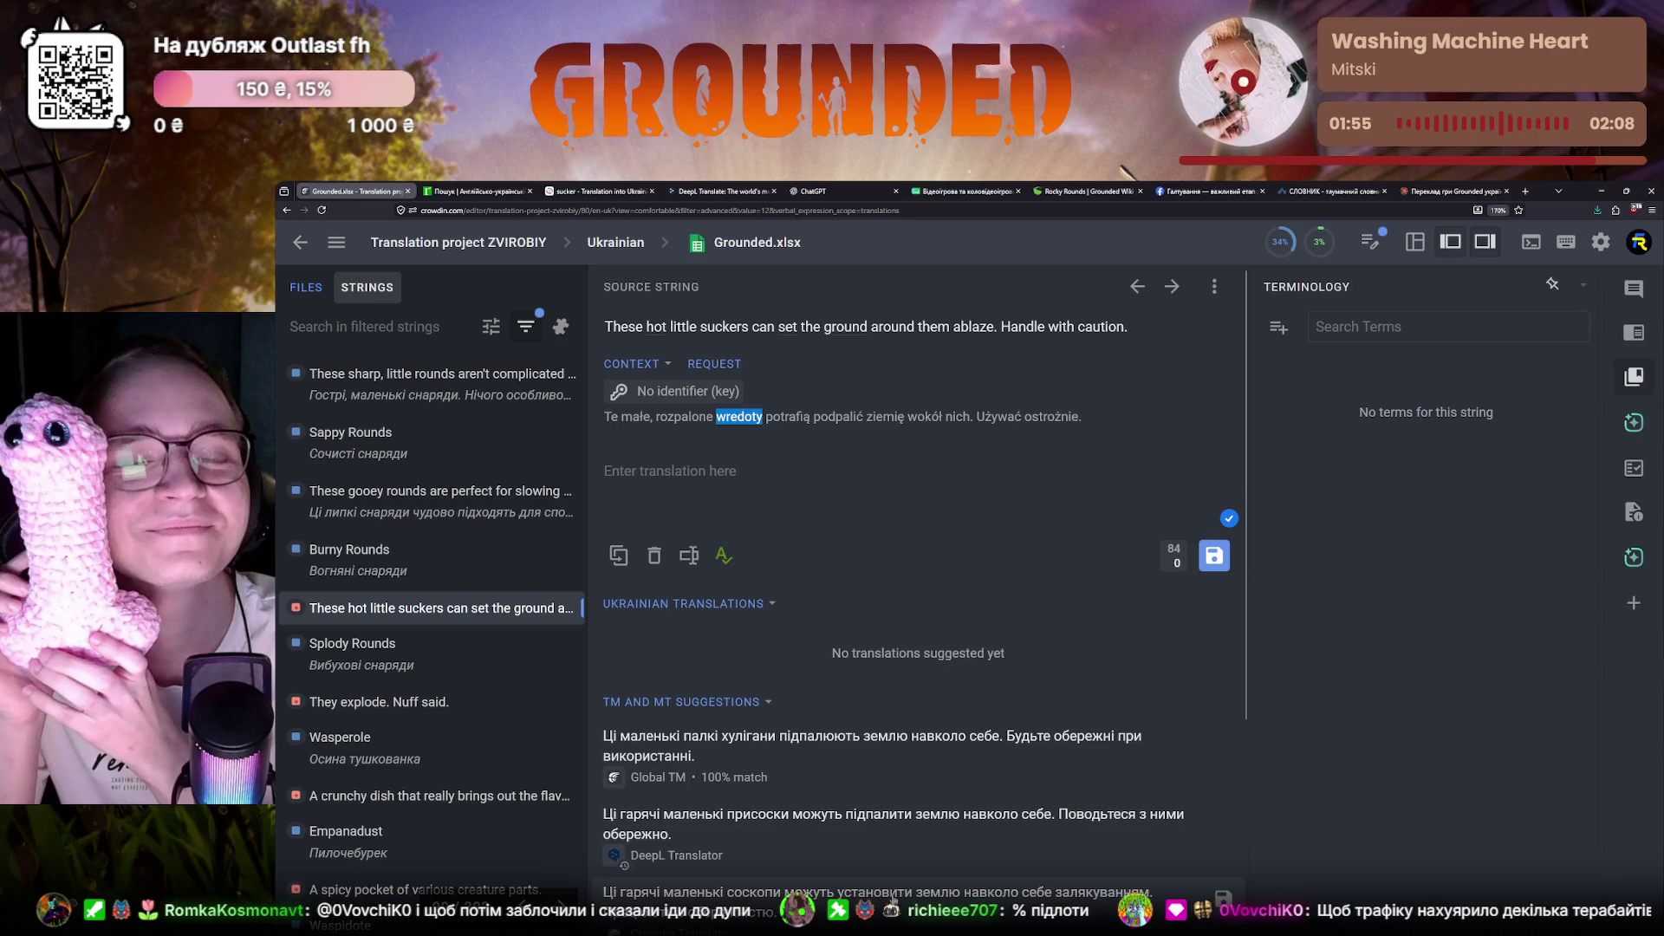
key("alt+Tab")
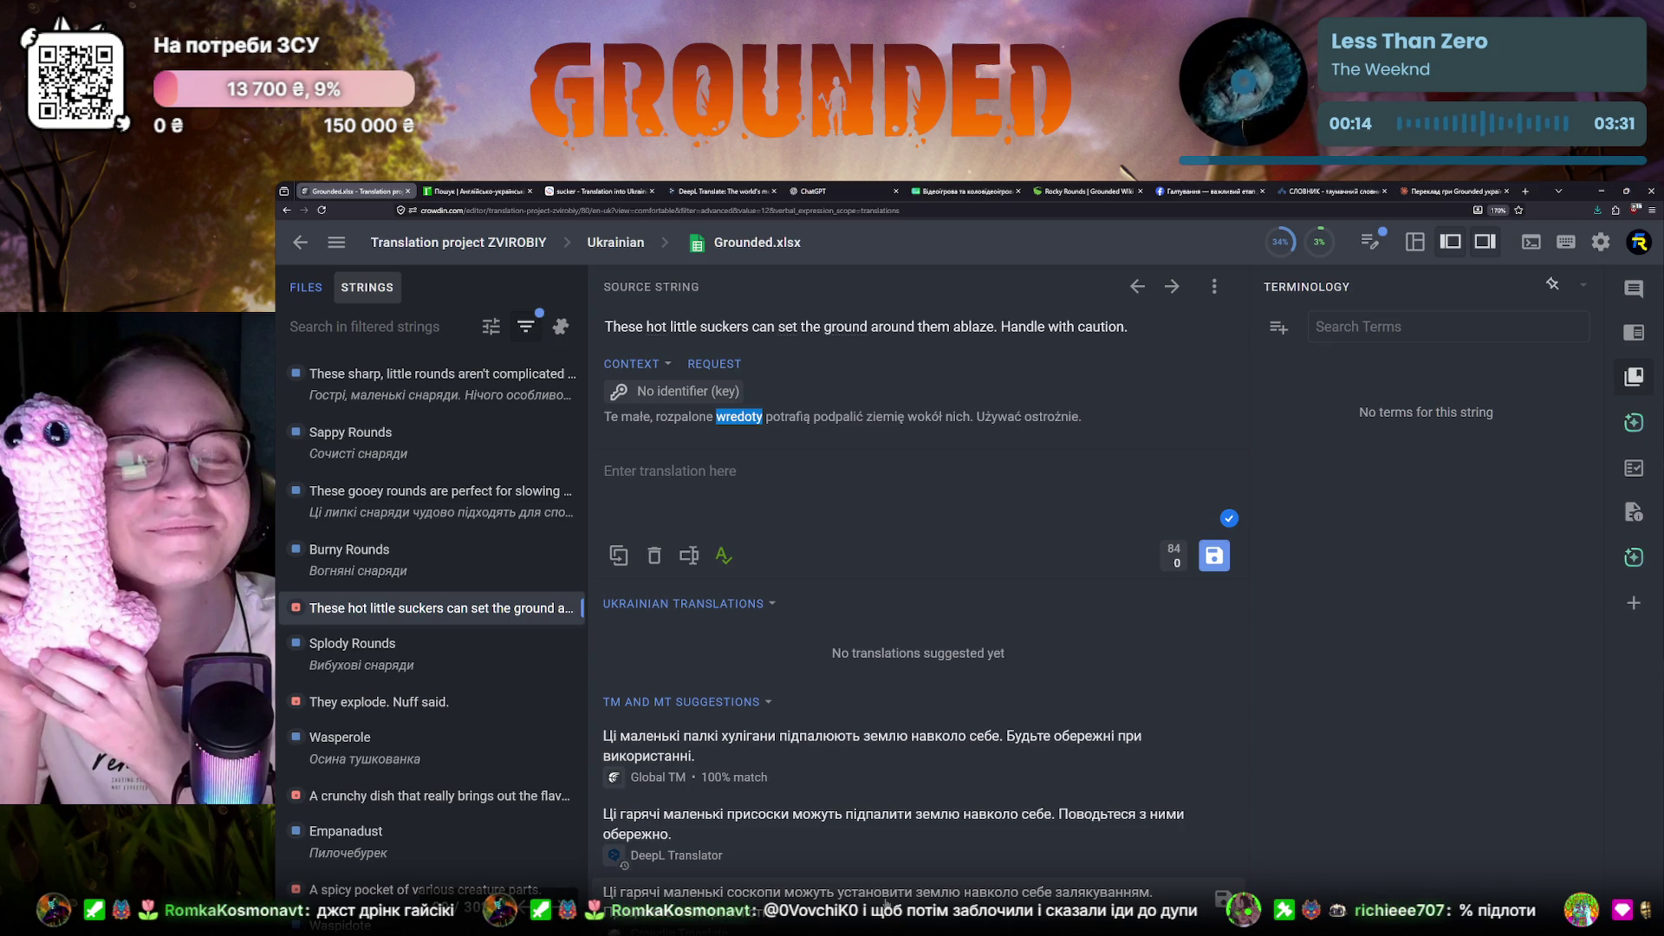
left_click(659, 459)
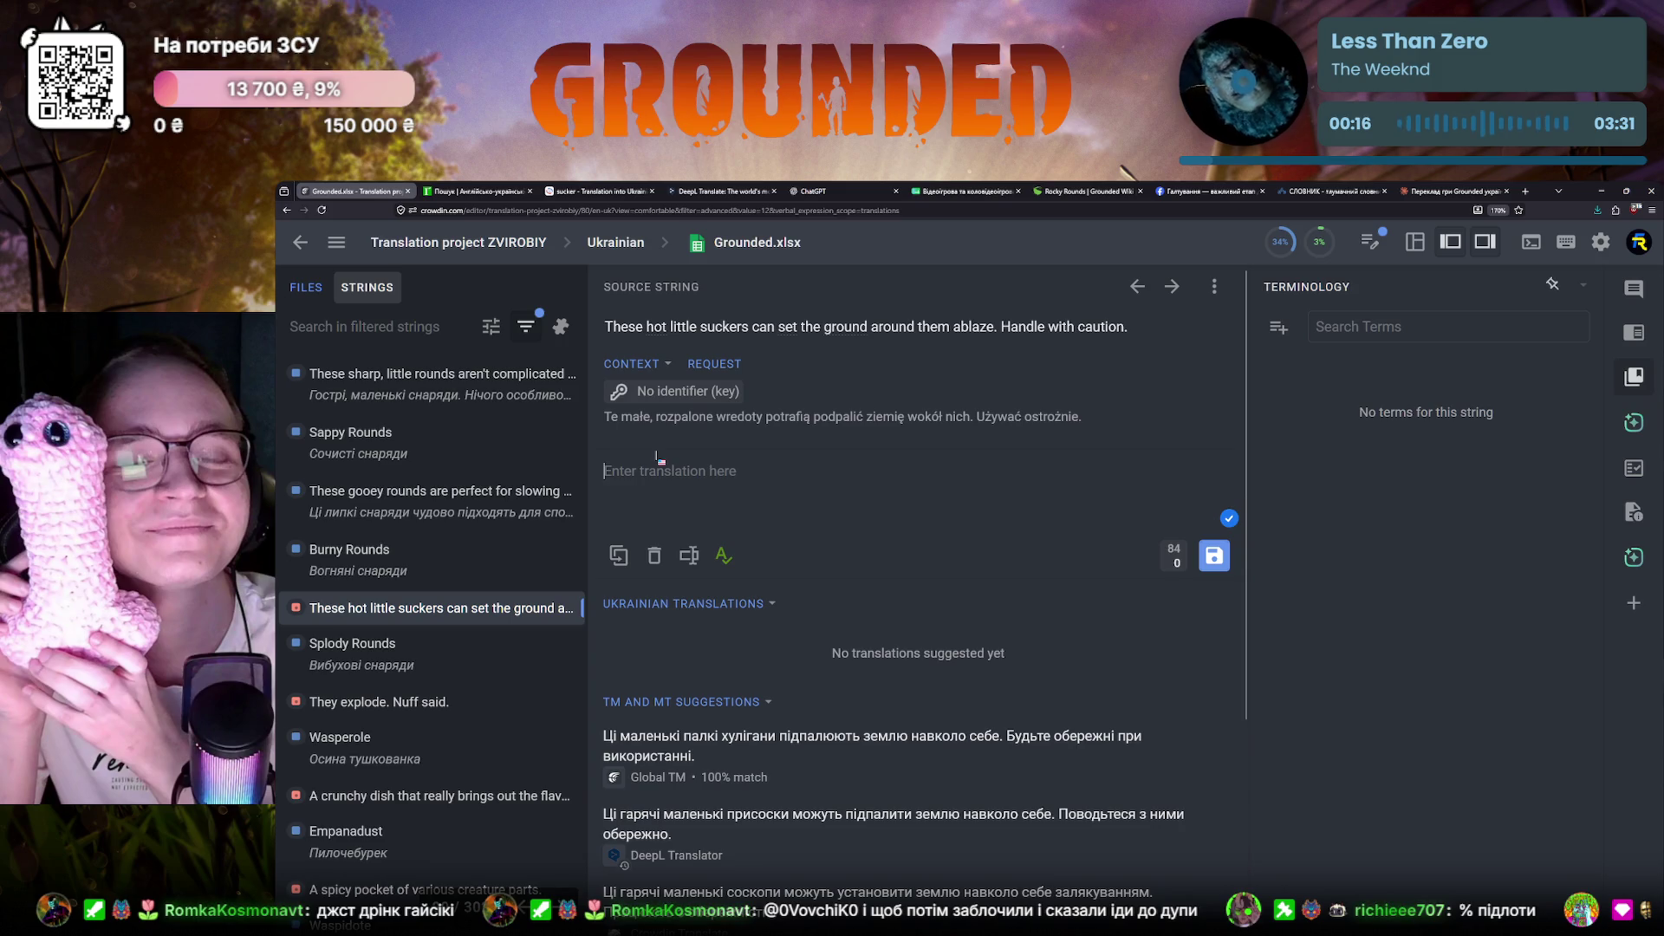